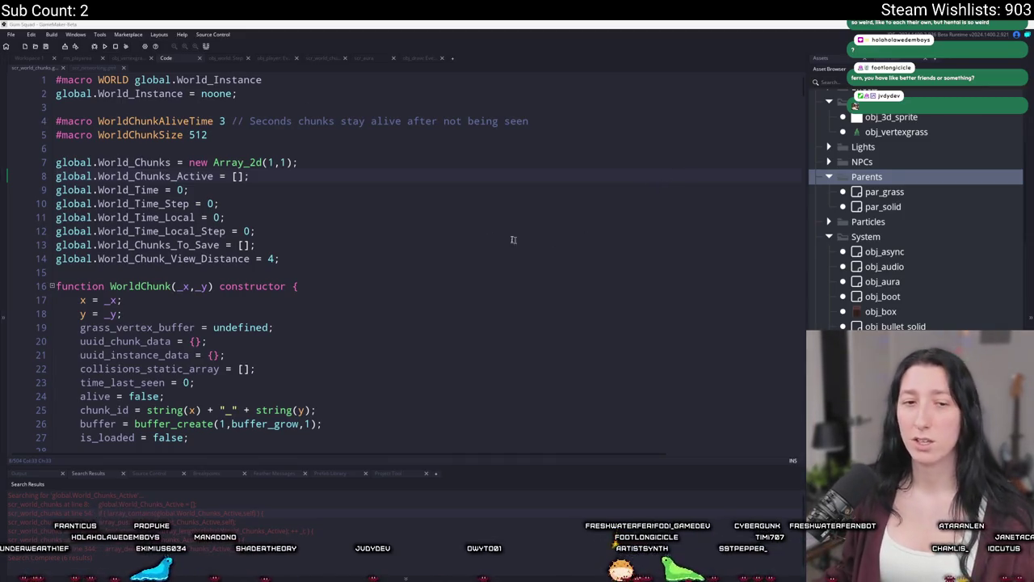
- Review scr_world_chunks, starting from the World_Time_Step declaration on line 10
left_click(460, 199)
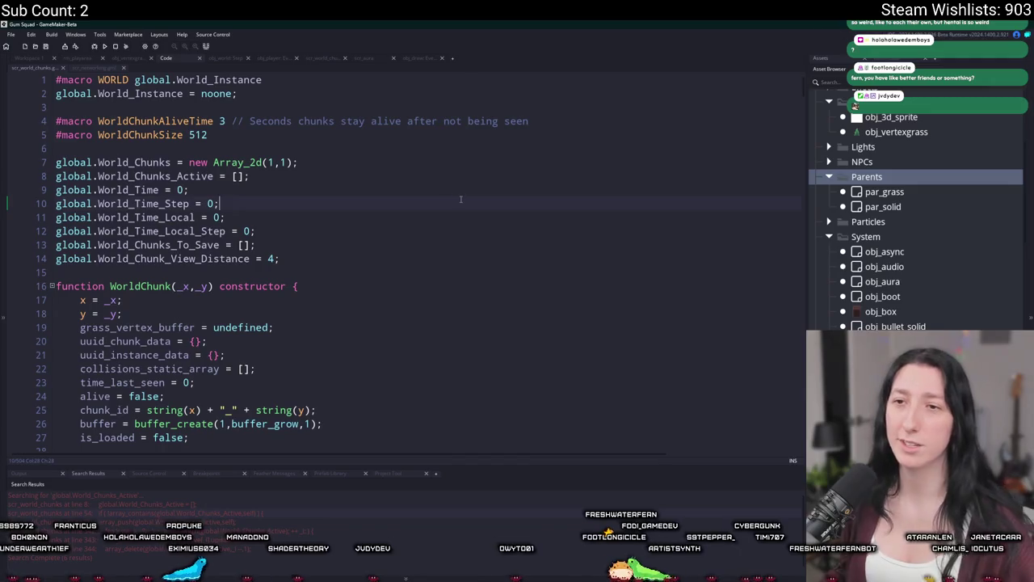
scroll(329, 188, "down", 4)
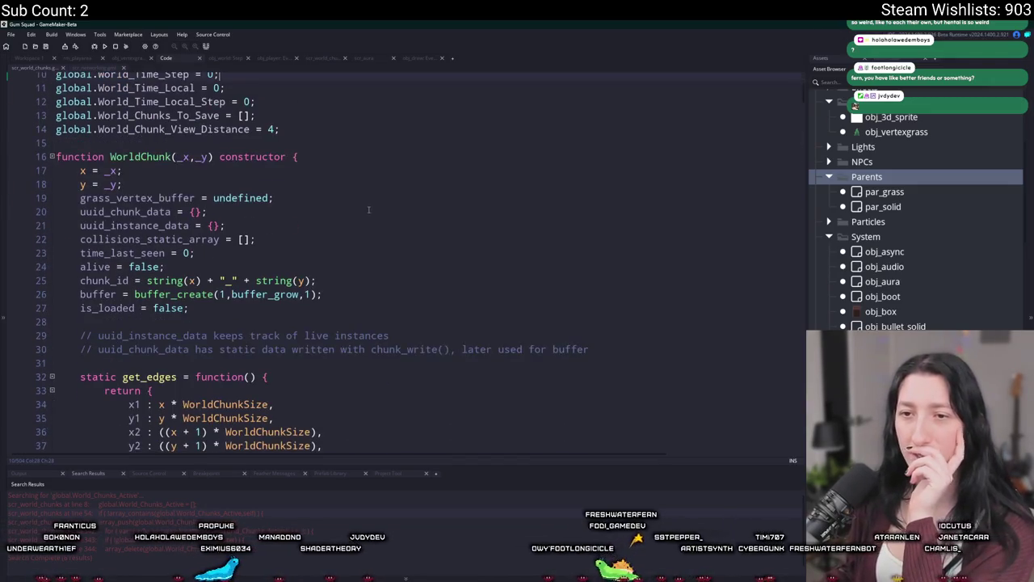
scroll(369, 183, "up", 2)
scroll(369, 182, "up", 3)
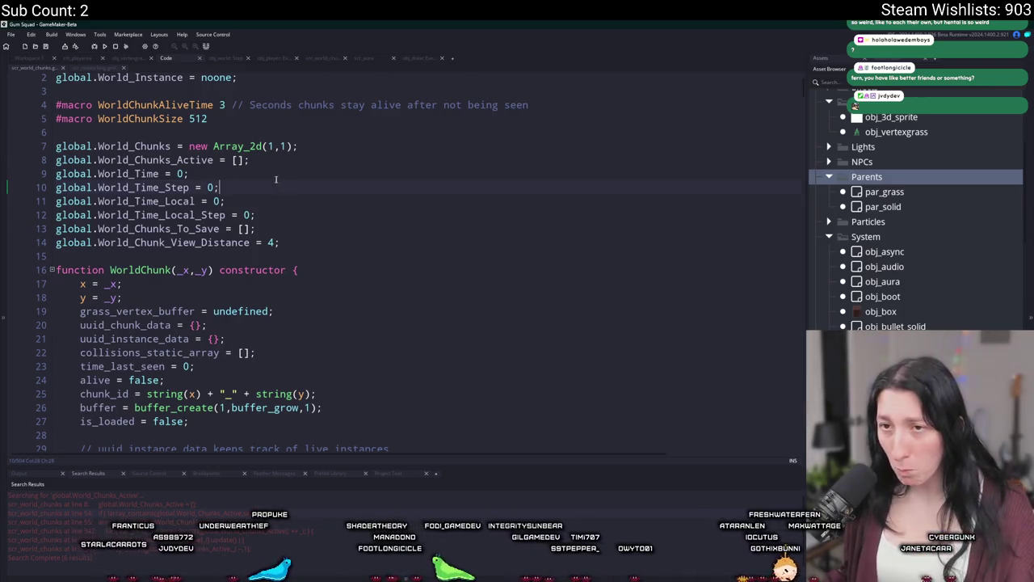
scroll(286, 187, "down", 2)
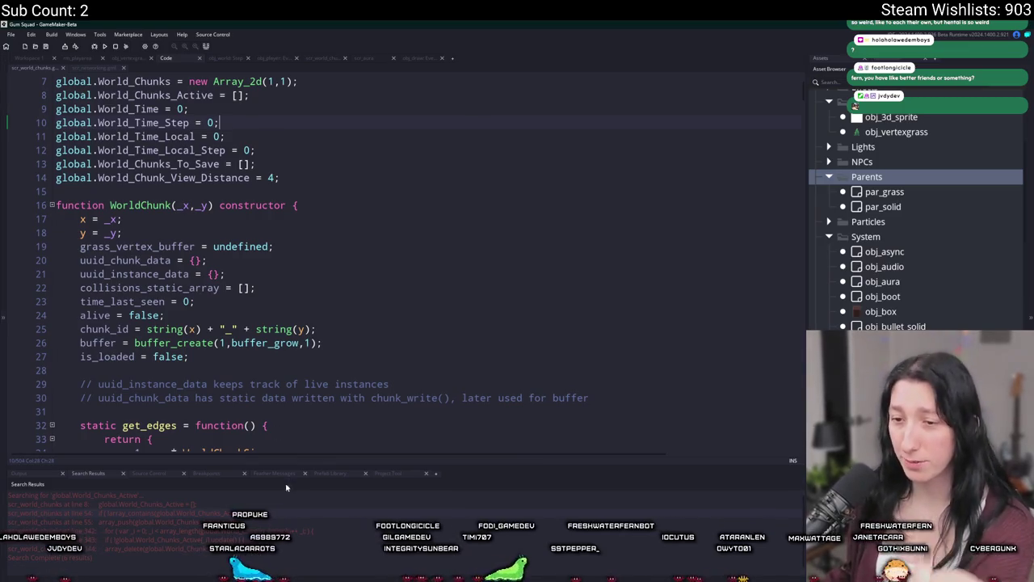
- Jump to the World_Chunks_Active match on line 54, then search assets for obj_dr
double_click(235, 512)
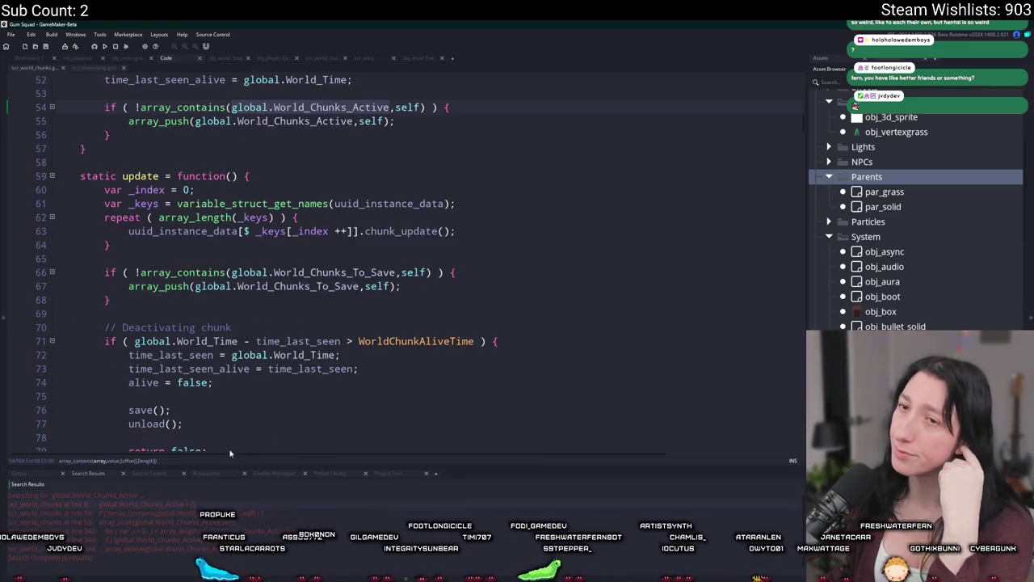
left_click(188, 341)
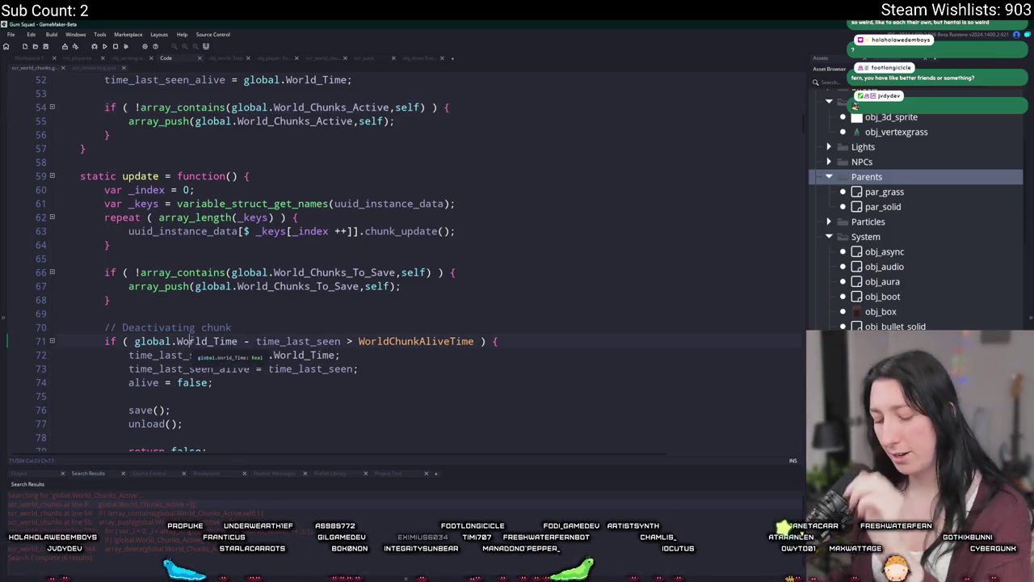
key("ctrl+t")
type("obj_dr")
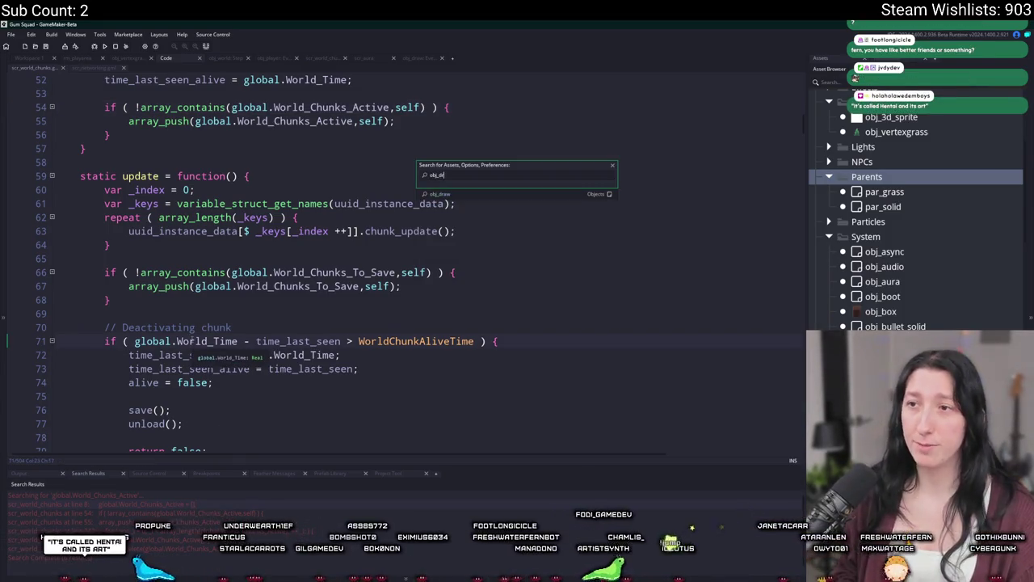
- Open obj_draw's Post-Draw event, then search assets for obj_world
key("Return")
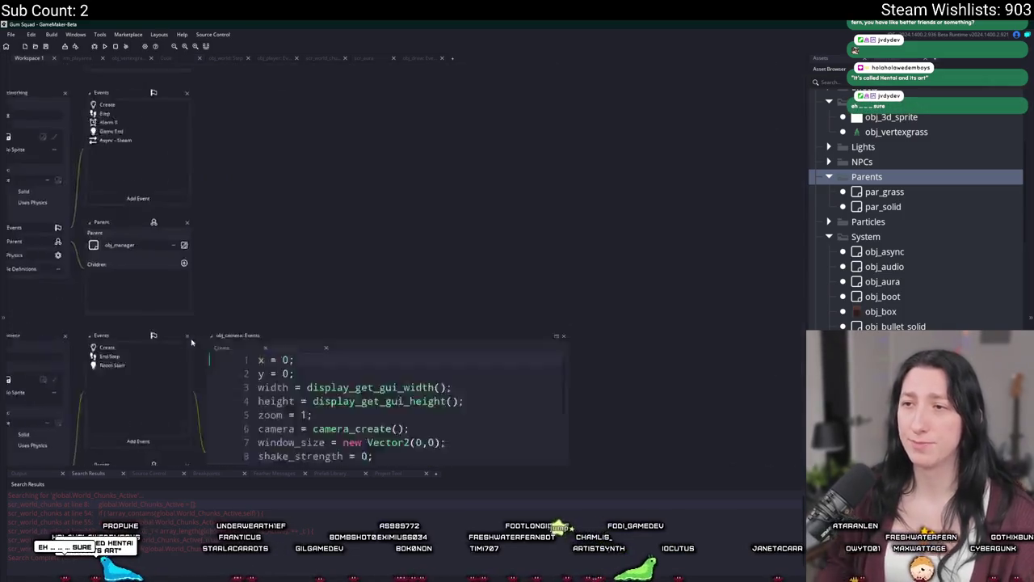
double_click(185, 186)
key("ctrl+t")
type("obj_world")
- Open obj_world's Draw event and read through its grass shader drawing code
key("Return")
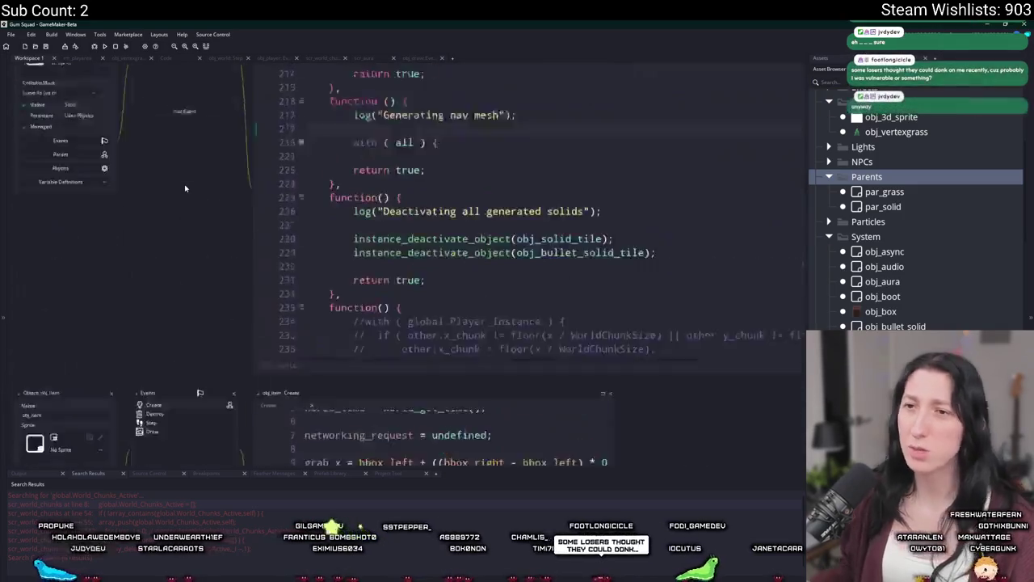
double_click(152, 106)
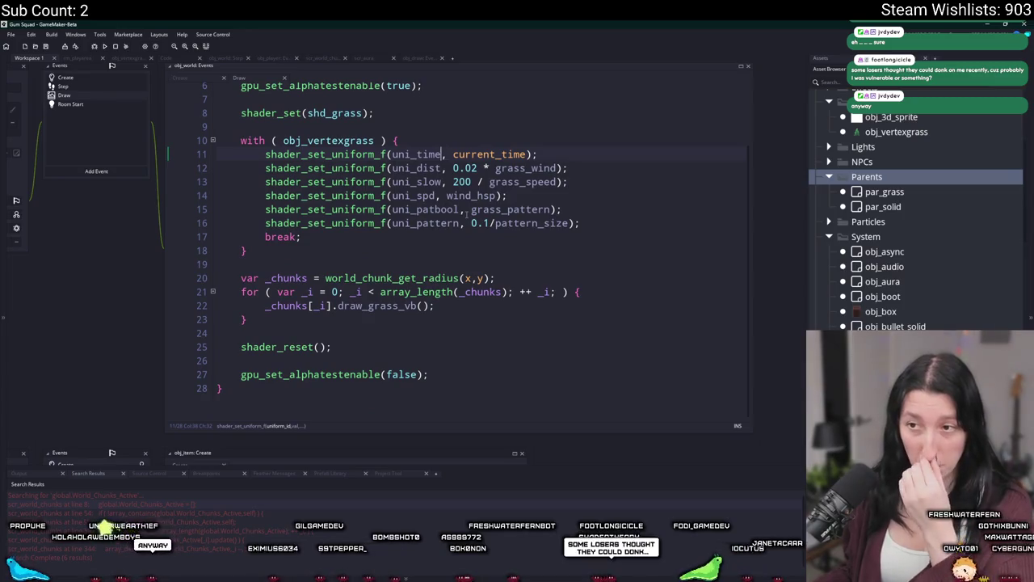
scroll(462, 209, "up", 3)
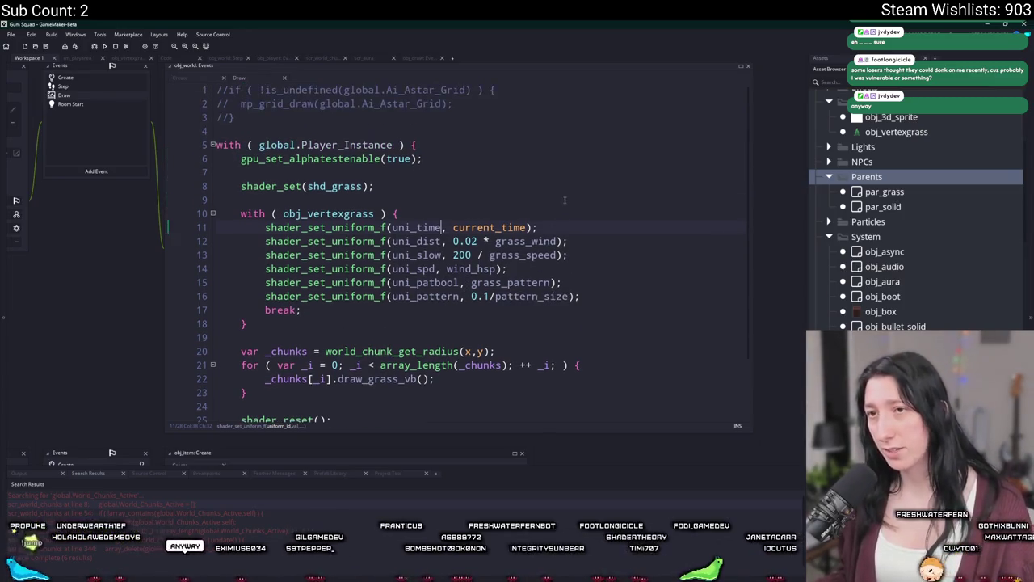
scroll(564, 194, "down", 1)
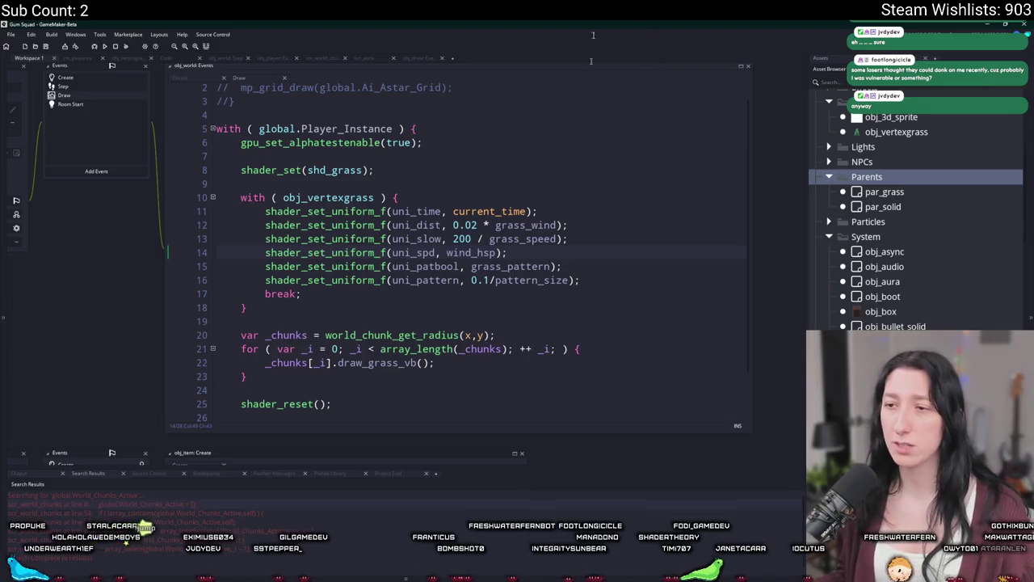
scroll(579, 143, "down", 2)
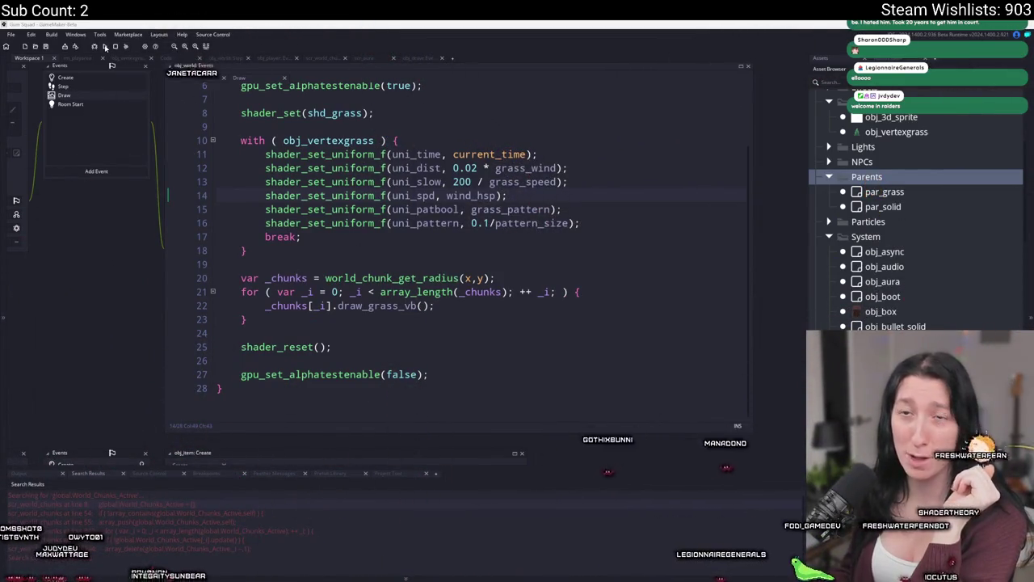
- Run the game, create a lobby, and walk right and left with the camera zoomed out
left_click(104, 46)
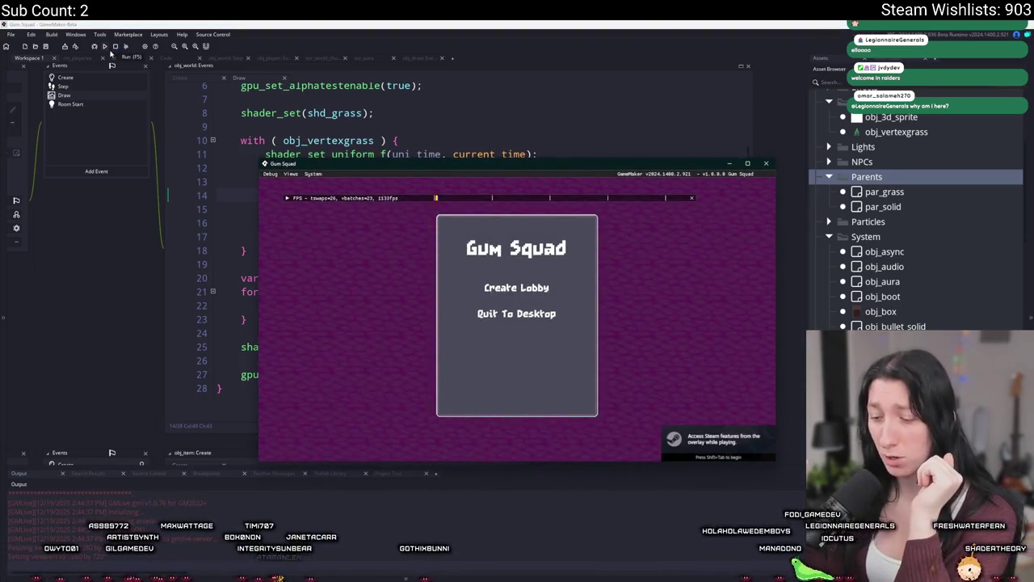
left_click(516, 288)
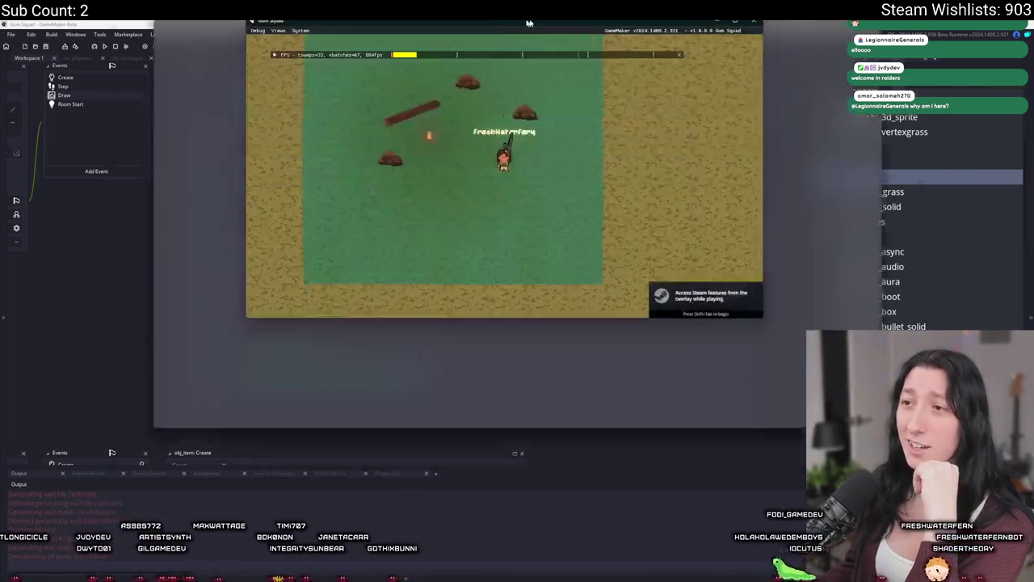
key("d")
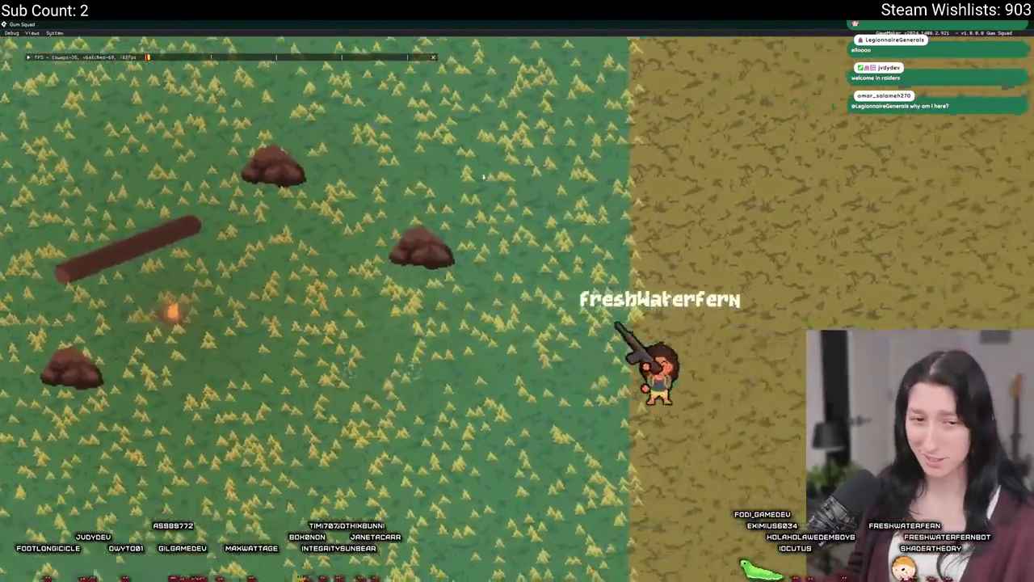
key("a")
scroll(469, 148, "down", 5)
key("d")
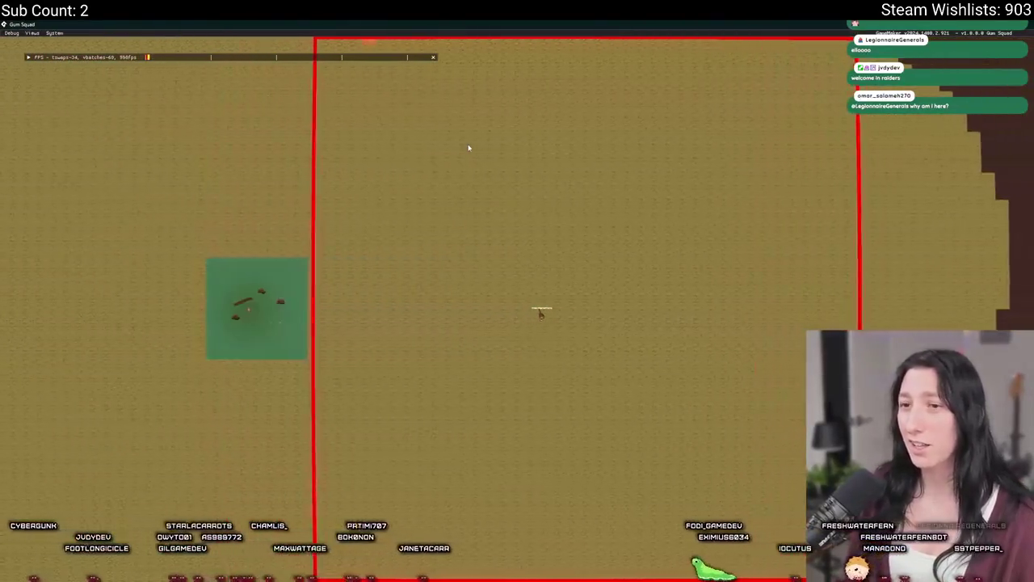
- Walk left past the green square, toggle the inventory, walk right onto the grass, then leave the game
key("a")
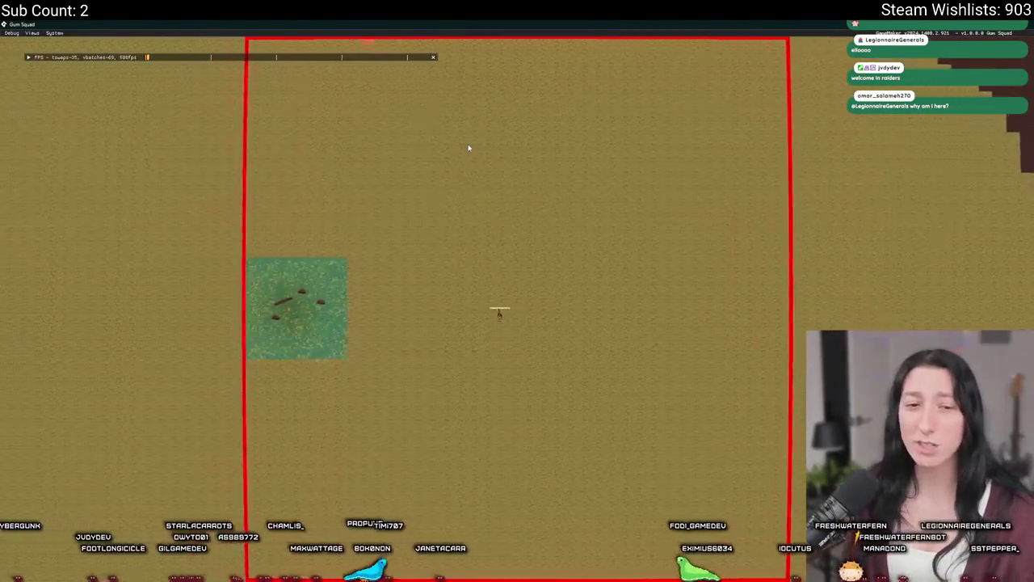
scroll(469, 147, "up", 3)
key("a")
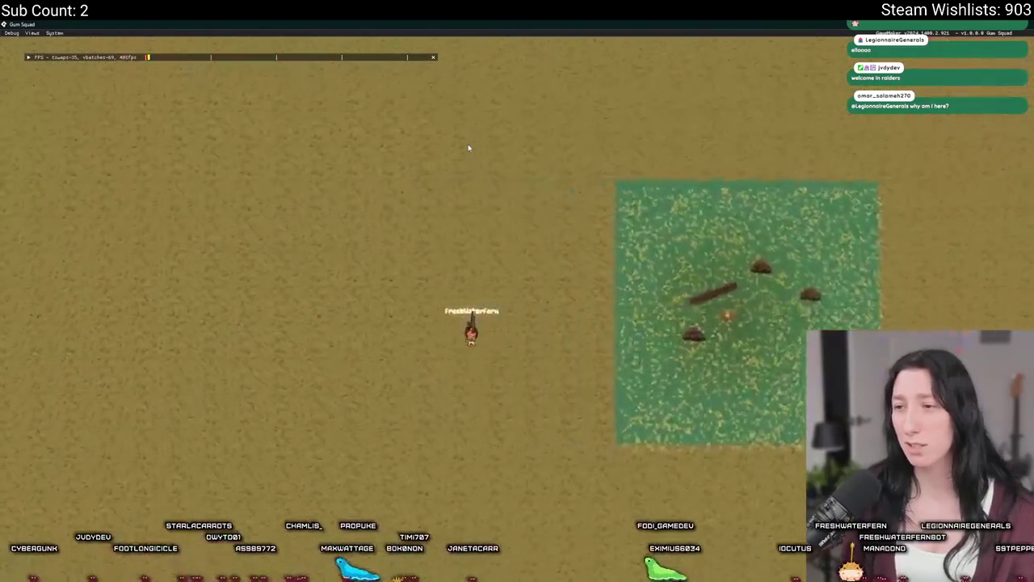
scroll(469, 148, "down", 3)
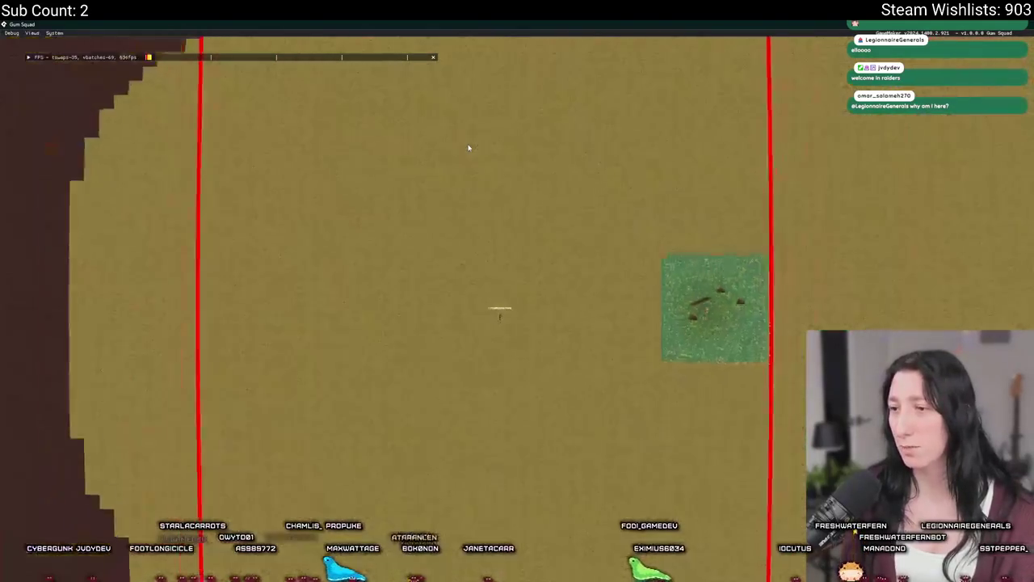
key("a")
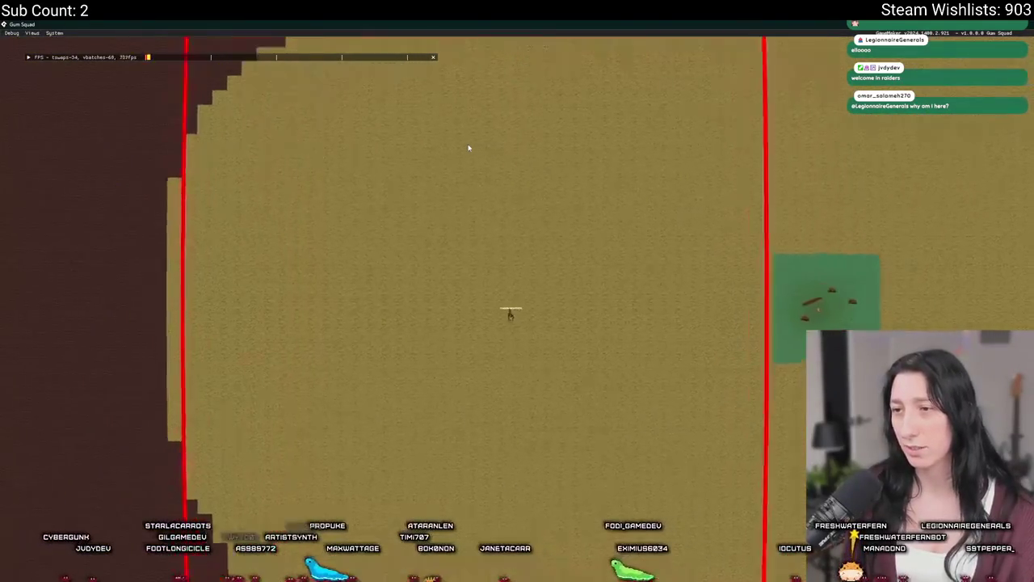
key("Tab")
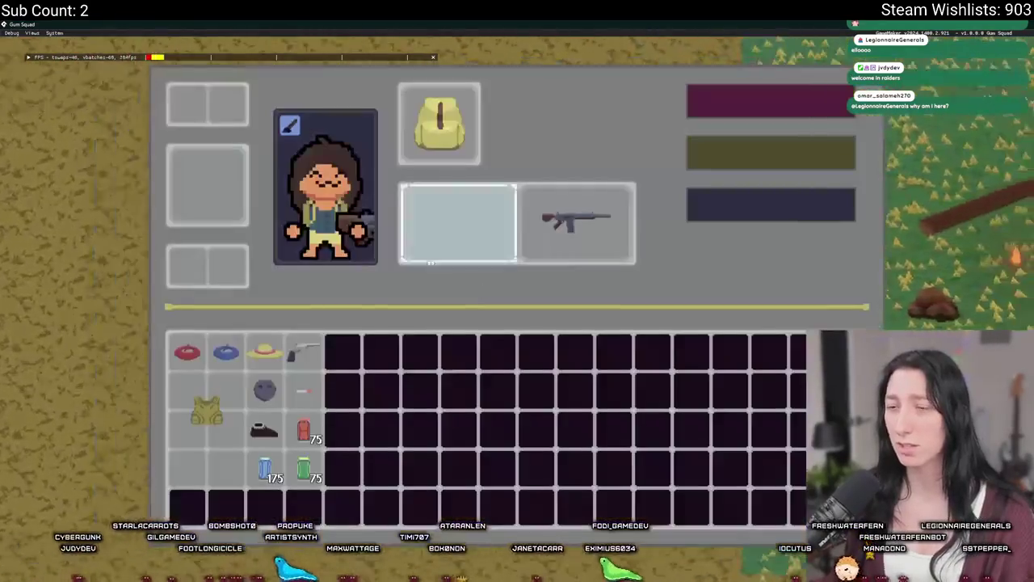
key("Tab")
key("d")
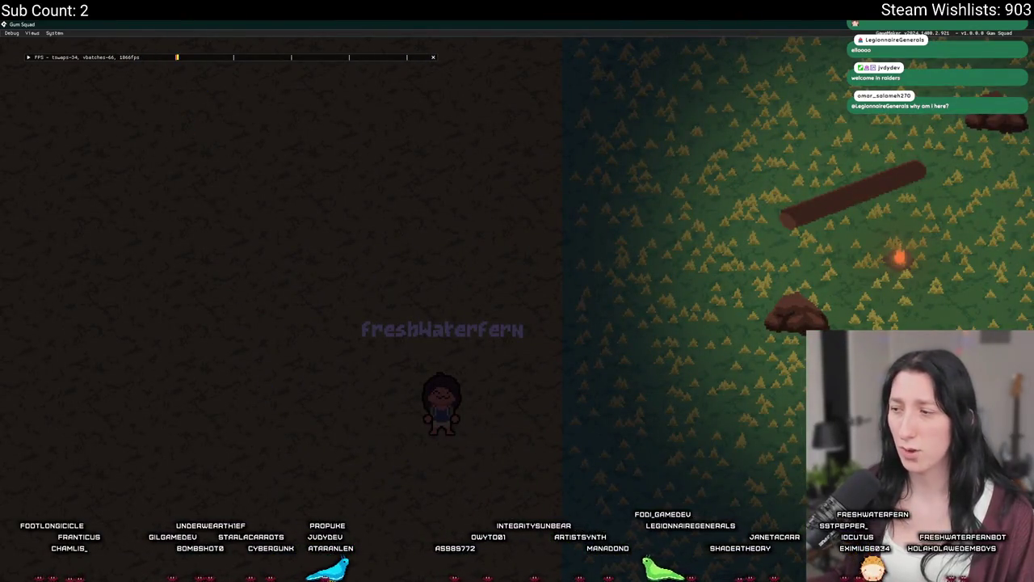
key("alt+Tab")
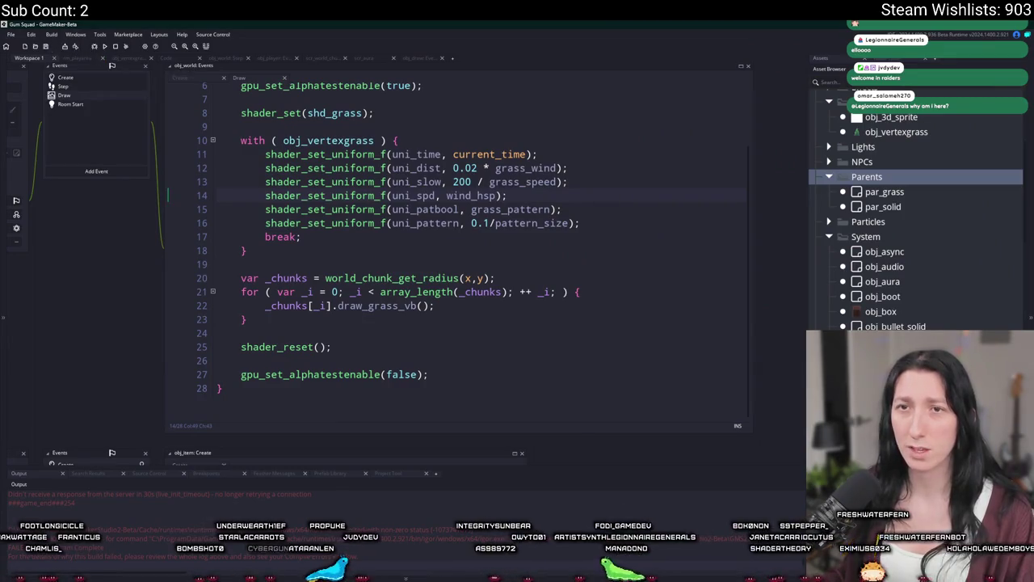
- Inspect the shd_grass uniforms on line 14 and the draw_grass_vb chunk loop on lines 21-22
right_click(637, 202)
left_click(606, 195)
left_click_drag(607, 196, 622, 249)
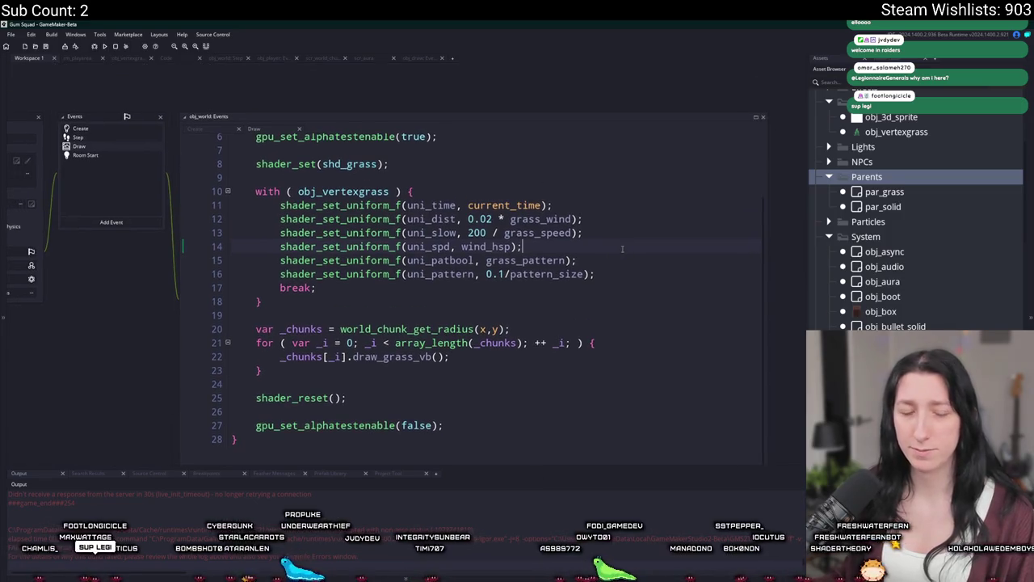
left_click(561, 338)
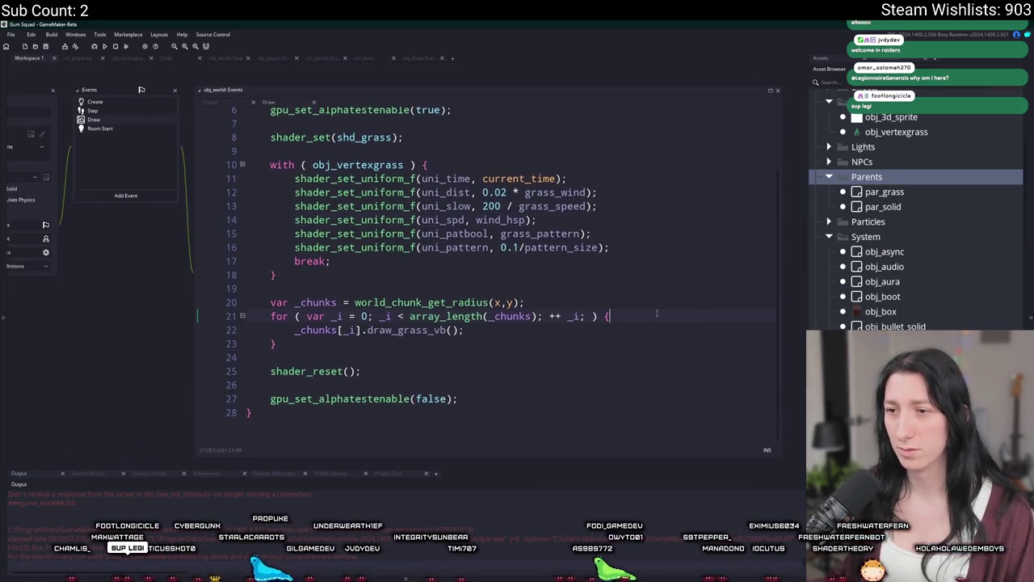
left_click(538, 331)
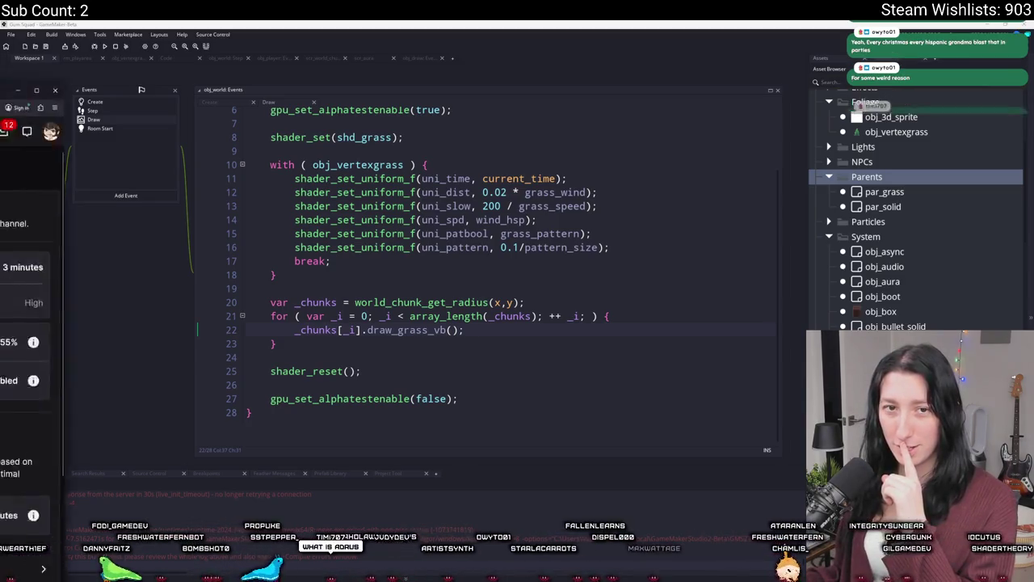
- Set the Ad Minutes Per Hour slider to 14 minutes, then go to Stream Manager
key("alt+Tab")
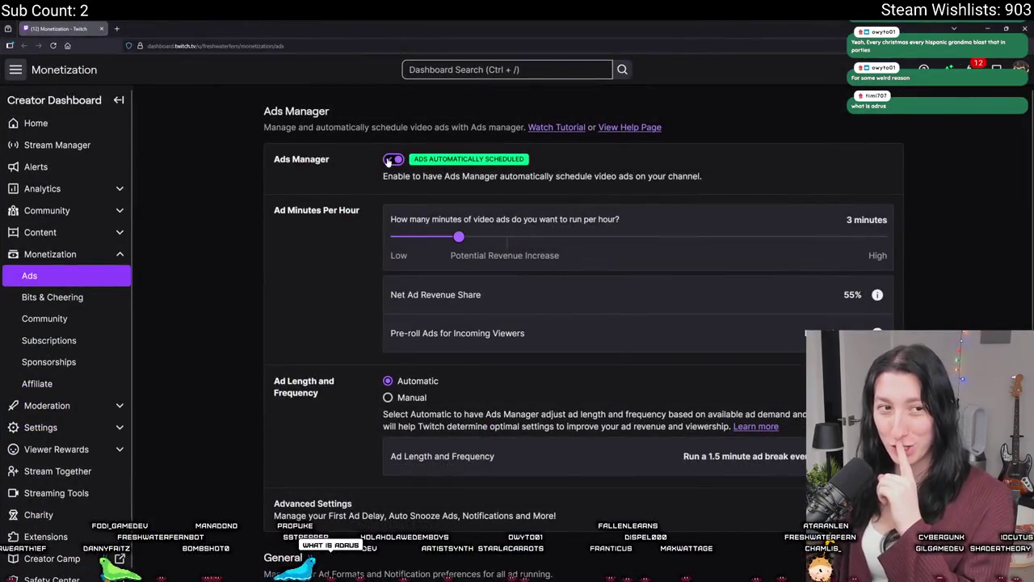
left_click_drag(459, 244, 621, 241)
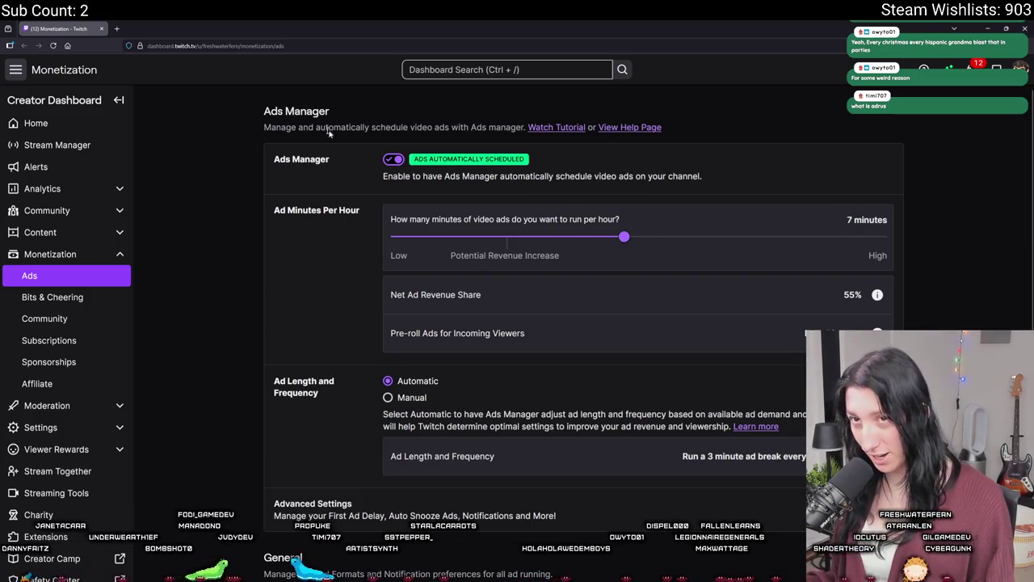
key("alt+Tab")
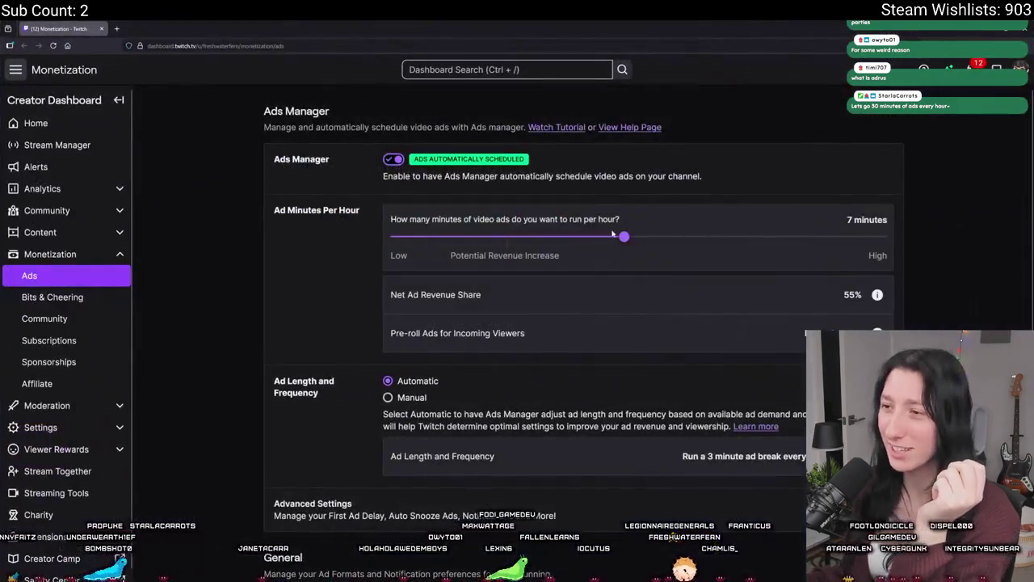
left_click_drag(619, 237, 897, 225)
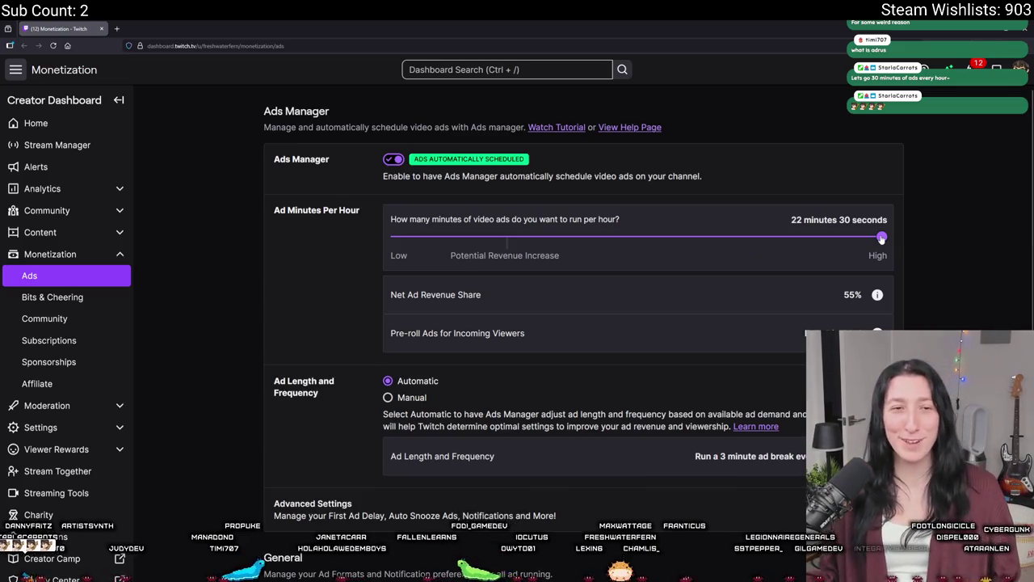
left_click_drag(804, 236, 923, 255)
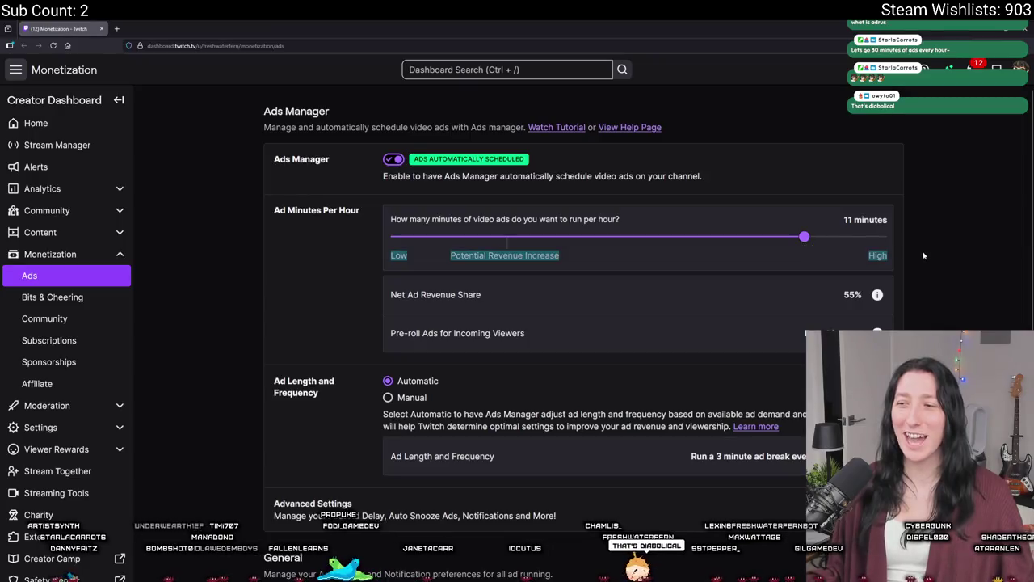
left_click_drag(803, 240, 881, 237)
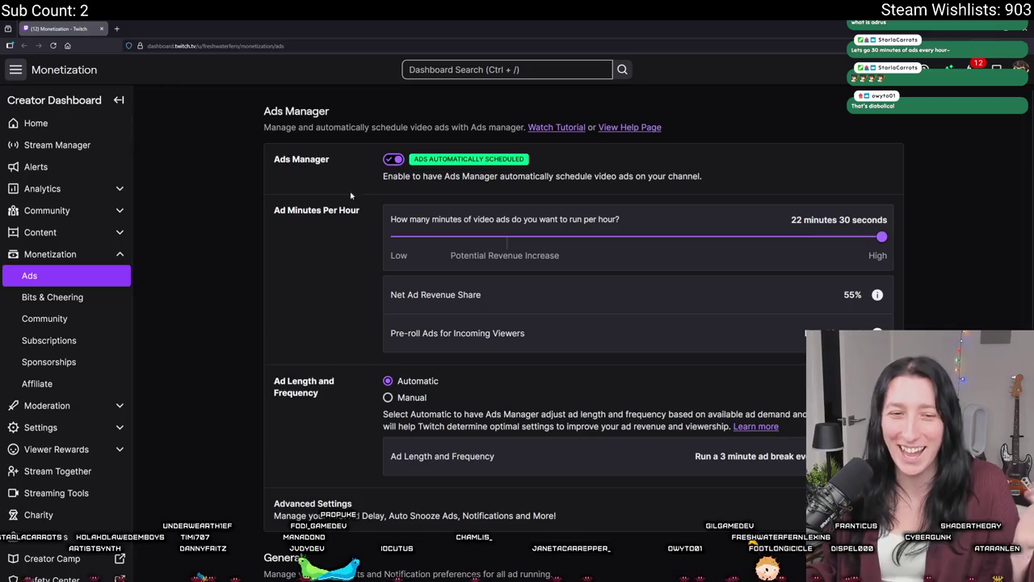
left_click_drag(881, 237, 826, 244)
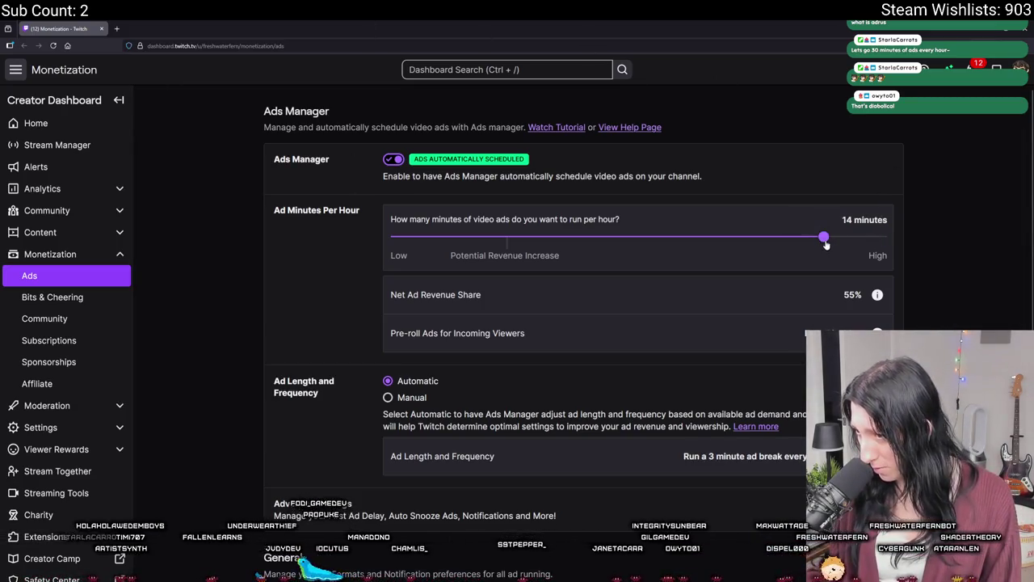
left_click(74, 146)
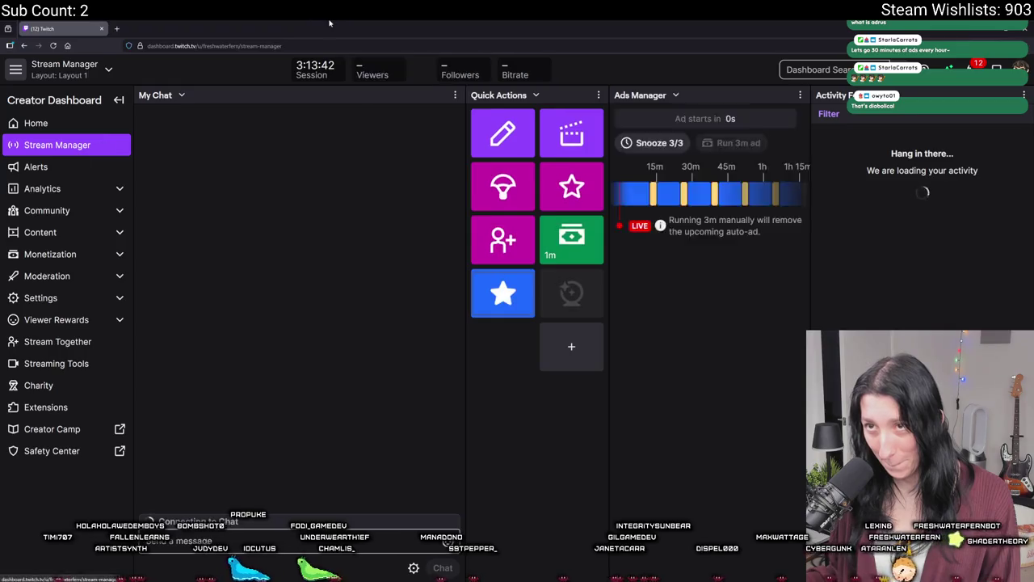
- Drag the browser window down to un-maximize it and reveal GameMaker's Draw event code
mouse_move(183, 28)
left_mouse_down()
mouse_move(182, 157)
mouse_move(0, 25)
mouse_move(0, 0)
left_mouse_up()
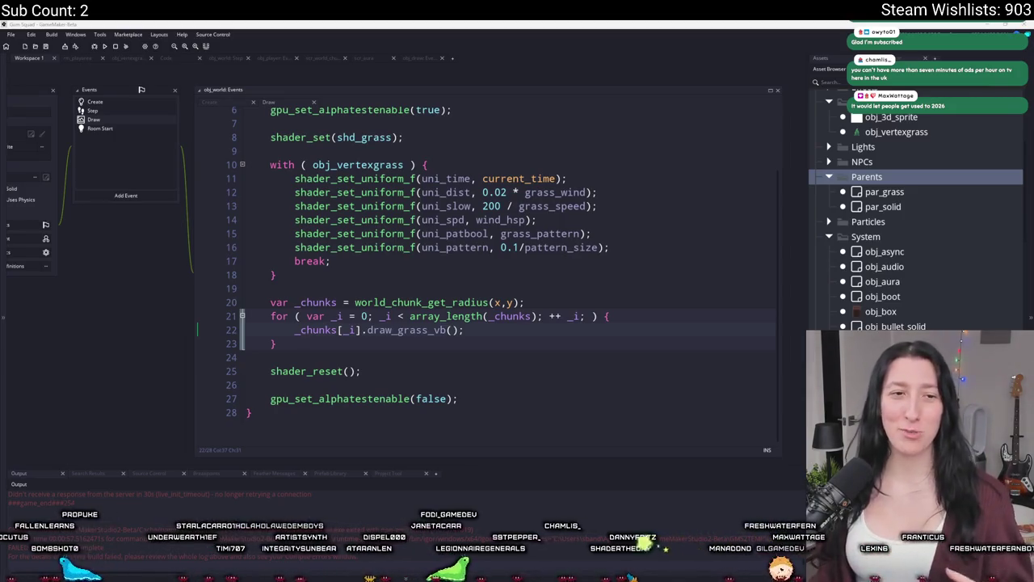
- Type unload_grass into the Draw event code, then switch to obj_world's Step event
left_click(511, 331)
type("unload_grass")
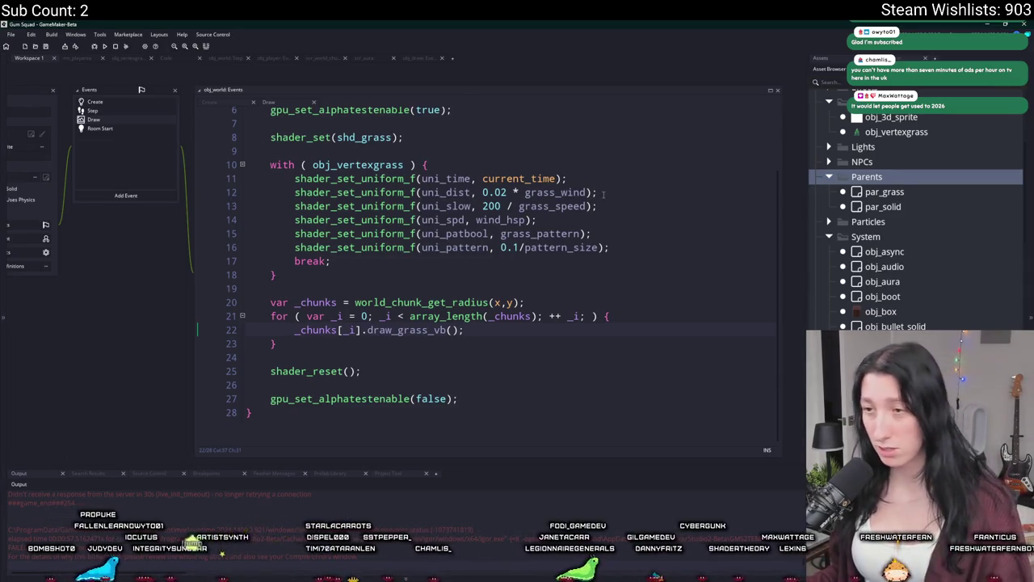
scroll(509, 333, "up", 1)
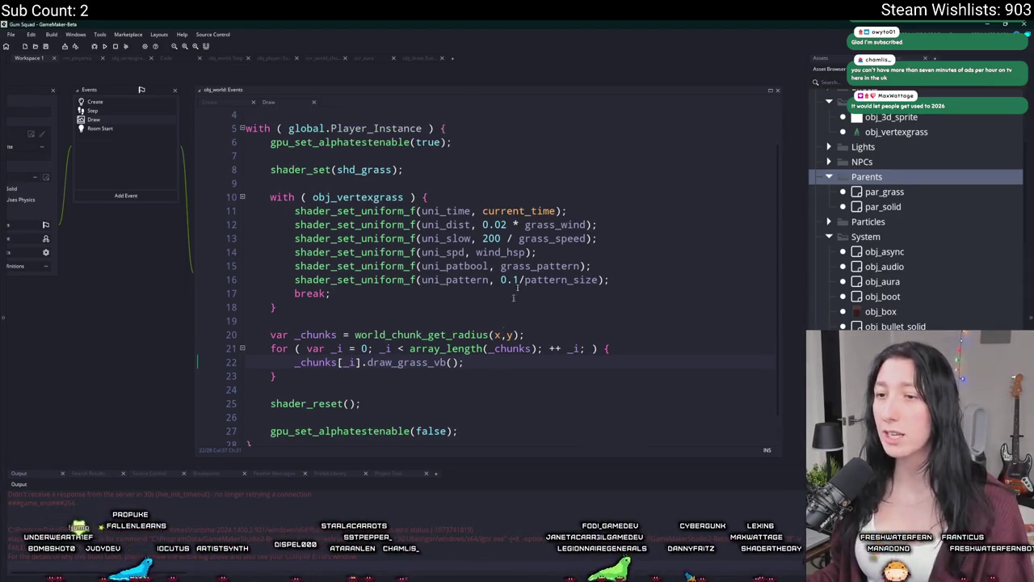
scroll(475, 122, "up", 2)
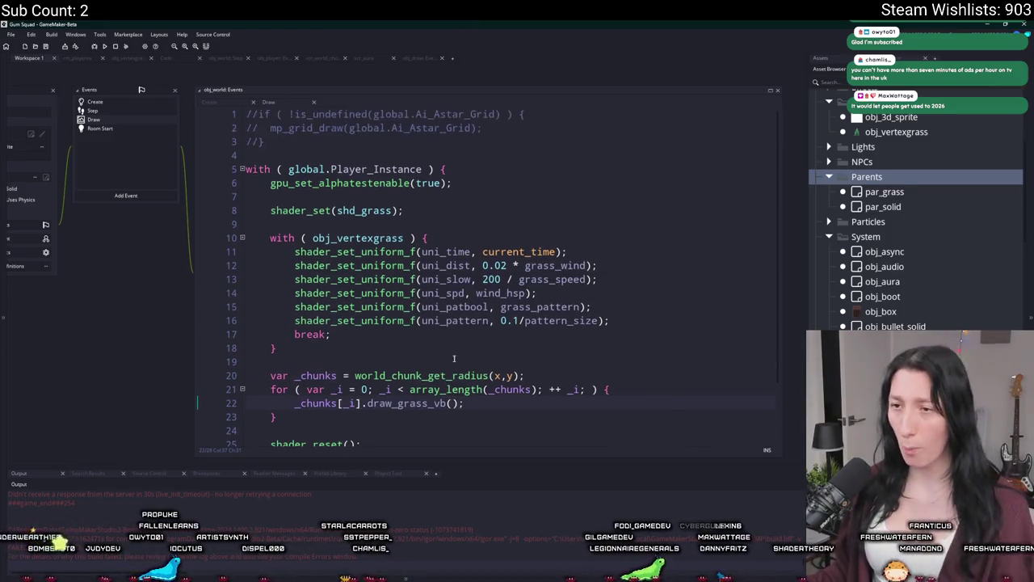
scroll(475, 122, "down", 2)
scroll(461, 308, "up", 1)
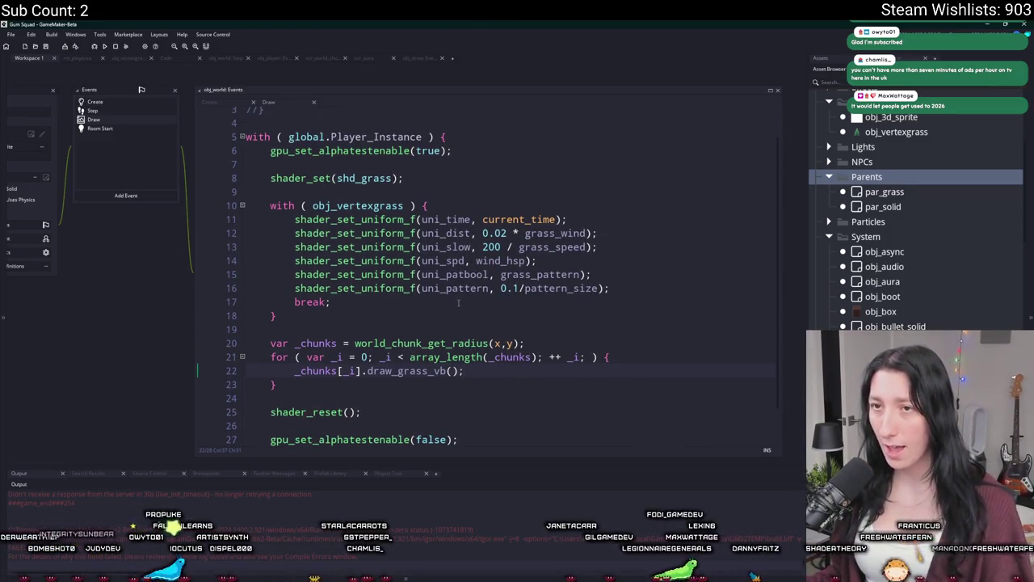
left_click(126, 114)
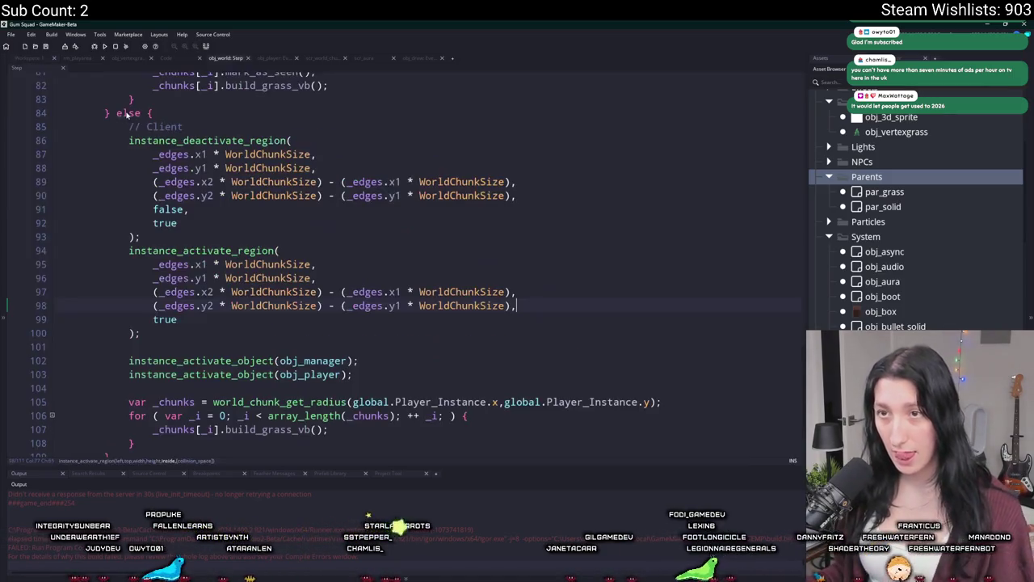
scroll(151, 116, "up", 8)
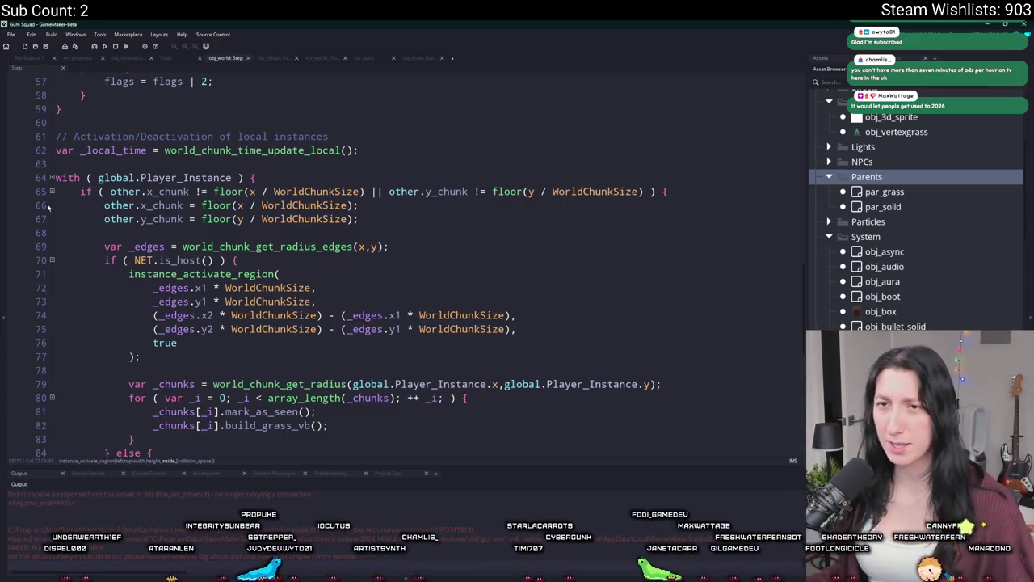
scroll(485, 253, "down", 2)
scroll(485, 253, "down", 5)
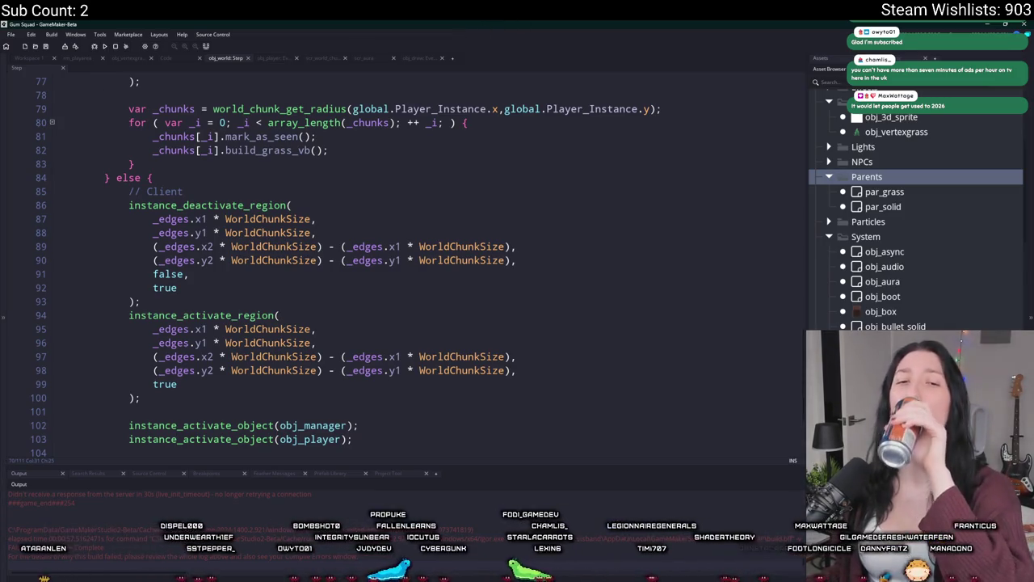
scroll(427, 185, "down", 4)
scroll(323, 161, "up", 3)
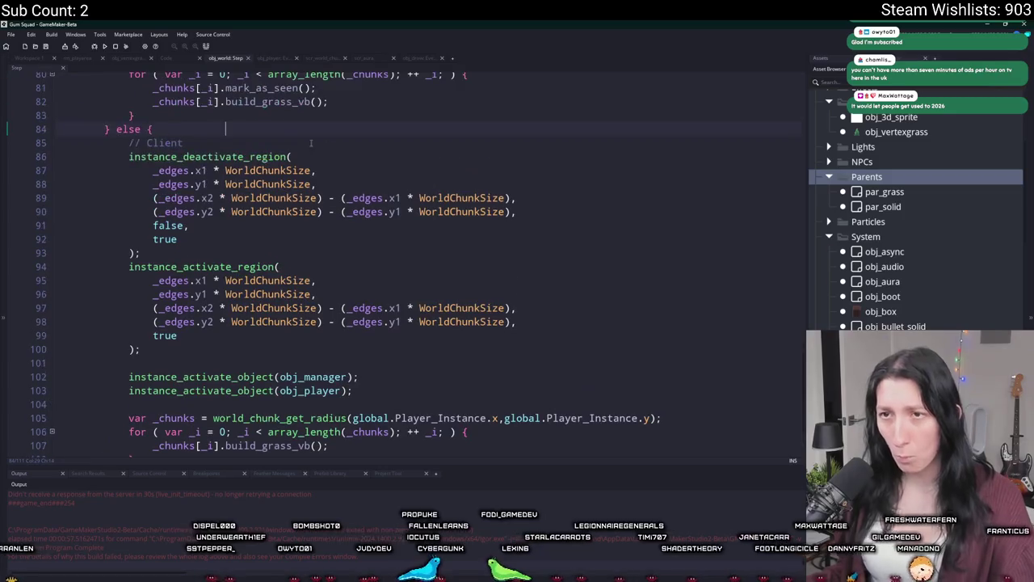
left_click(193, 129)
scroll(321, 260, "up", 2)
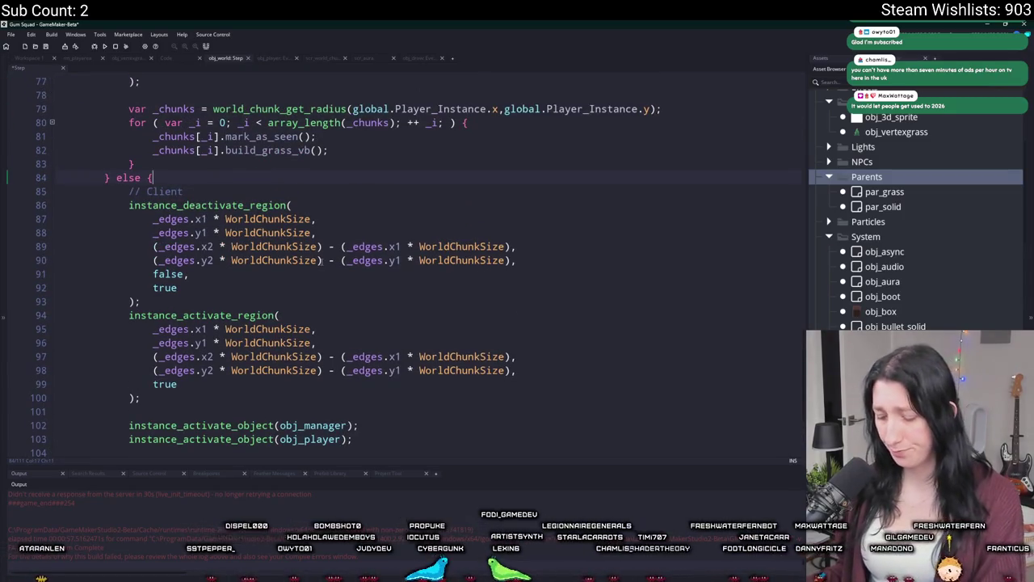
scroll(322, 260, "up", 8)
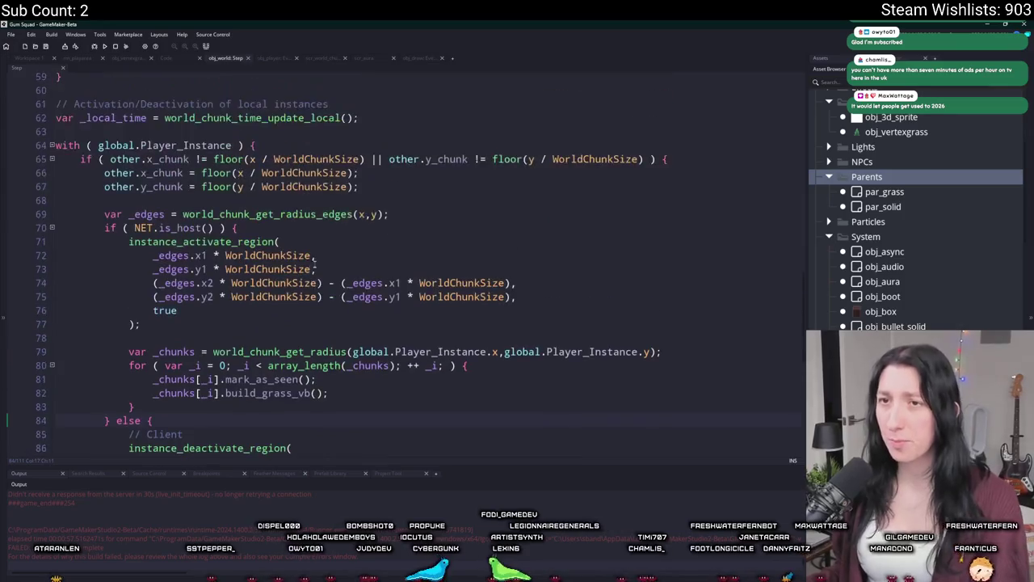
scroll(339, 246, "down", 1)
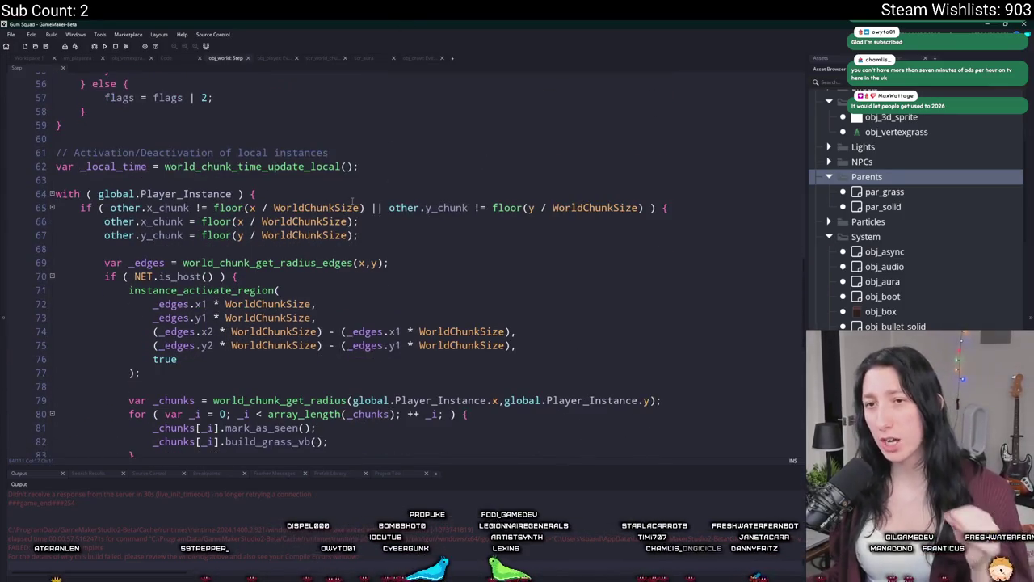
scroll(356, 198, "down", 2)
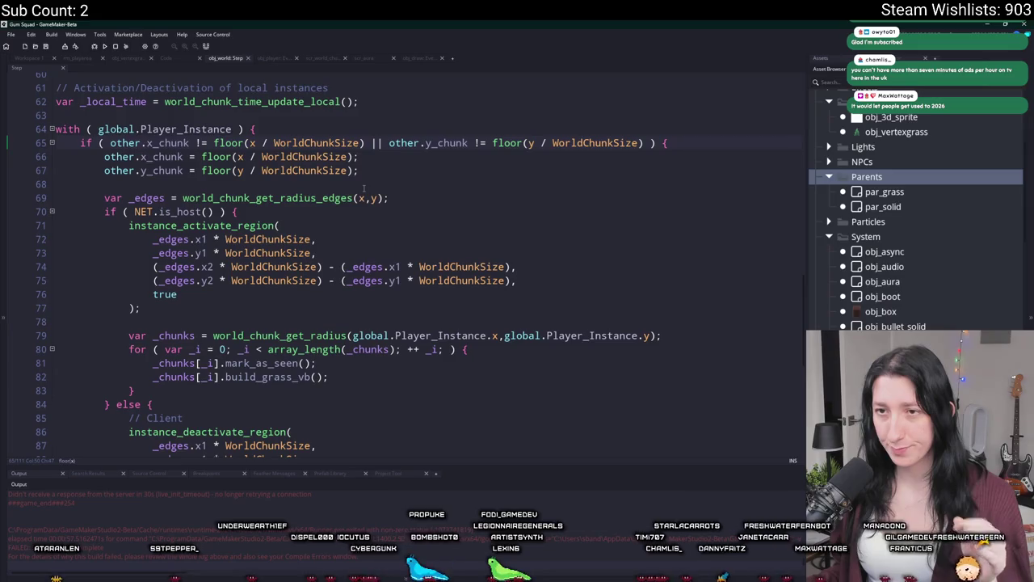
scroll(364, 188, "down", 1)
left_click(361, 328)
scroll(350, 339, "down", 1)
scroll(364, 202, "up", 2)
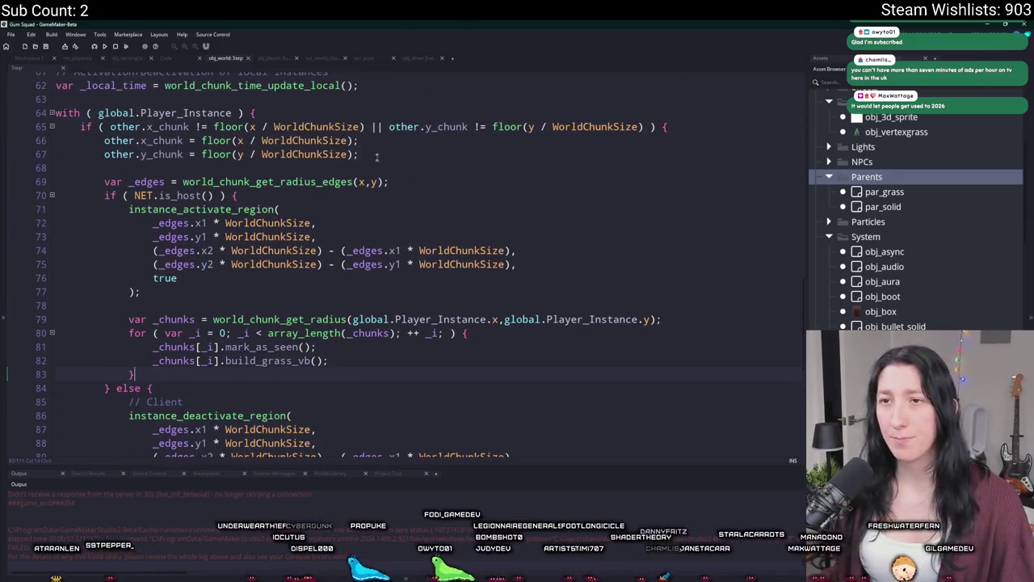
- Add 'var _x_previous = other.x_chunk * WorldChunkSize;' inside the chunk-change check and duplicate it for y
left_click(376, 110)
key("Return")
type("var _")
key("BackSpace")
key("BackSpace")
key("BackSpace")
left_click(708, 126)
key("Return")
type("var _x_chunk")
key("BackSpace")
key("BackSpace")
key("BackSpace")
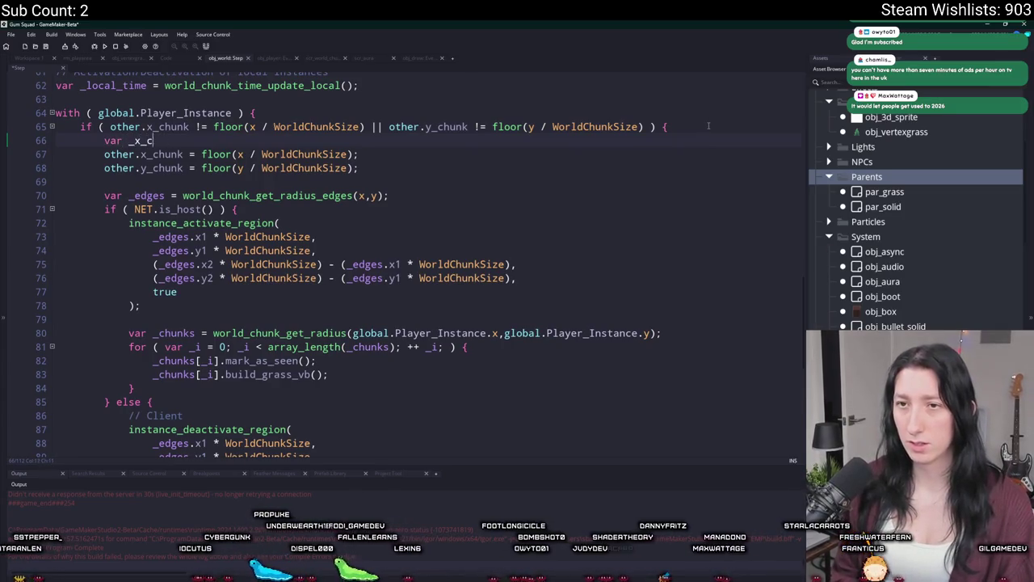
type("previous = other.x_chunk")
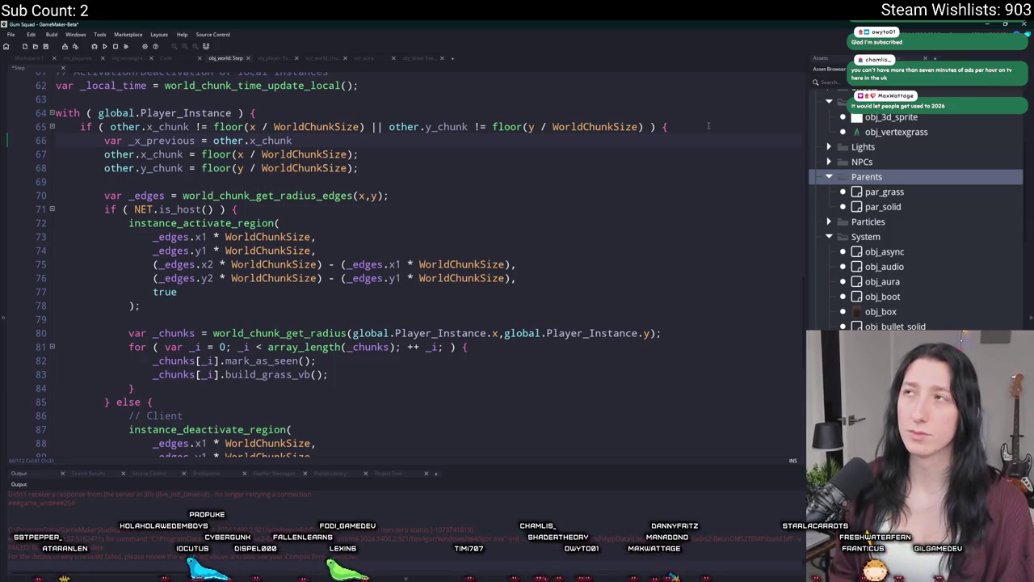
type(" *( World")
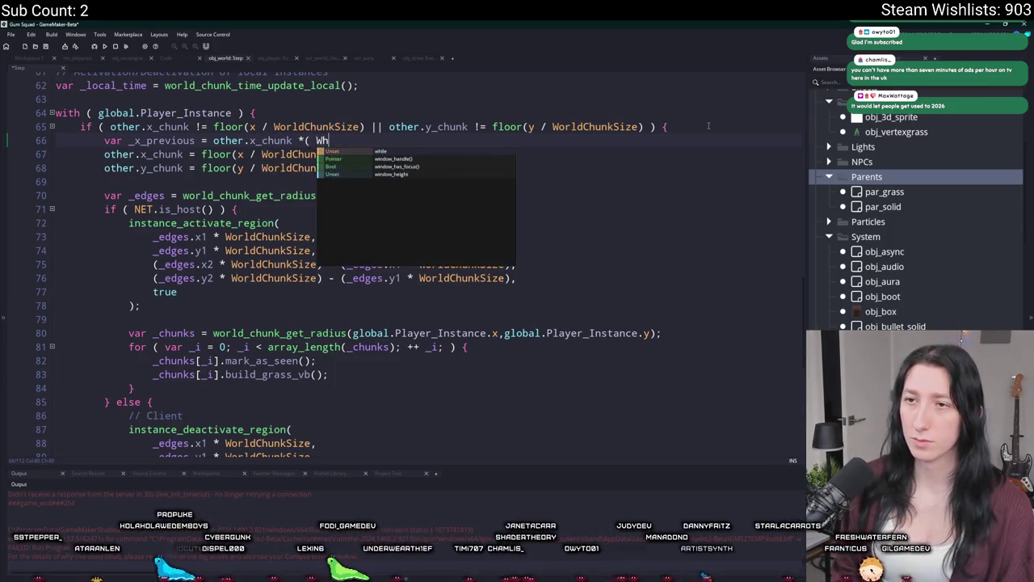
key("Return")
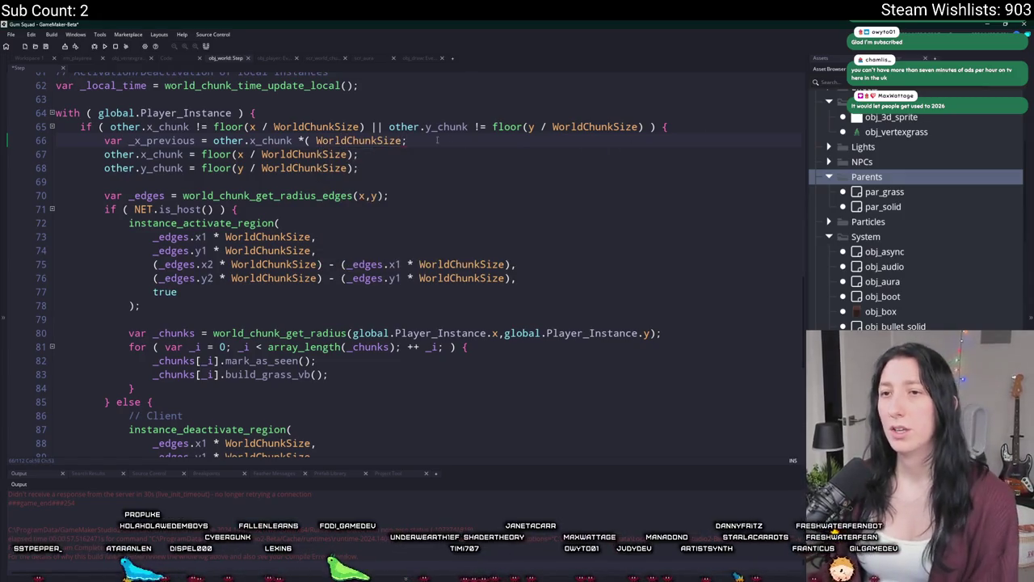
key("BackSpace")
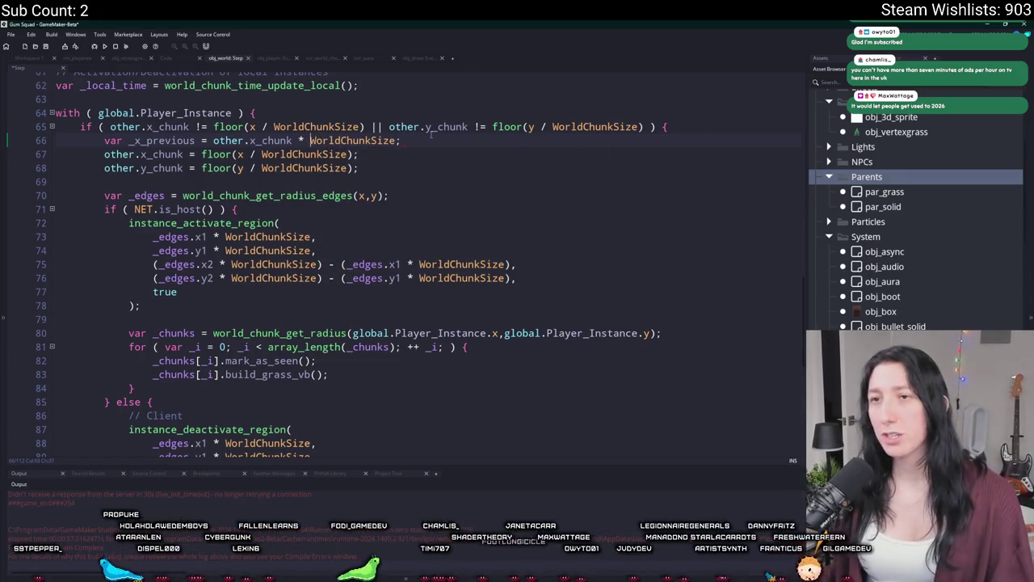
key("ctrl+d")
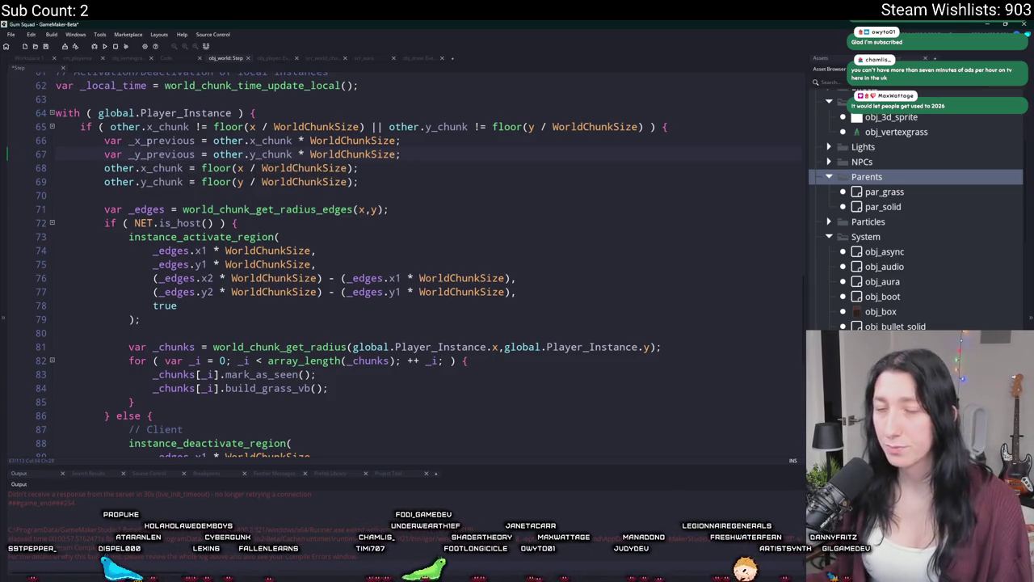
left_click(146, 140)
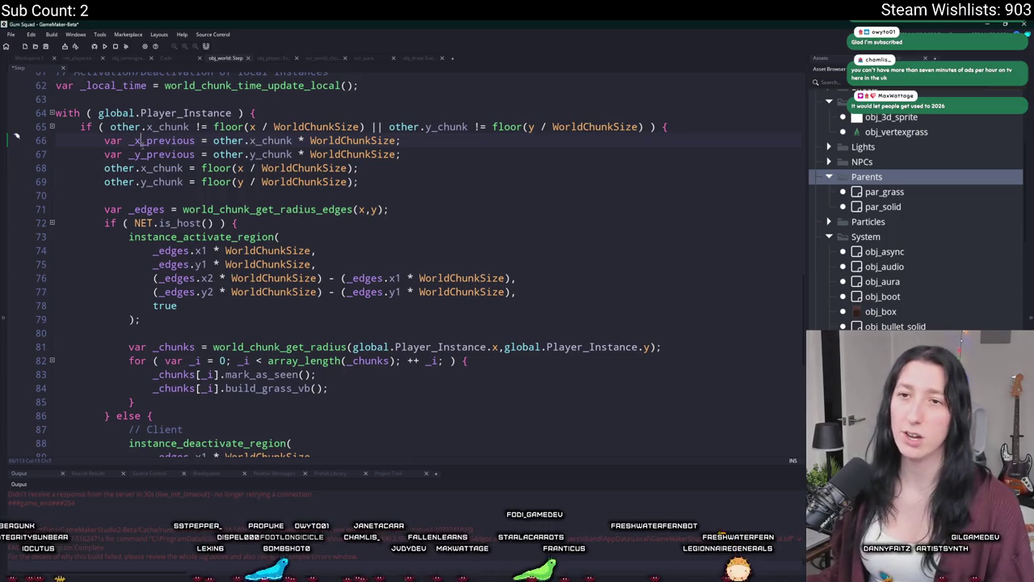
- Highlight the _x_previous uses and review the host and client branches around the _edges declaration
left_click(138, 140)
scroll(252, 271, "down", 2)
scroll(110, 232, "up", 2)
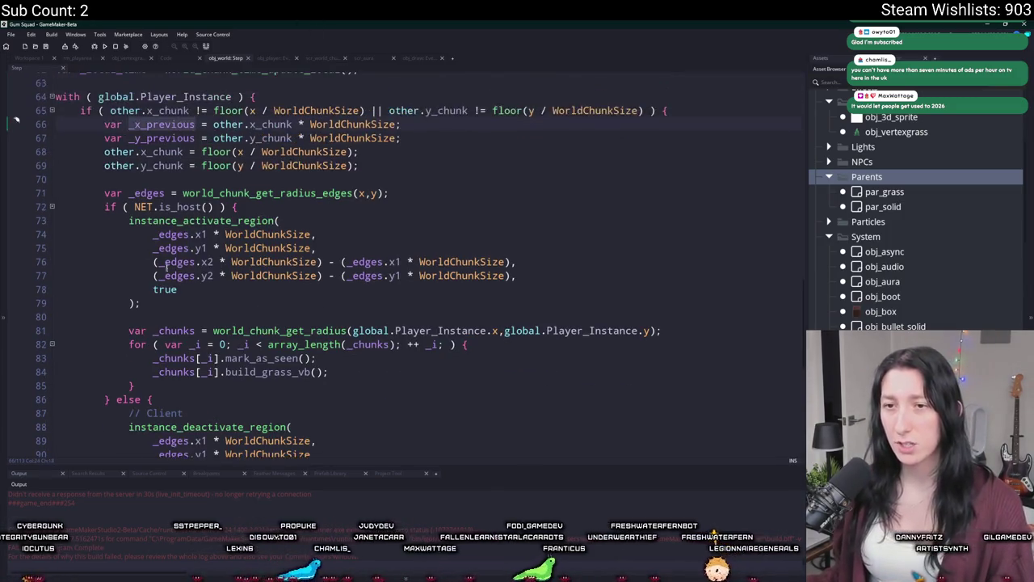
scroll(146, 275, "down", 5)
scroll(184, 321, "up", 3)
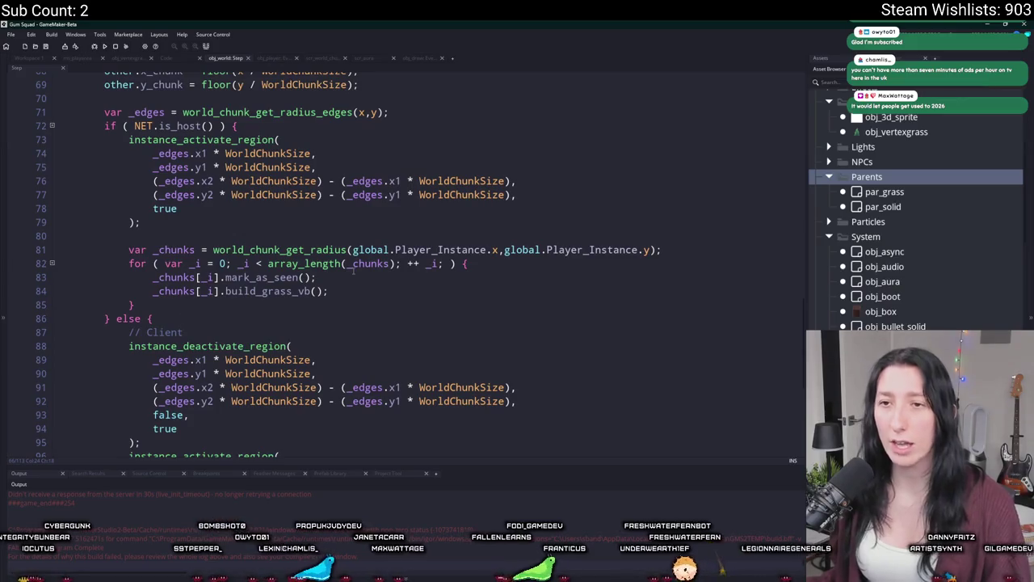
scroll(269, 328, "down", 3)
scroll(269, 328, "down", 5)
left_click(135, 390)
scroll(96, 400, "up", 9)
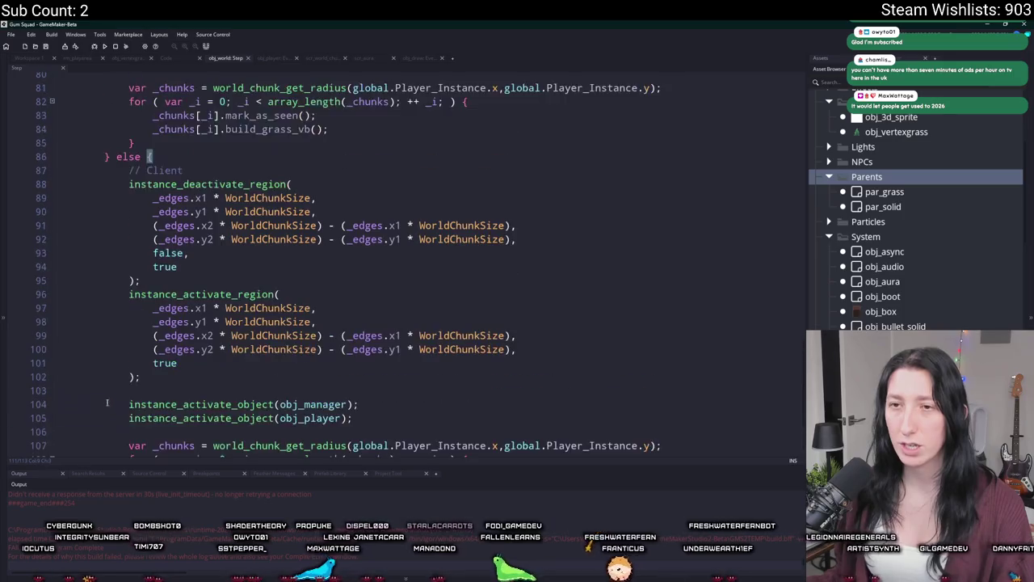
left_click(413, 210)
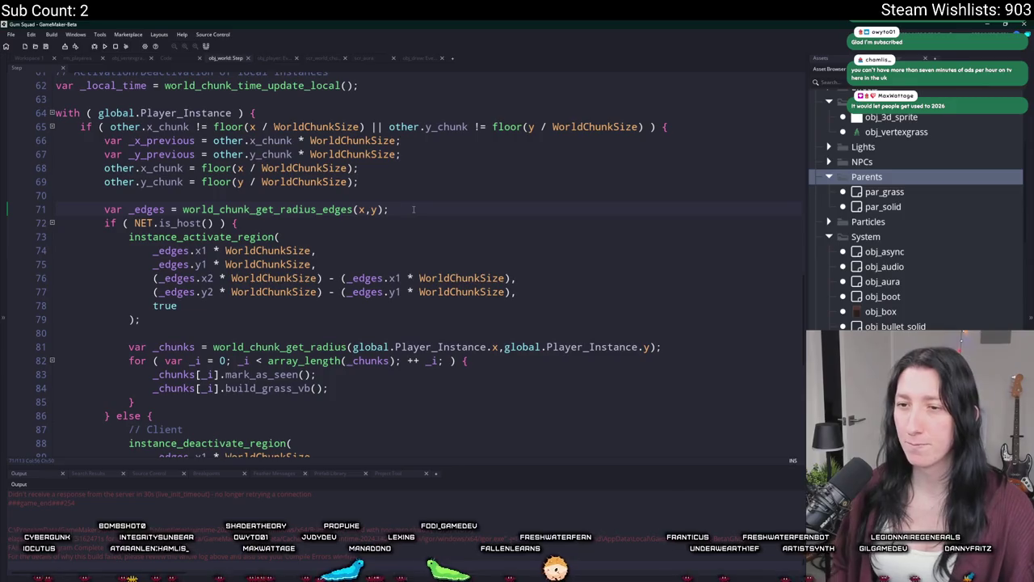
scroll(413, 209, "down", 3)
scroll(535, 255, "down", 4)
scroll(534, 255, "down", 2)
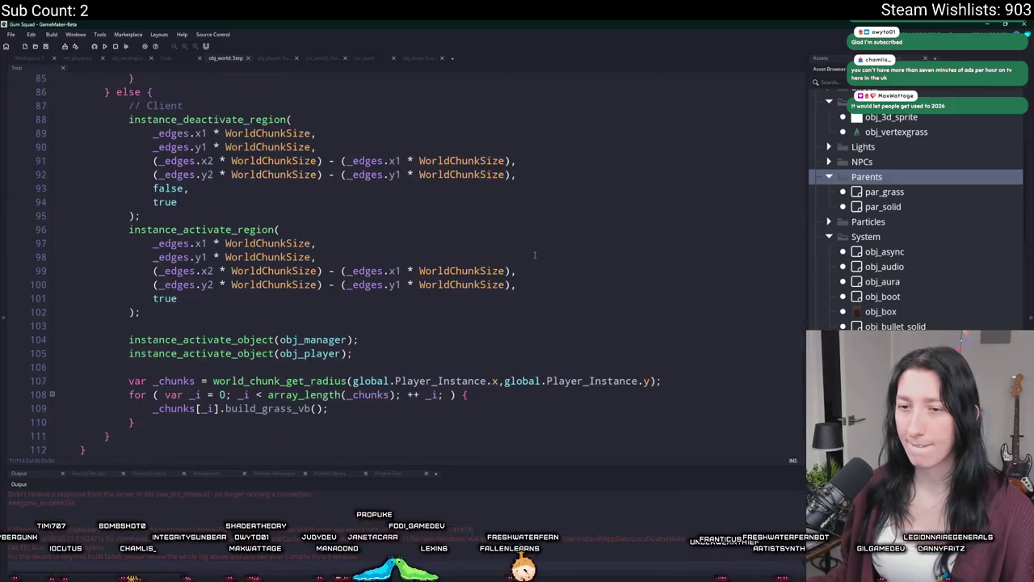
- Copy the var _chunks line and paste it after the chunk coordinate updates, above var _edges
left_click_drag(656, 372, 131, 379)
key("ctrl+c")
scroll(185, 271, "up", 2)
scroll(185, 271, "up", 3)
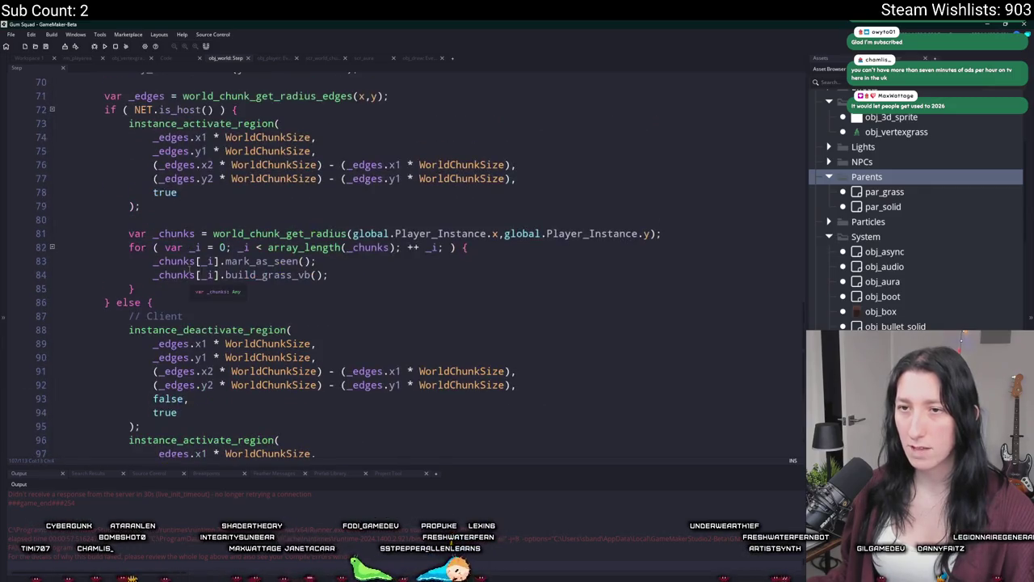
scroll(441, 139, "up", 2)
left_click(440, 139)
key("Return")
key("Return")
key("ctrl+v")
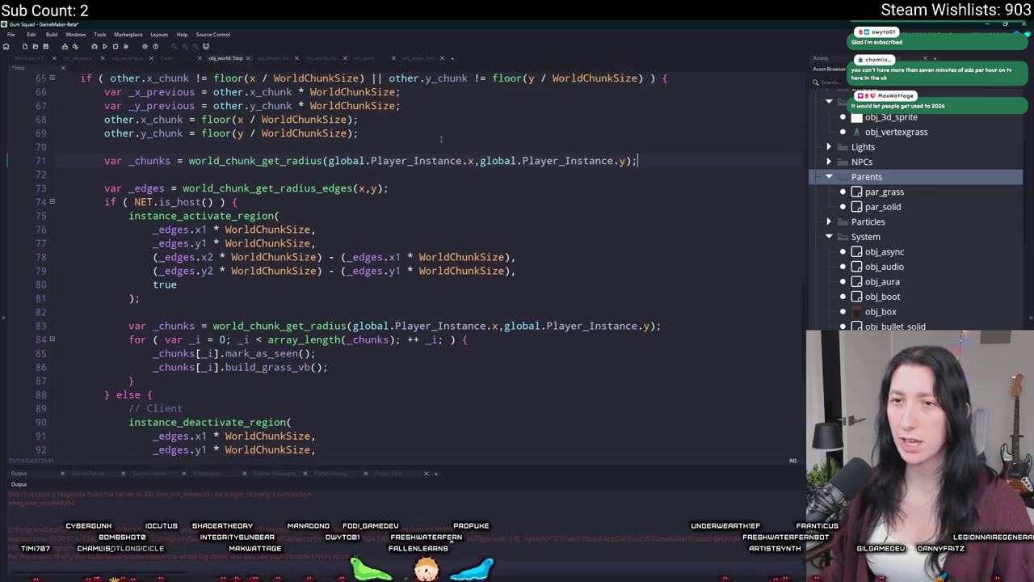
- Delete the duplicate _chunks declarations in the host and client branches, then check its uses
triple_click(689, 322)
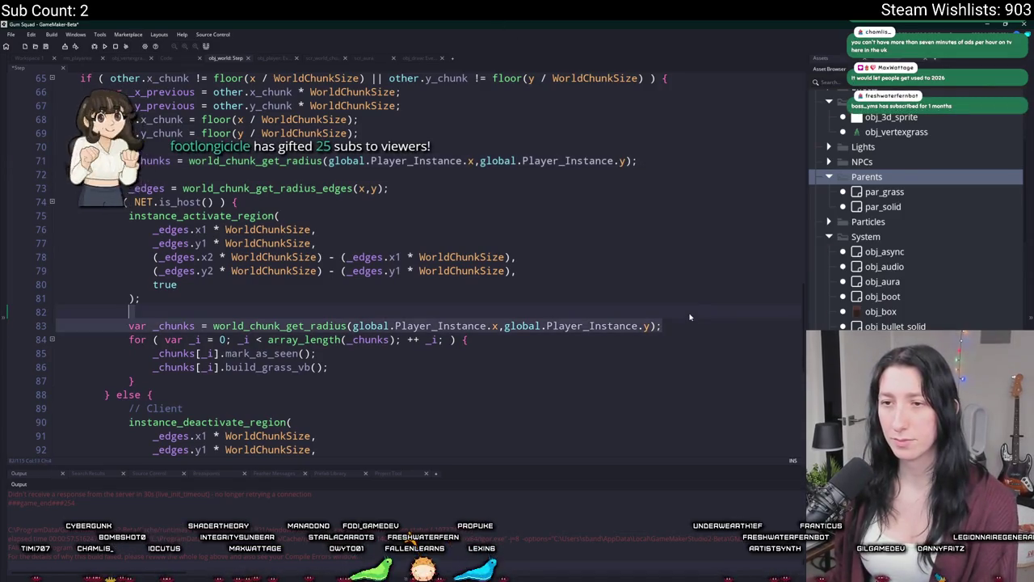
key("Delete")
scroll(665, 363, "down", 7)
triple_click(666, 363)
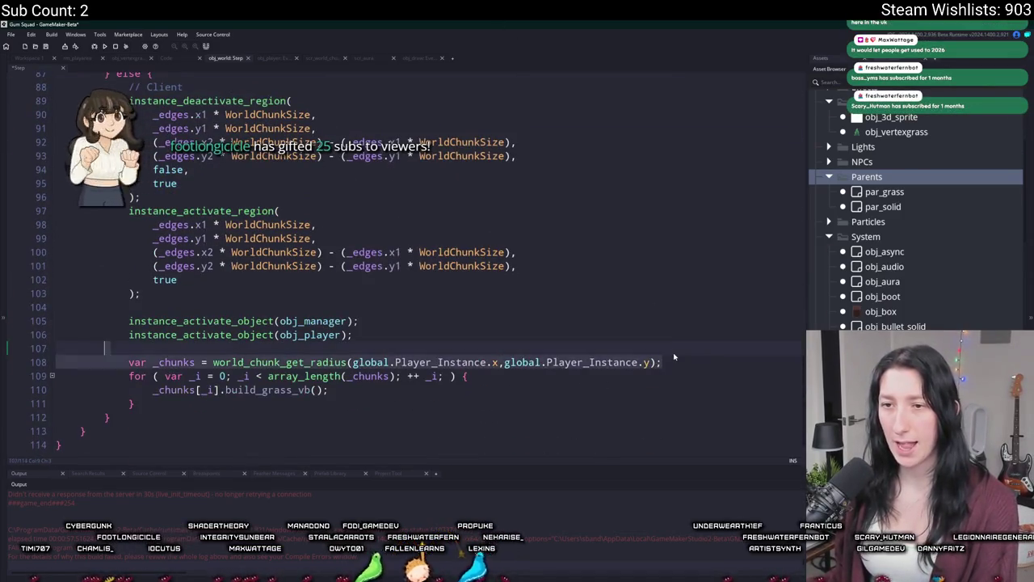
key("Delete")
left_click(513, 346)
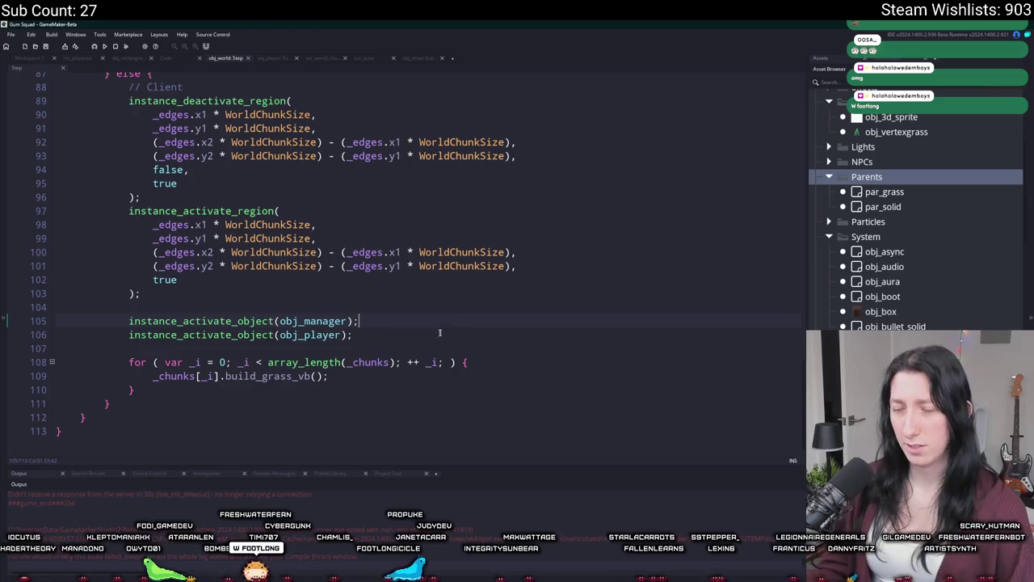
scroll(395, 114, "up", 5)
scroll(396, 114, "up", 4)
left_click(148, 226)
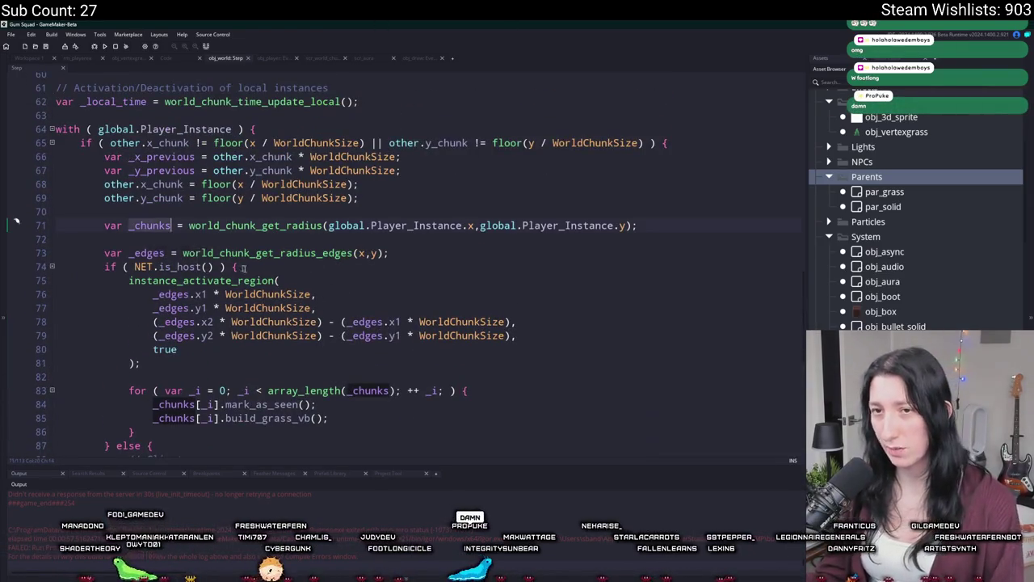
- Add '// Unload chunks (like the grass VB)' below the _chunks line, leaving empty line 74 beneath
scroll(149, 225, "down", 5)
scroll(300, 363, "up", 4)
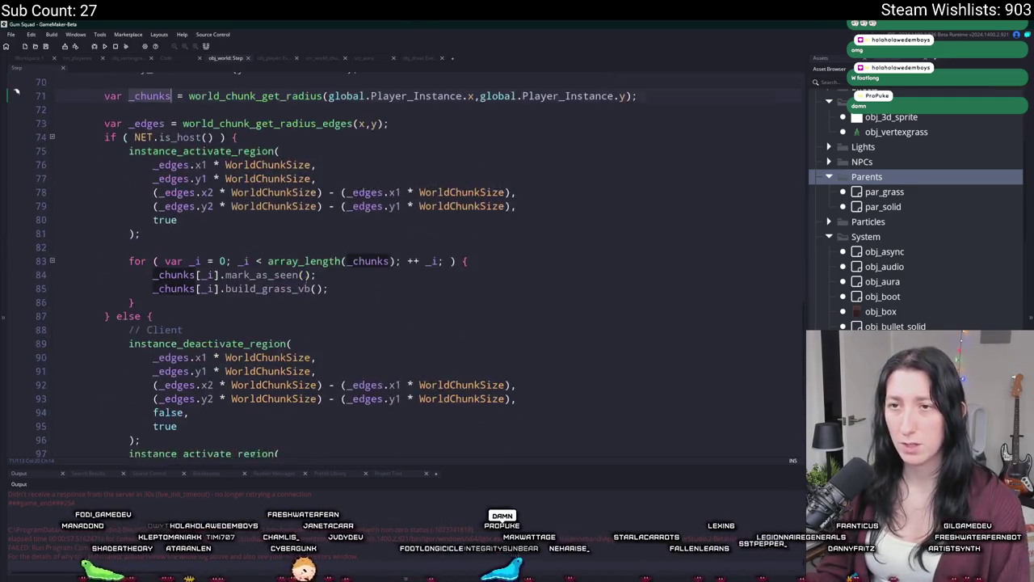
left_click(673, 181)
key("Return")
key("Return")
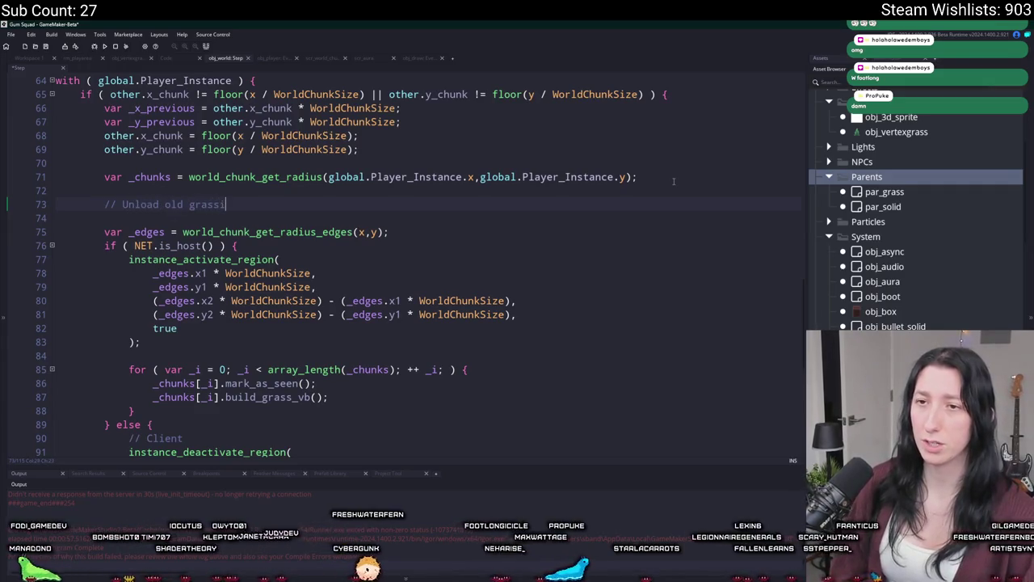
key("BackSpace")
key("BackSpace")
key("BackSpace")
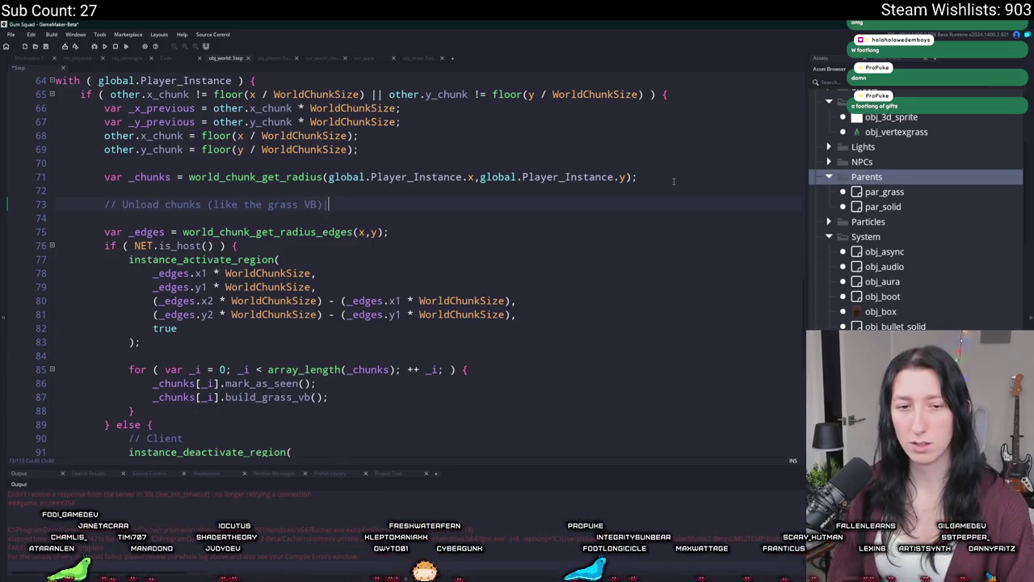
key("Return")
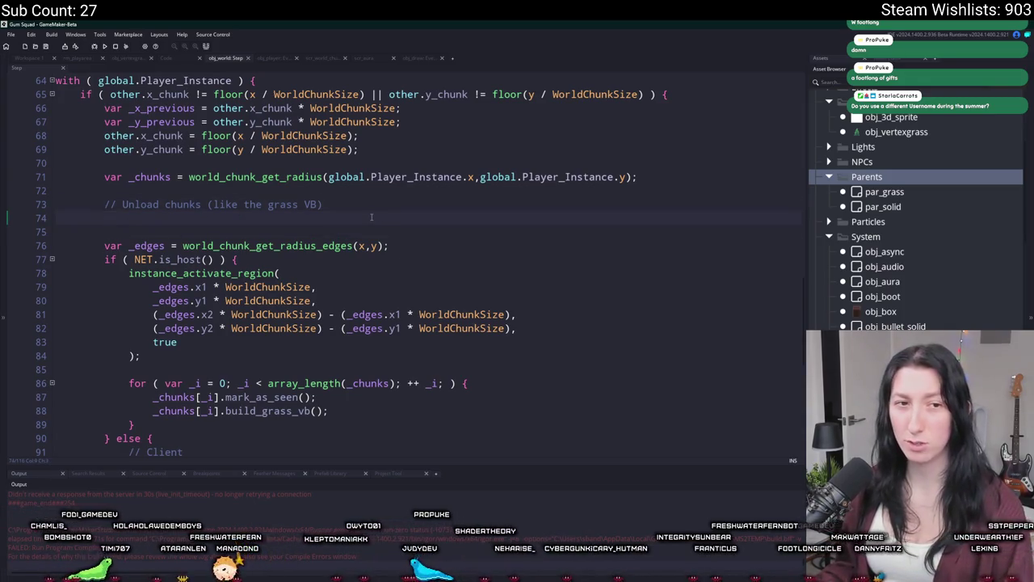
key("shift+Home")
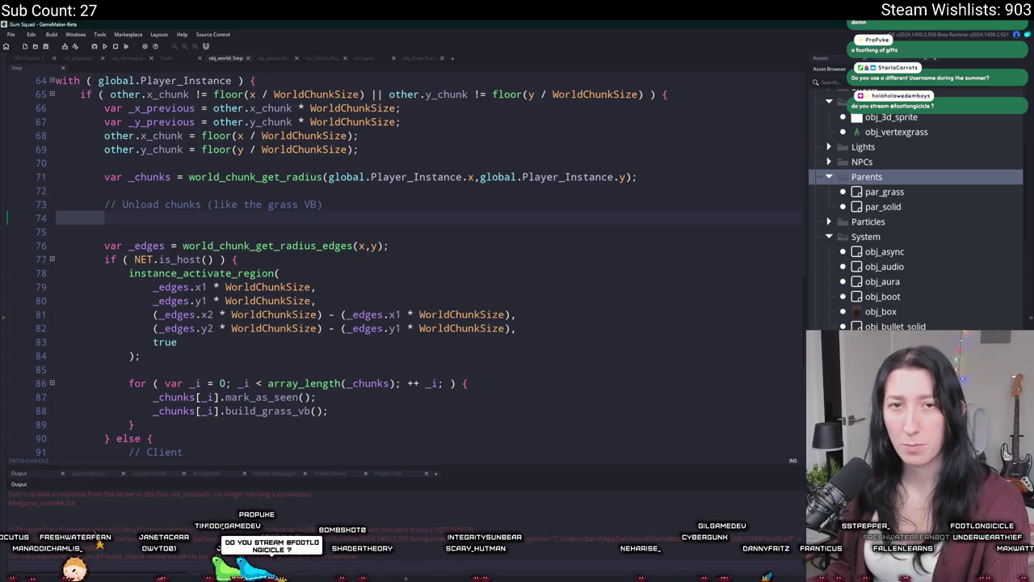
left_click(323, 215)
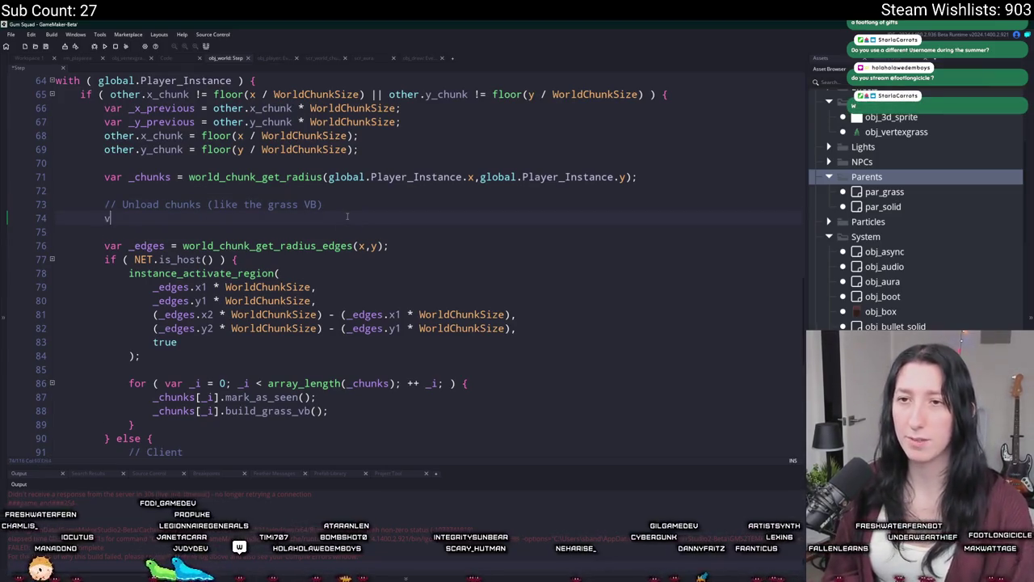
- Declare var _old_chunks = world_chunk_get_radius(_x_previous, _y_previous); on line 74, fixing typos
type("var _old_Chunk")
key("BackSpace")
key("BackSpace")
key("BackSpace")
type("chu")
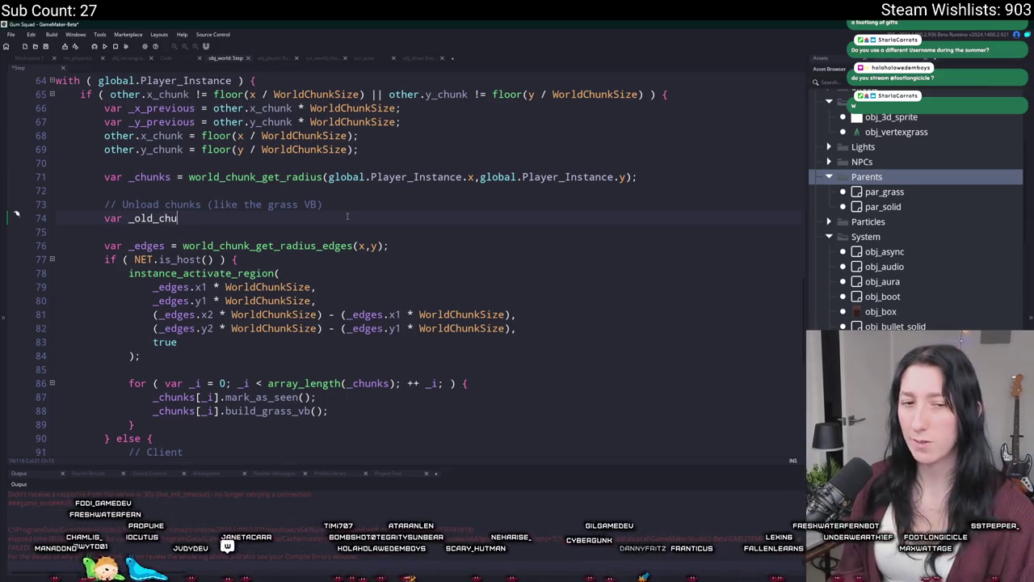
type("nks =")
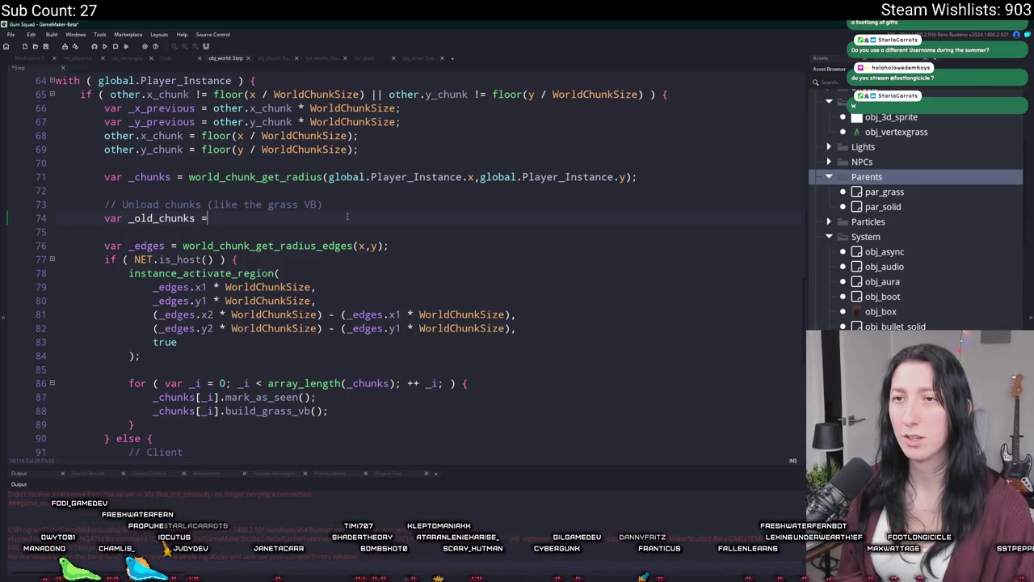
type(" world_Get_")
key("BackSpace")
key("BackSpace")
key("BackSpace")
type("chunk")
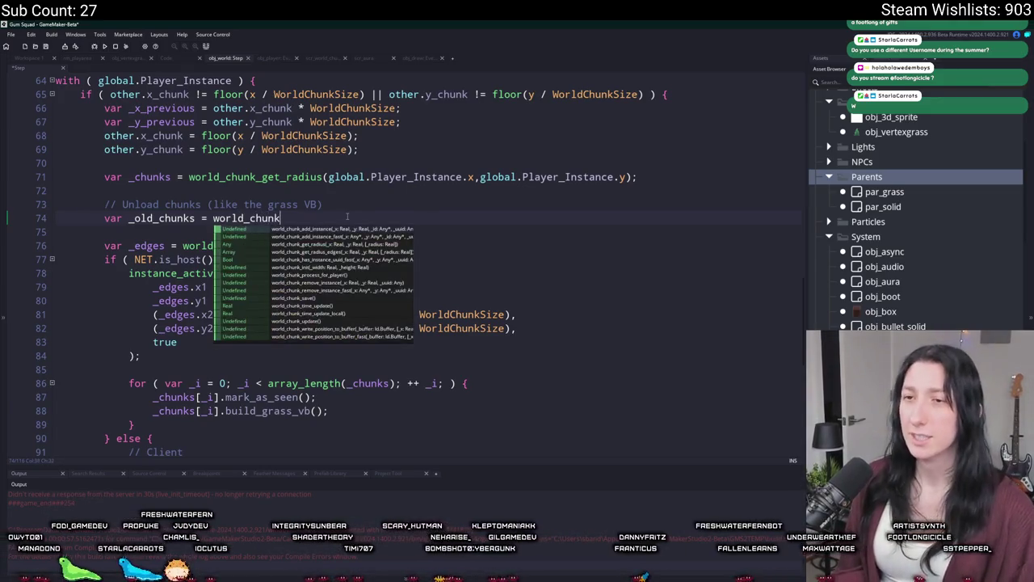
type("_get_radius(_x-previou")
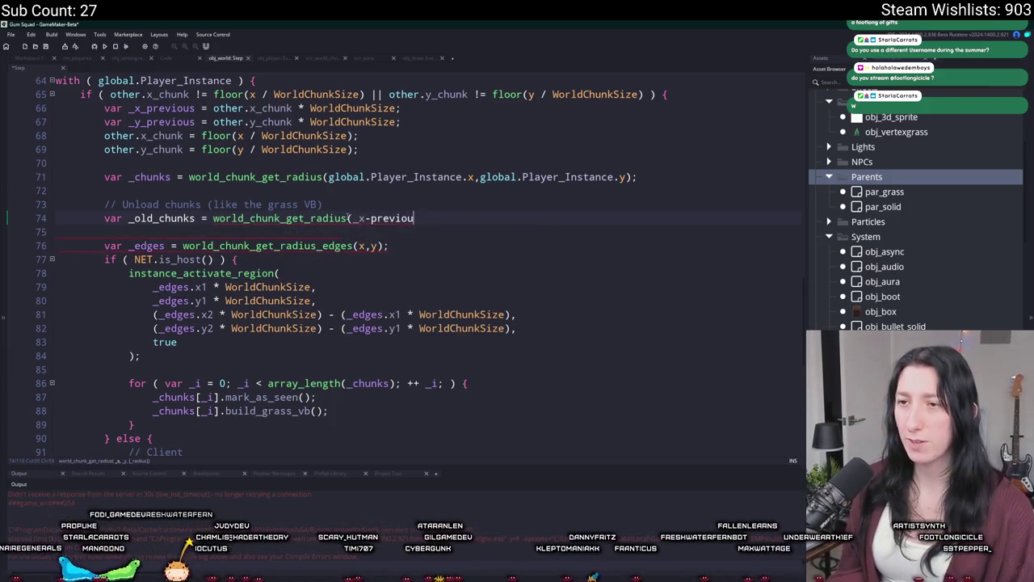
key("BackSpace")
key("BackSpace")
key("BackSpace")
key("BackSpace")
key("BackSpace")
key("BackSpace")
key("BackSpace")
key("BackSpace")
type("_previou")
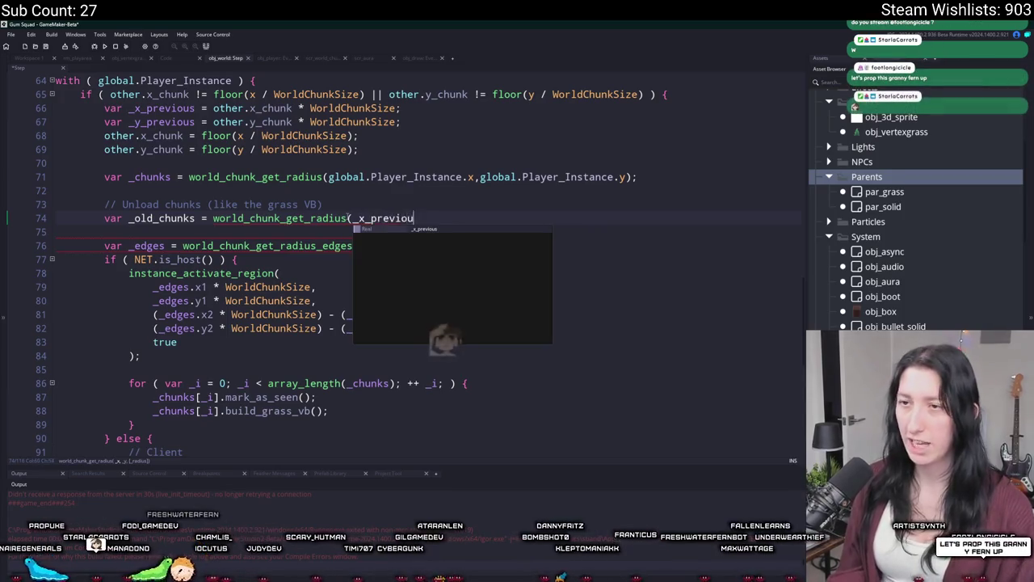
type("s,_y_previous)_;")
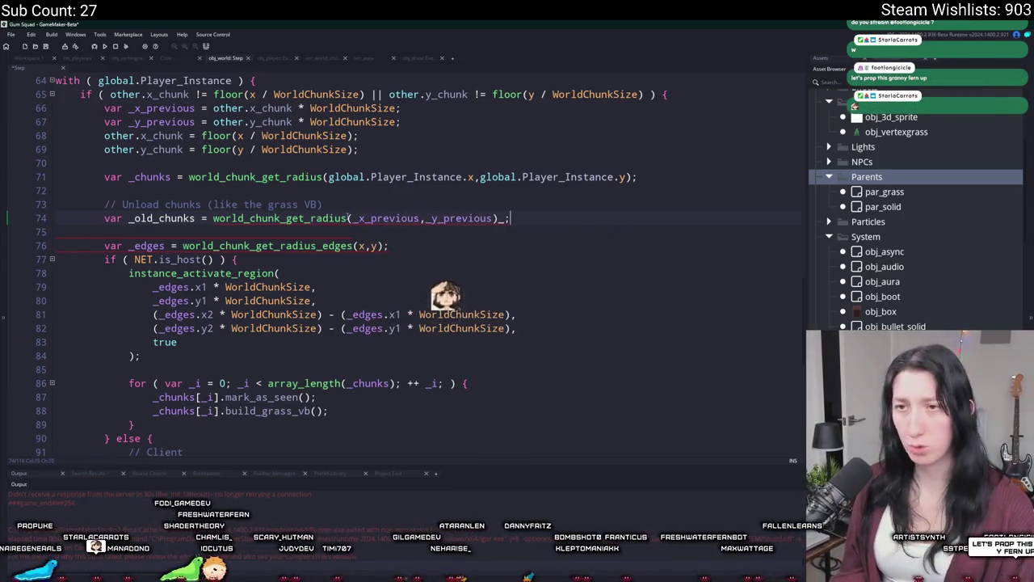
key("BackSpace")
key("BackSpace")
type(";")
key("Return")
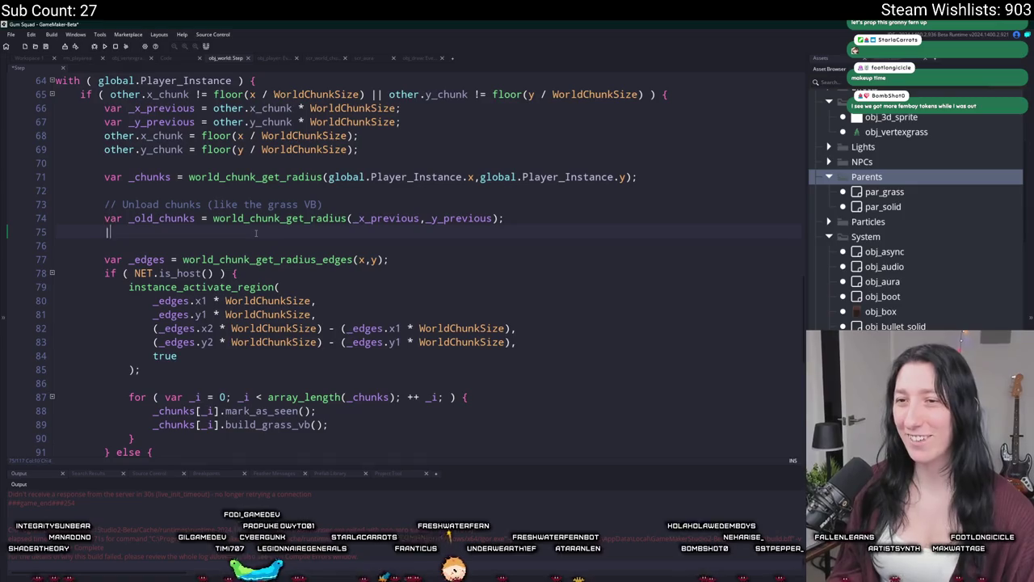
- Write for (var _i = 0; _i < array_length(_chunks); ++_i) with an empty braced body
type("for ( vari")
key("BackSpace")
type("_i = 0; _i < _old_c")
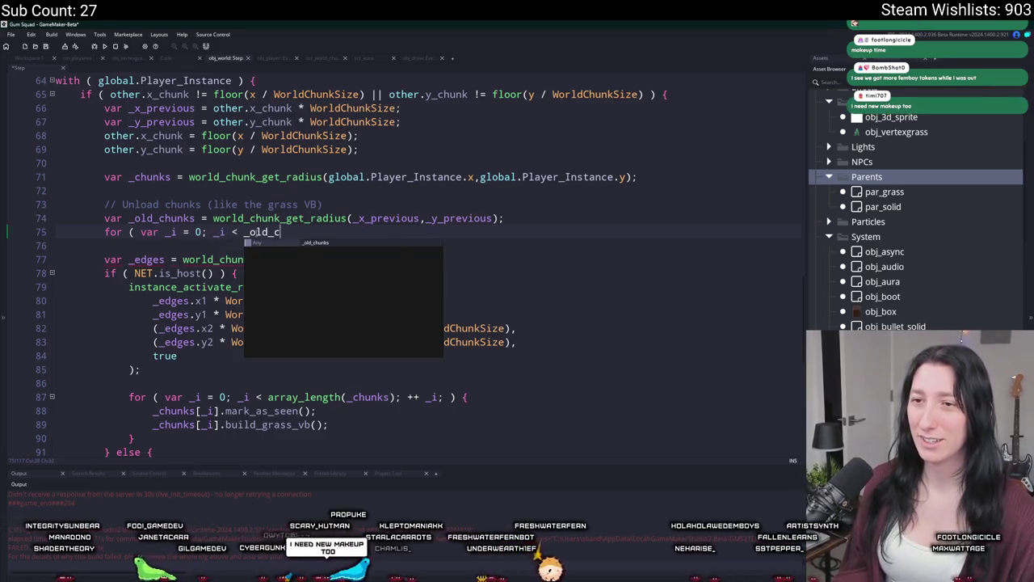
key("BackSpace")
key("BackSpace")
key("BackSpace")
key("BackSpace")
key("BackSpace")
key("BackSpace")
type("array_length")
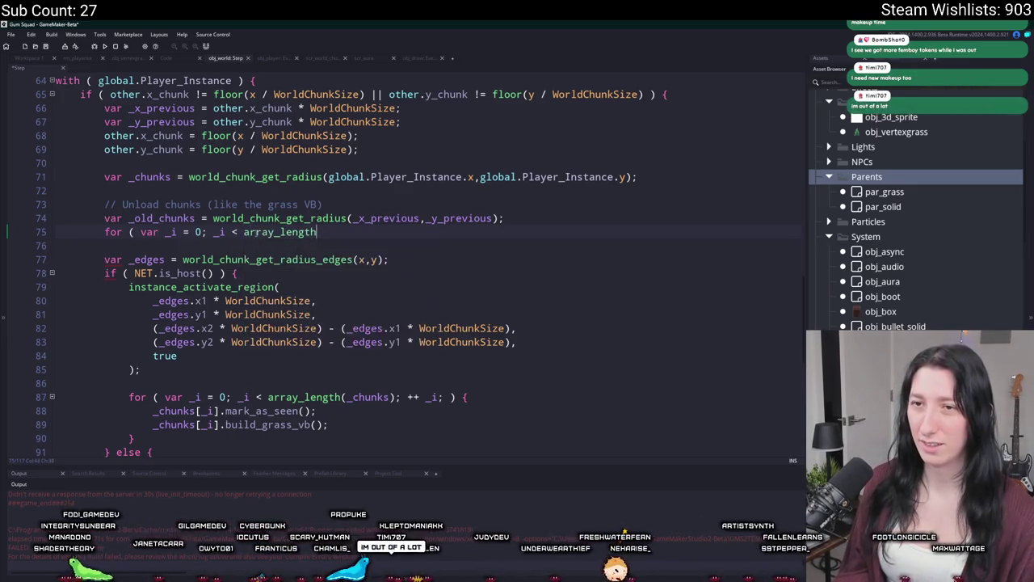
type("(_chunks); ++ _i; )")
key("Return")
type("}")
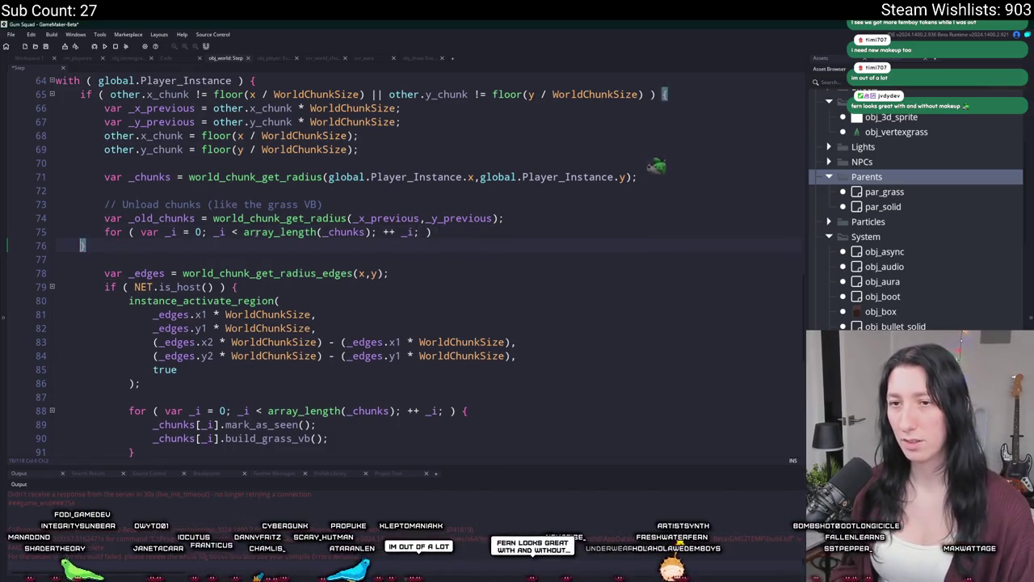
type("{")
key("Tab")
key("Return")
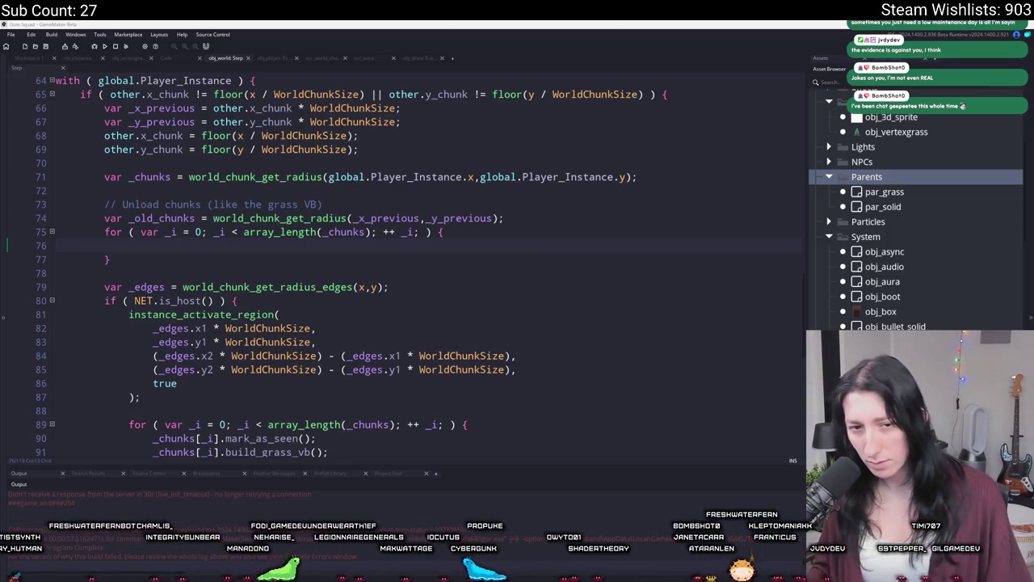
- Bring the Twitch stream manager into view and open the quick actions dialog in a maximised browser
left_click_drag(8, 73, 238, 50)
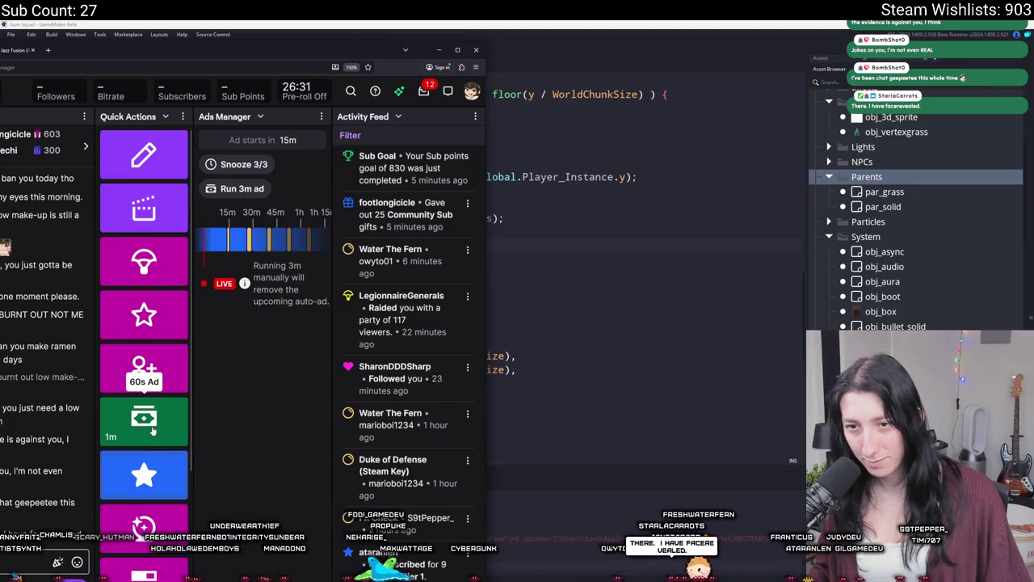
scroll(149, 433, "down", 3)
scroll(146, 453, "up", 1)
scroll(161, 476, "down", 2)
left_click(164, 481)
scroll(167, 409, "down", 5)
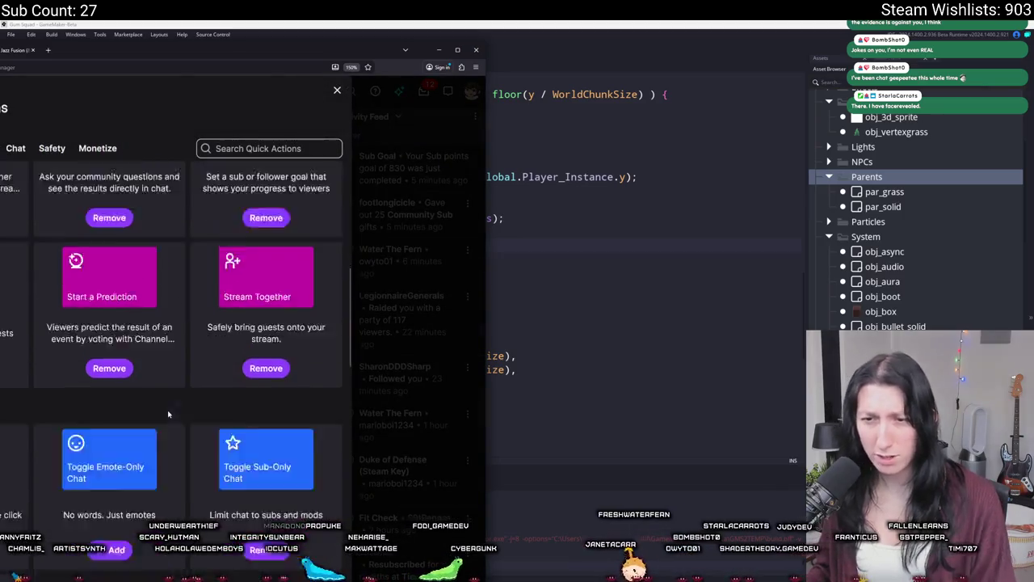
double_click(220, 57)
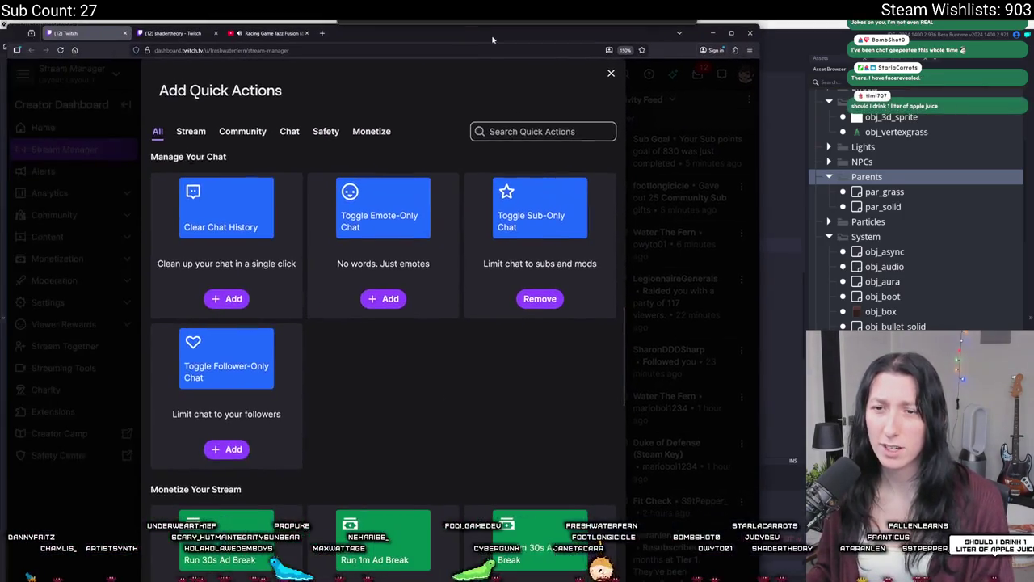
- Add the Run 3m Ad Break and Run 2m Ad Break quick actions
scroll(394, 351, "down", 4)
scroll(469, 307, "down", 3)
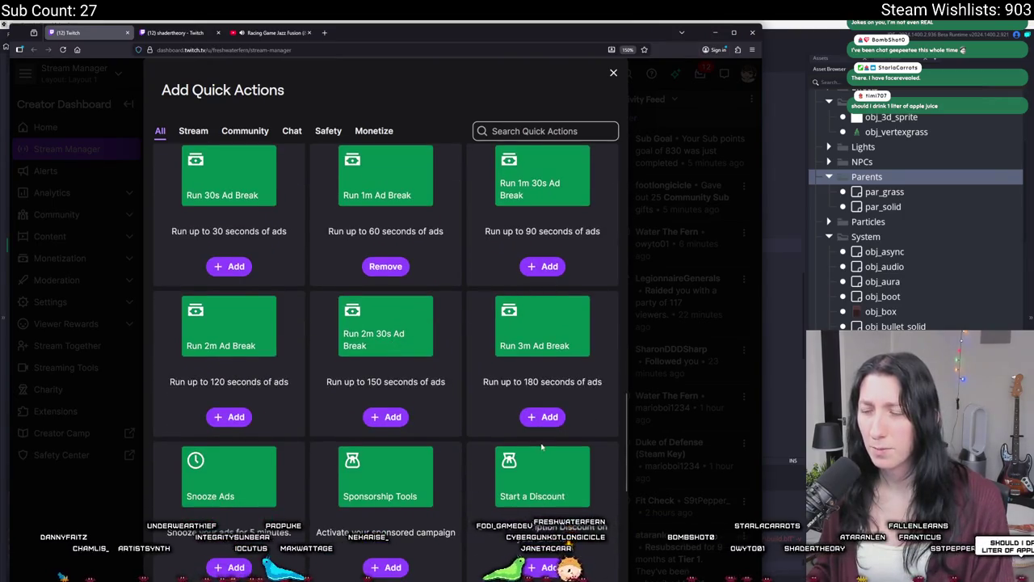
scroll(542, 418, "down", 3)
scroll(266, 388, "up", 3)
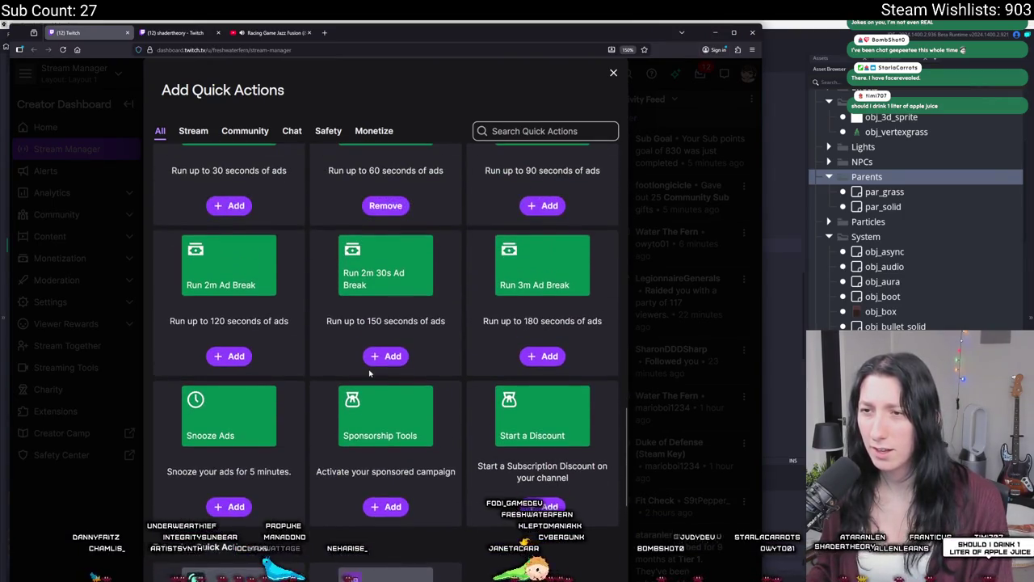
left_click(548, 358)
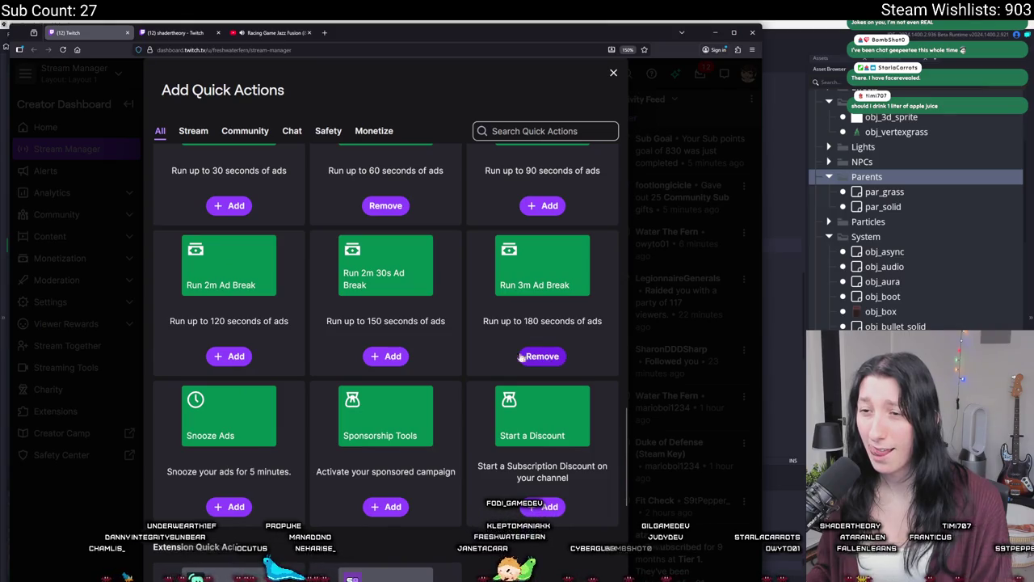
left_click(229, 356)
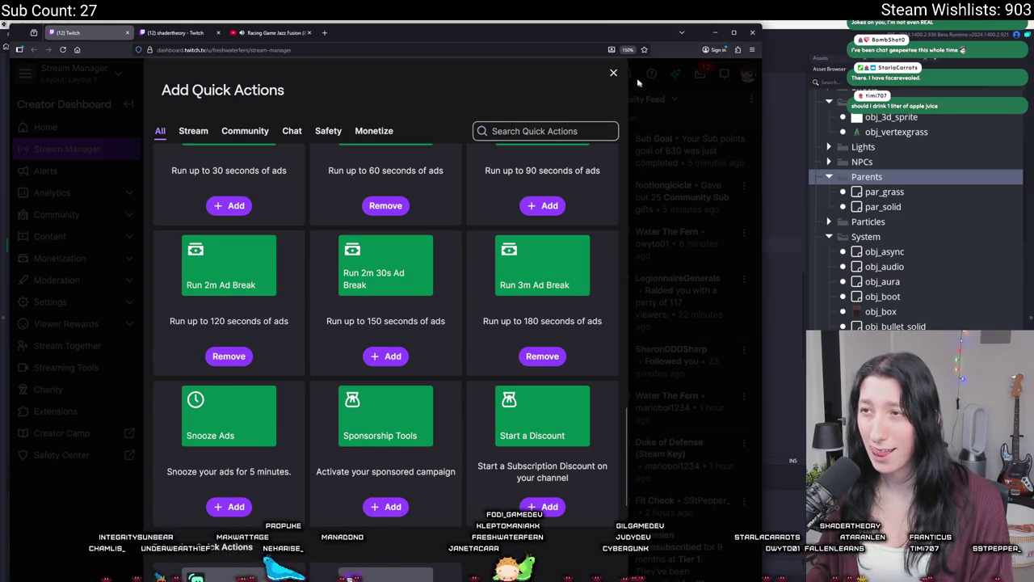
- Close the picker, start a 3-minute ad break, and move the browser mostly off screen
left_click(613, 73)
left_click(422, 445)
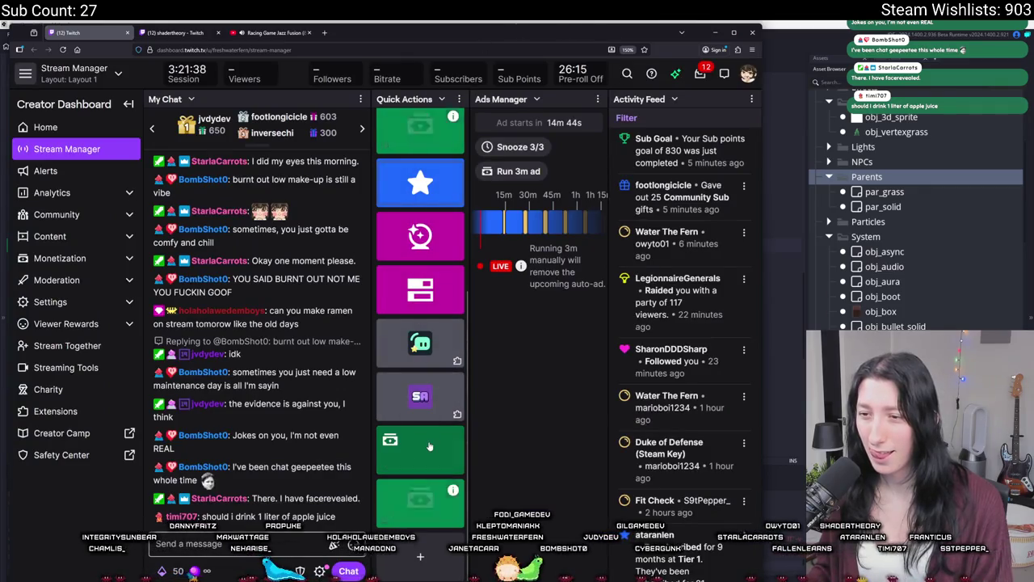
mouse_move(473, 34)
left_mouse_down()
mouse_move(159, 39)
mouse_move(0, 129)
left_mouse_up()
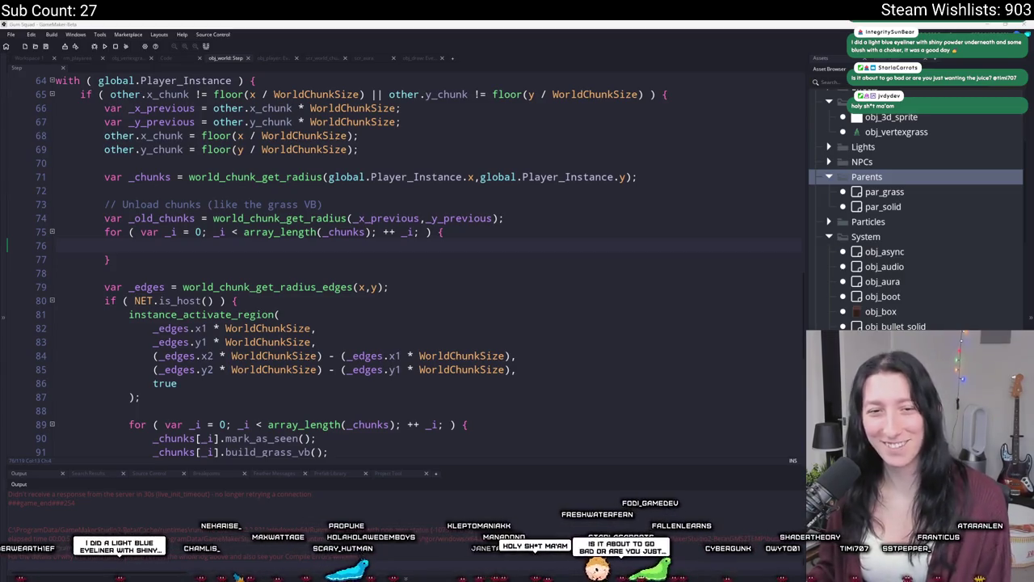
- Review world_chunk_process_for_player in scr_world_chunks, then jump back to the world_chunk_update call in Step
key("ctrl+Tab")
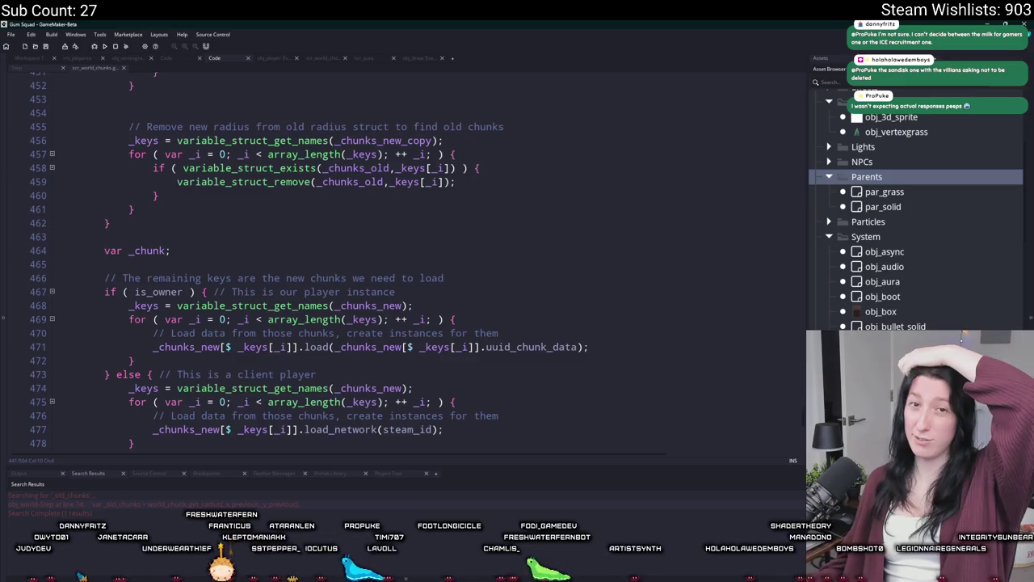
scroll(259, 278, "down", 2)
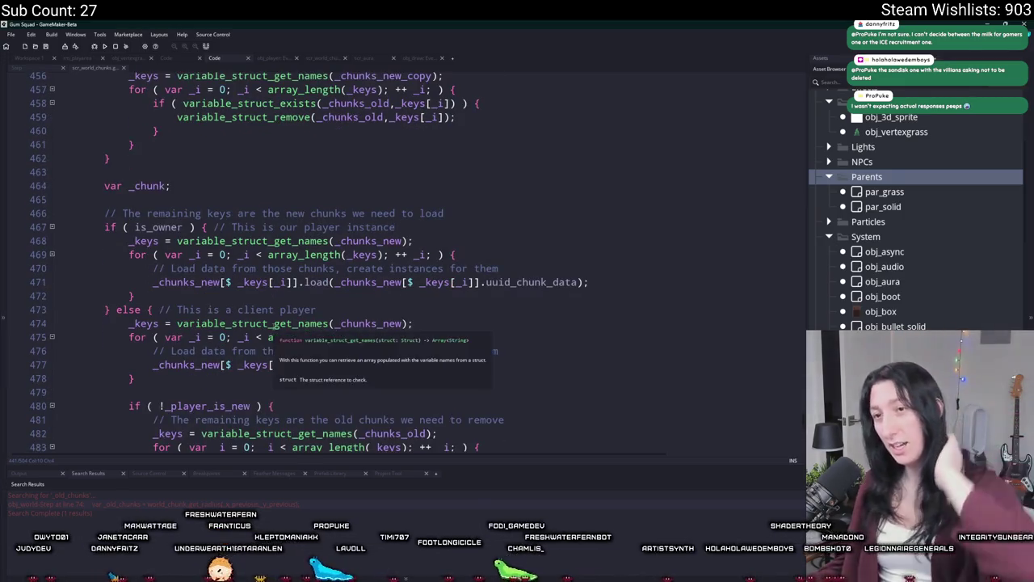
scroll(258, 278, "up", 5)
scroll(259, 278, "up", 10)
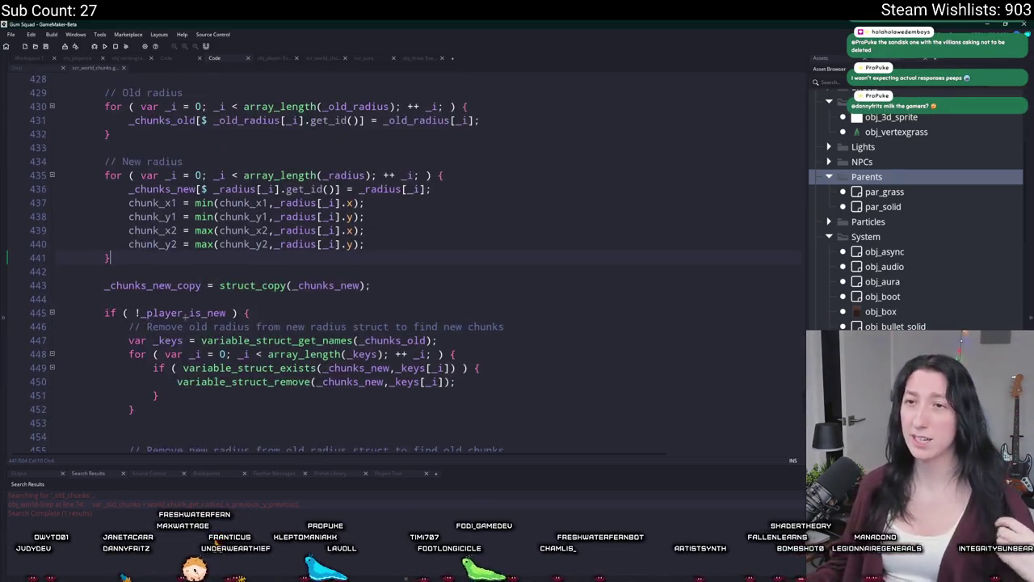
scroll(174, 330, "up", 3)
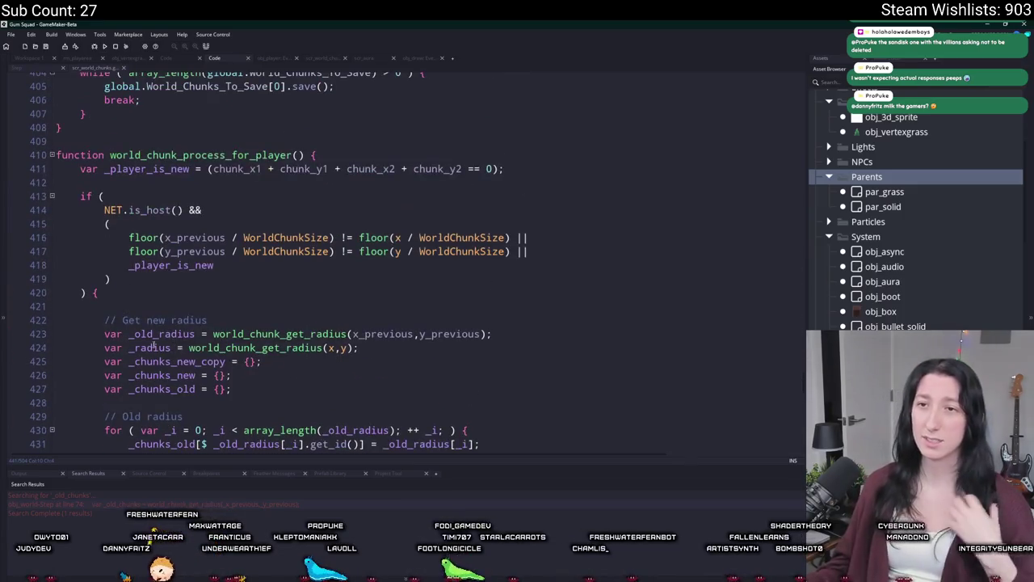
scroll(153, 346, "down", 4)
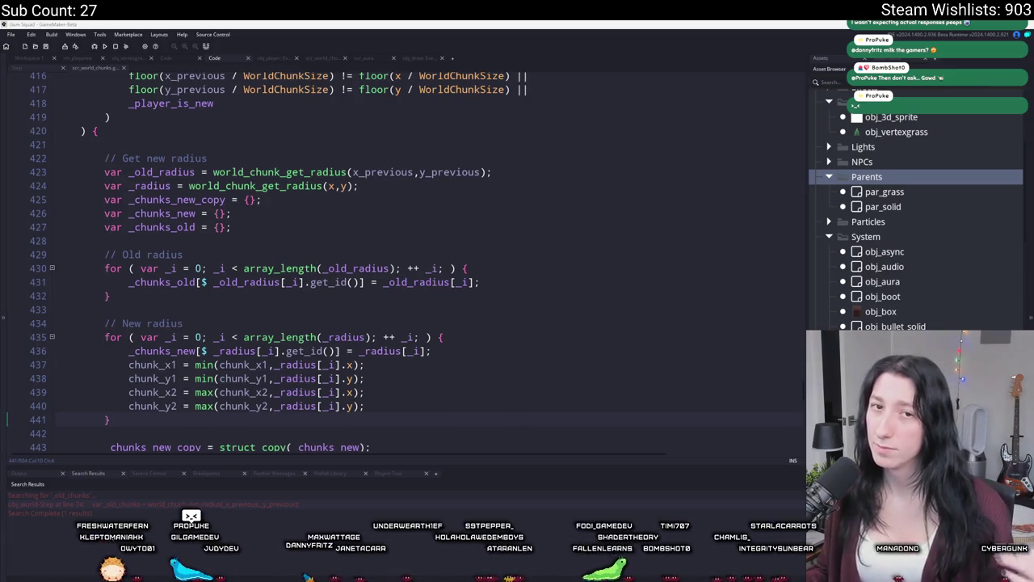
left_click(502, 282)
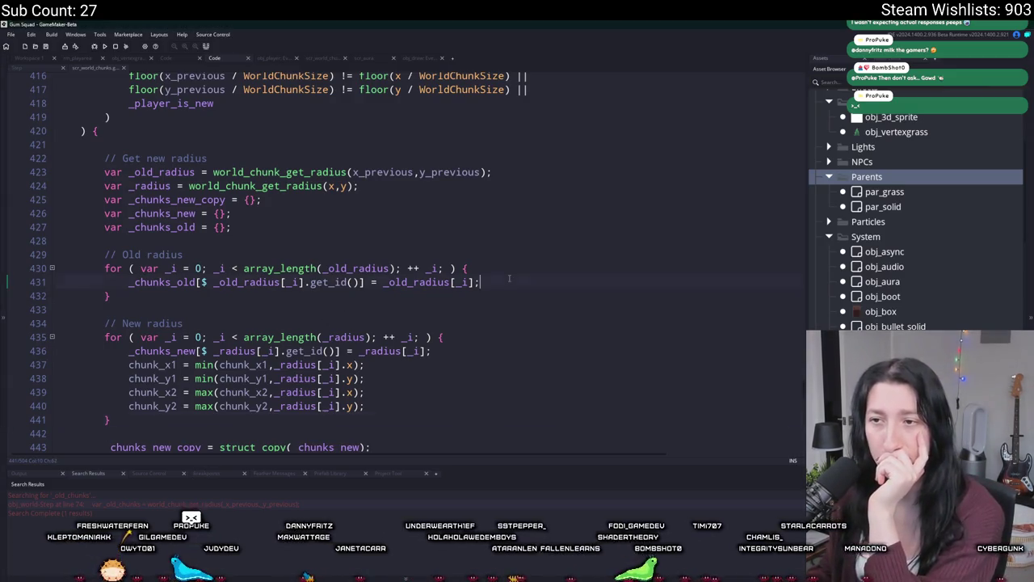
scroll(502, 282, "down", 2)
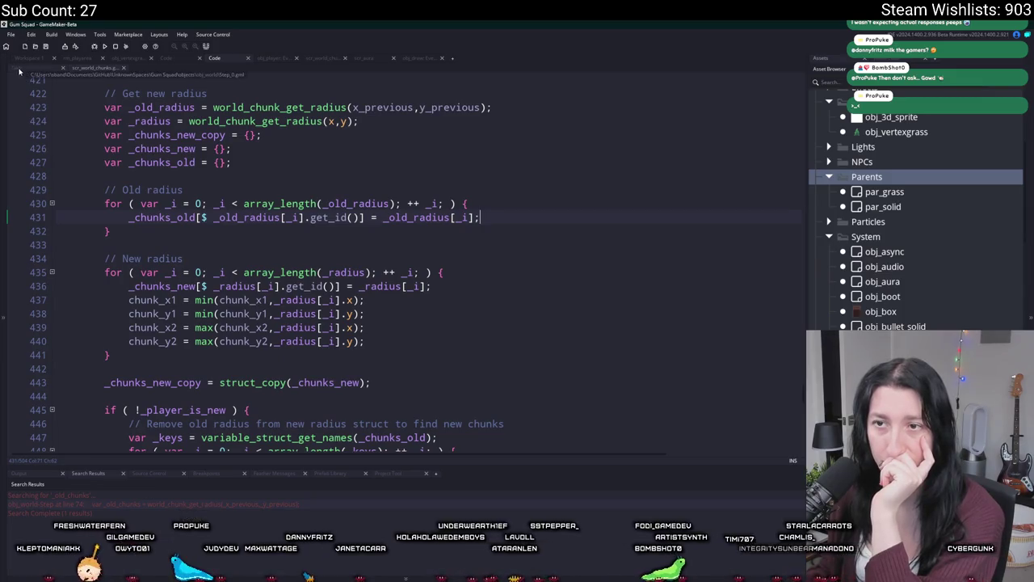
scroll(388, 276, "up", 13)
scroll(389, 276, "up", 12)
scroll(378, 187, "up", 5)
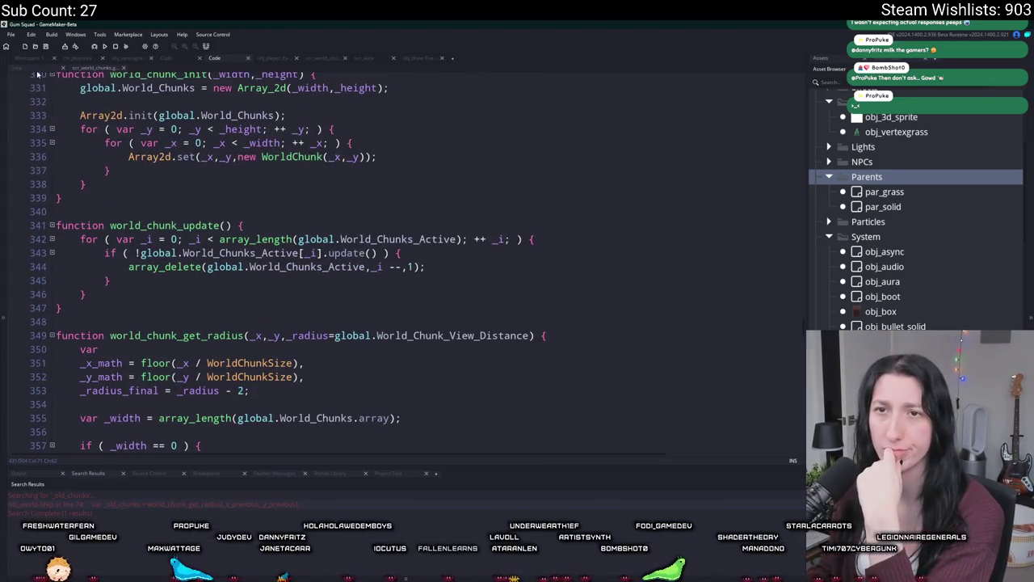
key("alt+Left")
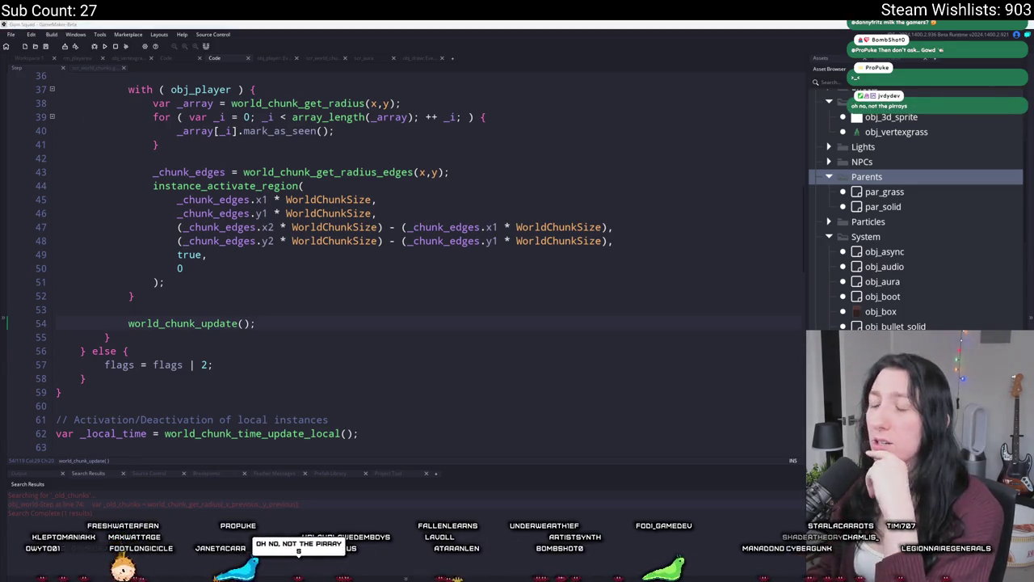
- Scroll through the obj_world Step event code, then switch to the Sprite-0009 chunk-grid drawing in Aseprite
left_click(396, 295)
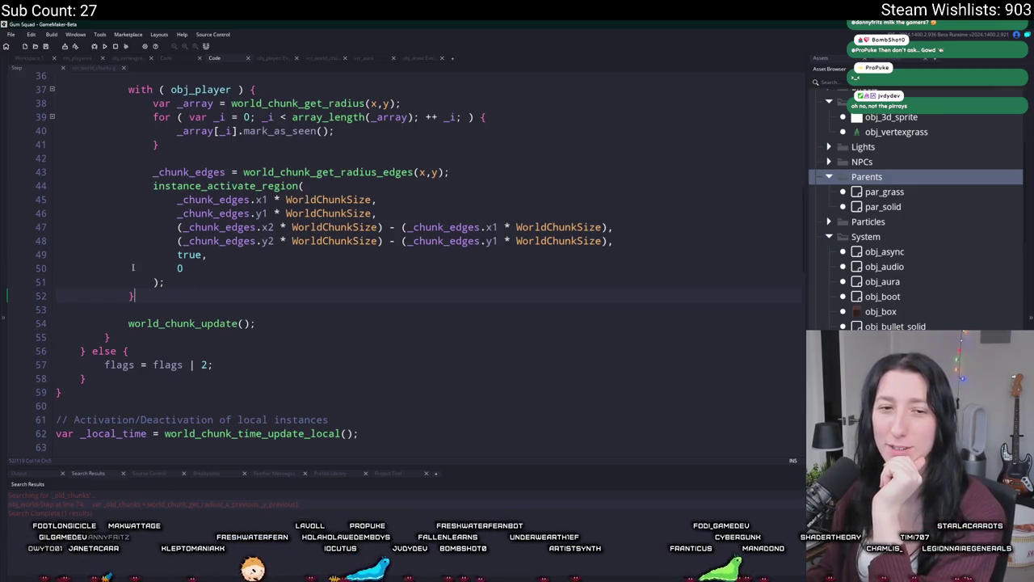
scroll(271, 291, "up", 5)
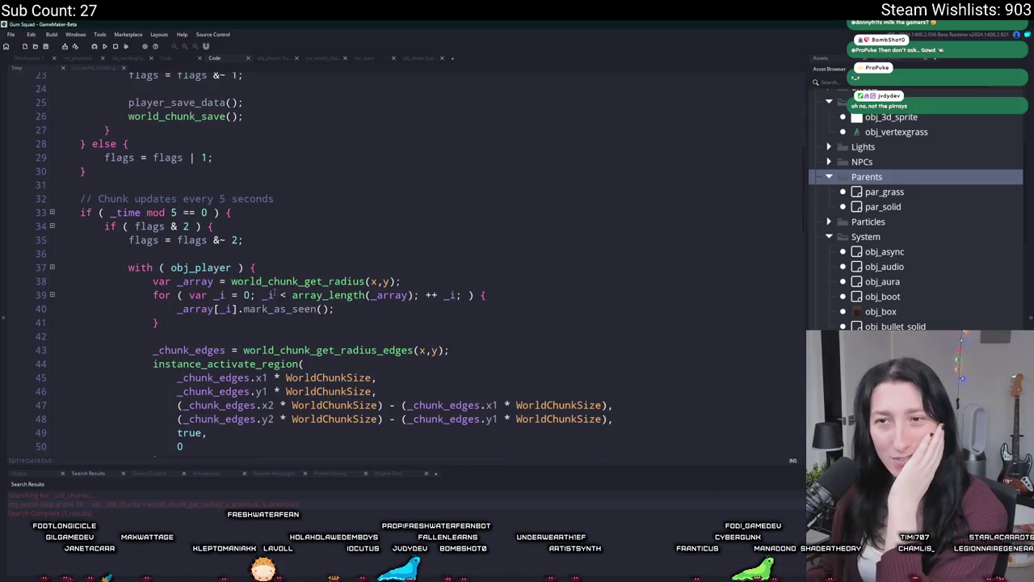
scroll(271, 291, "up", 6)
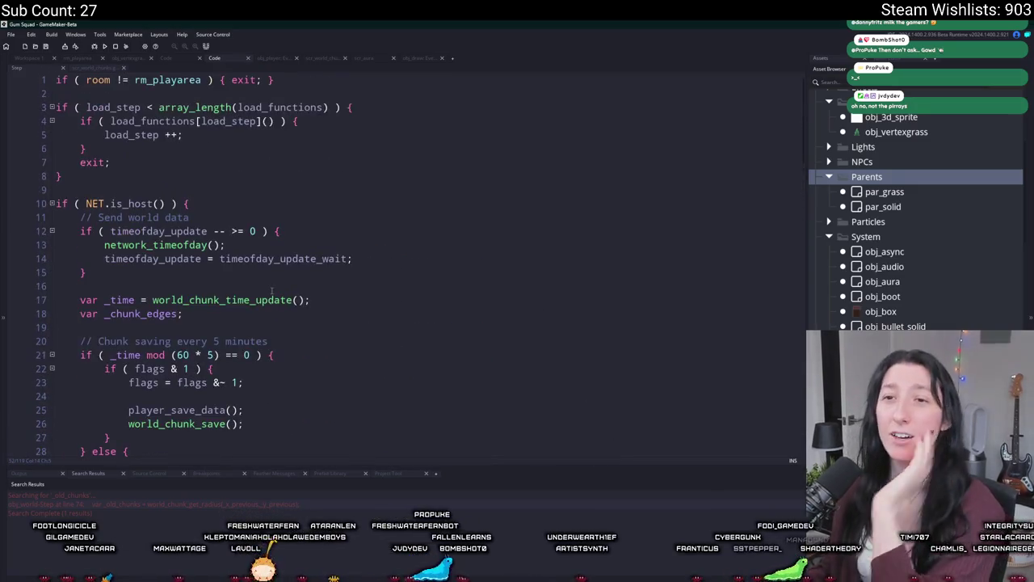
scroll(275, 289, "down", 7)
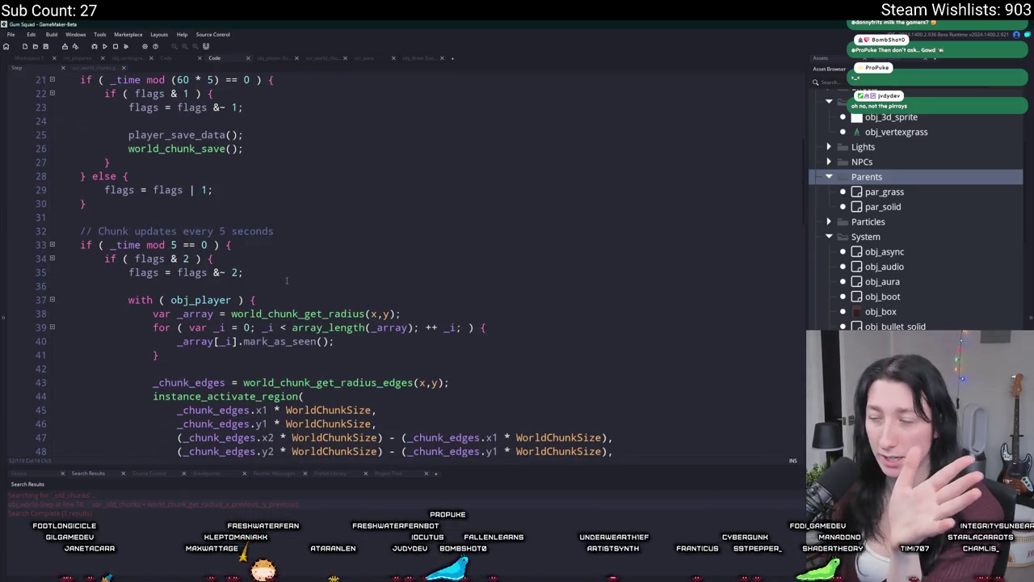
scroll(286, 280, "down", 2)
scroll(286, 280, "down", 3)
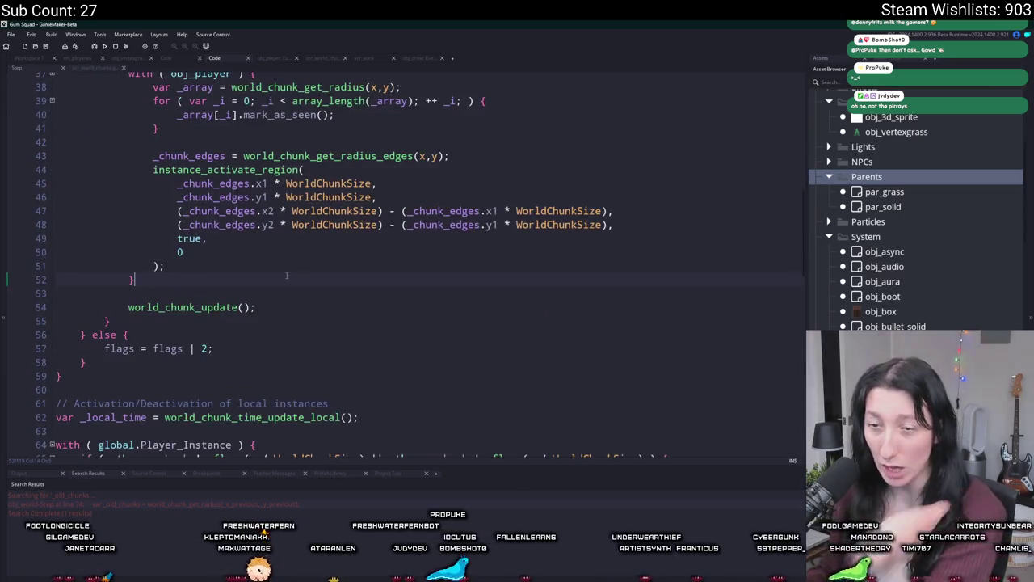
scroll(286, 275, "down", 2)
scroll(286, 276, "down", 5)
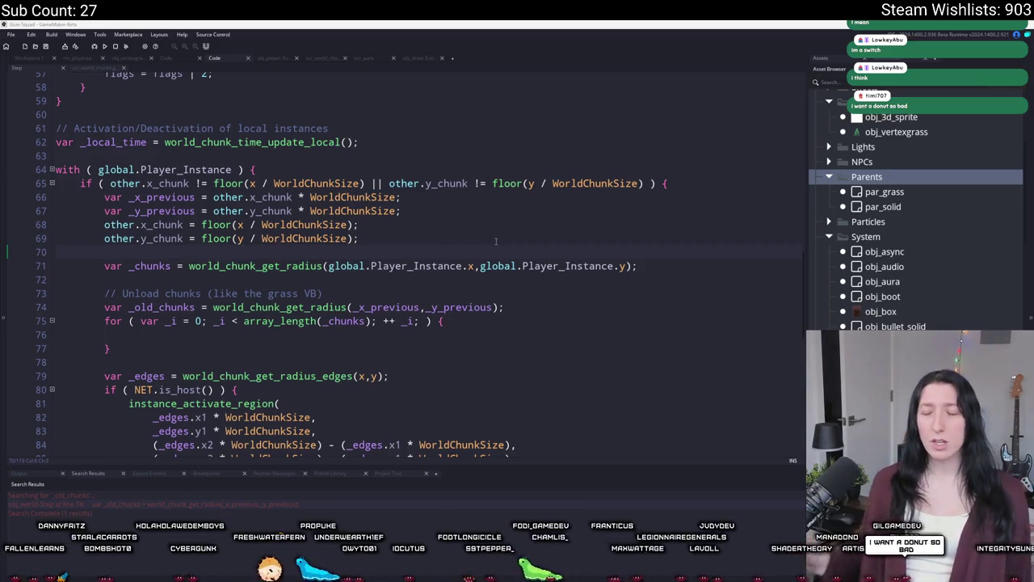
key("alt+Tab")
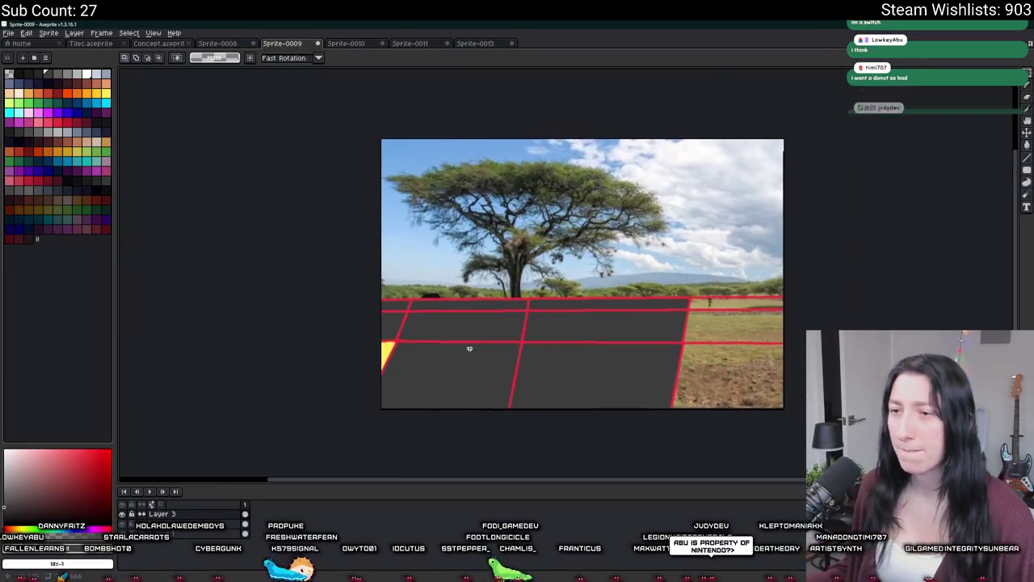
- Fill the front grid cell with yellow sampled from the image and centre it in view
scroll(459, 309, "up", 5)
scroll(566, 298, "down", 4)
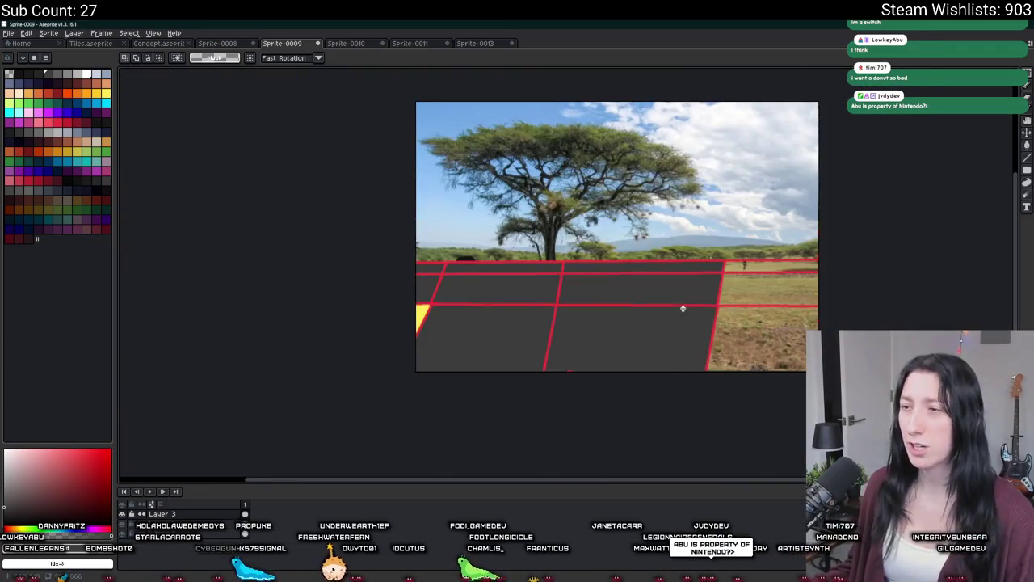
key("v")
scroll(527, 287, "up", 2)
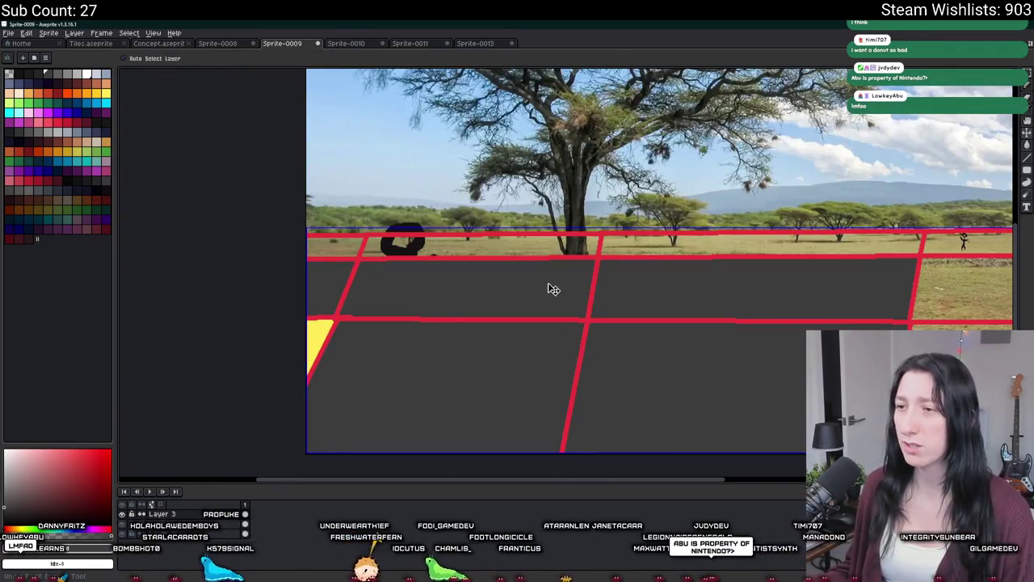
key("i")
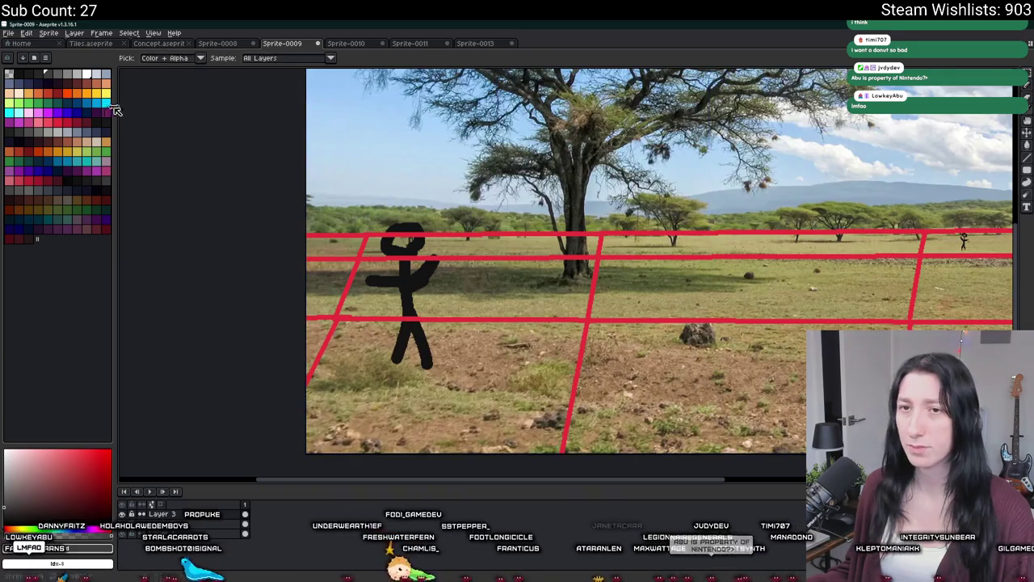
left_click(106, 92)
key("g")
left_click(662, 366)
left_click_drag(662, 365, 549, 333)
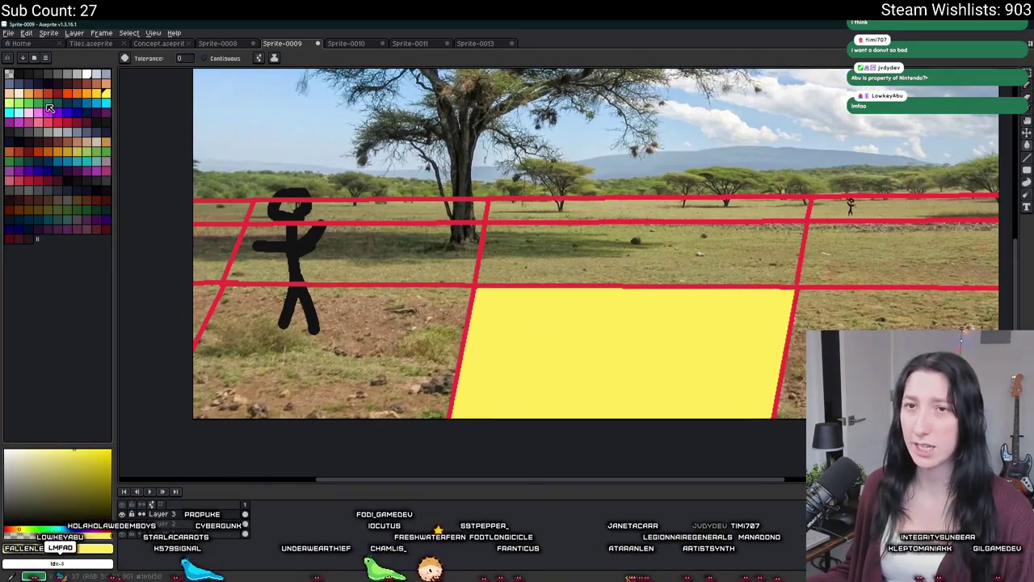
- Draw green grass blades on the yellow cell with a 9px pencil
left_click(87, 151)
key("b")
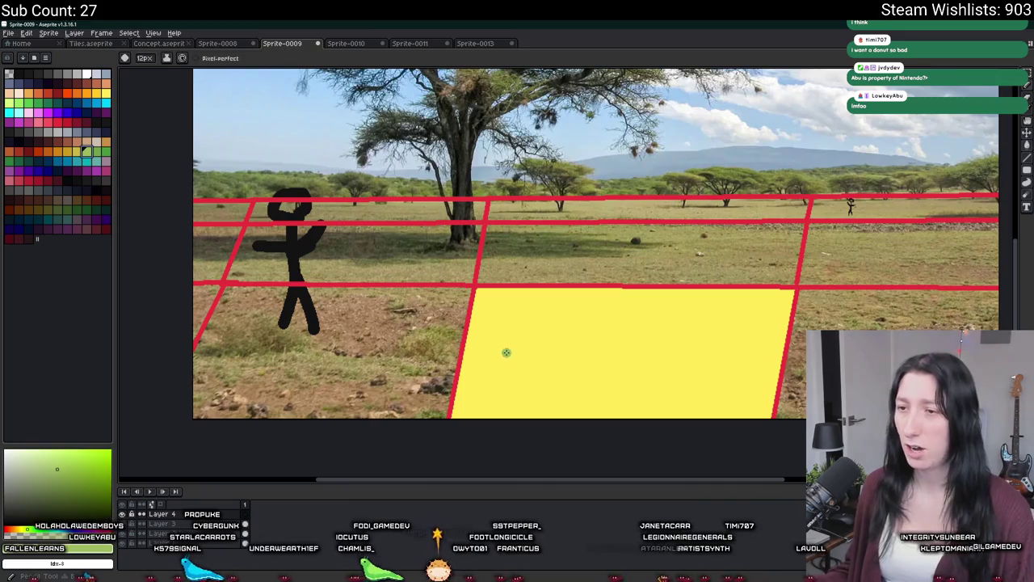
key("minus")
key("minus")
key("minus")
key("e")
left_click_drag(515, 360, 526, 299)
key("b")
left_click_drag(501, 327, 522, 285)
key("b")
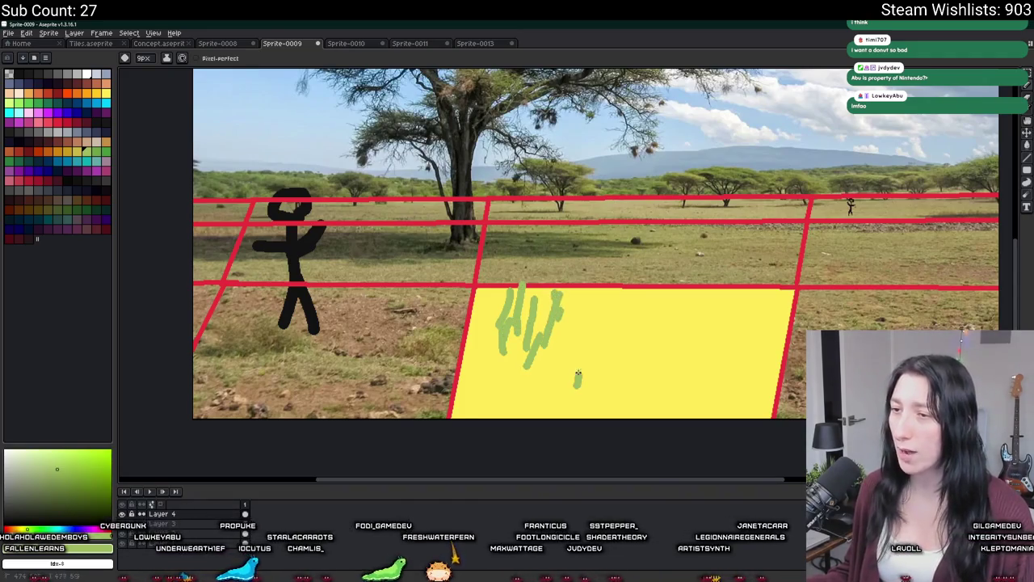
left_click_drag(577, 391, 572, 317)
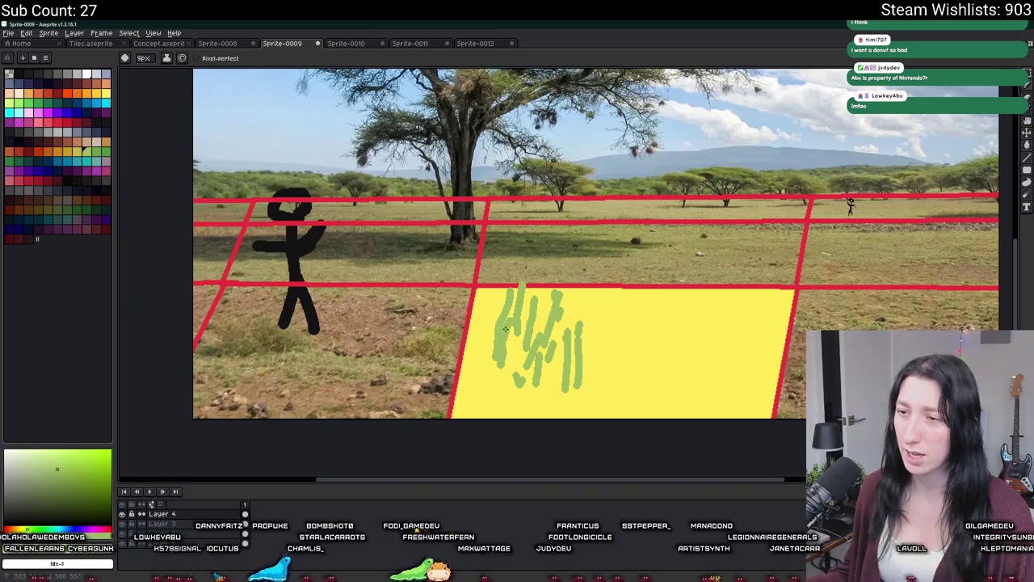
- Select the grass strokes and stamp copies across the whole yellow cell, then drop them
key("m")
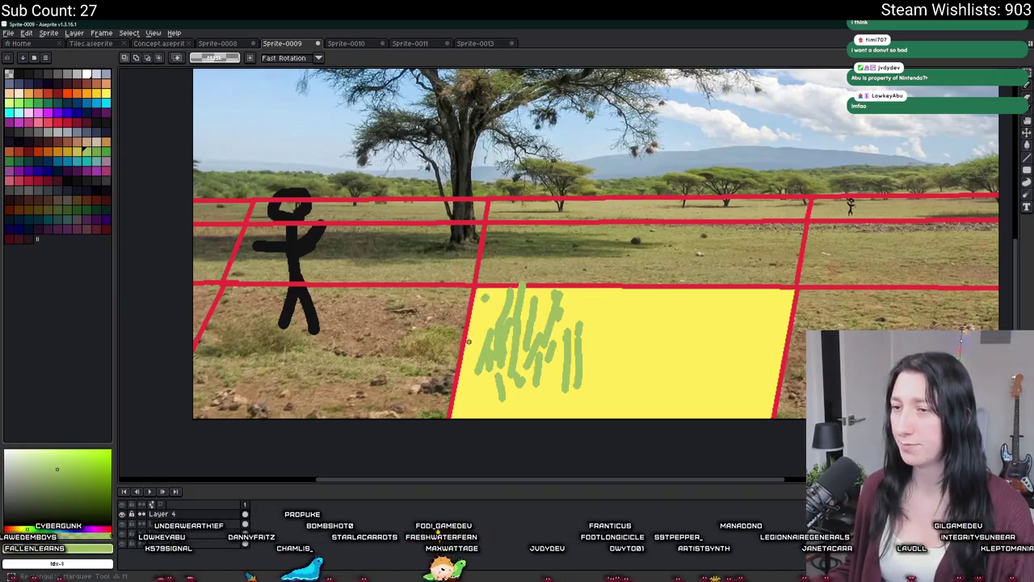
key("b")
key("m")
left_click_drag(415, 197, 614, 401)
mouse_move(536, 328)
left_mouse_down()
mouse_move(684, 331)
mouse_move(590, 316)
mouse_move(739, 300)
left_mouse_up()
left_click_drag(423, 203, 612, 397)
left_click_drag(607, 312, 779, 356)
mouse_move(589, 310)
left_mouse_down()
mouse_move(589, 370)
mouse_move(589, 339)
mouse_move(526, 339)
mouse_move(533, 355)
left_mouse_up()
left_click(562, 199)
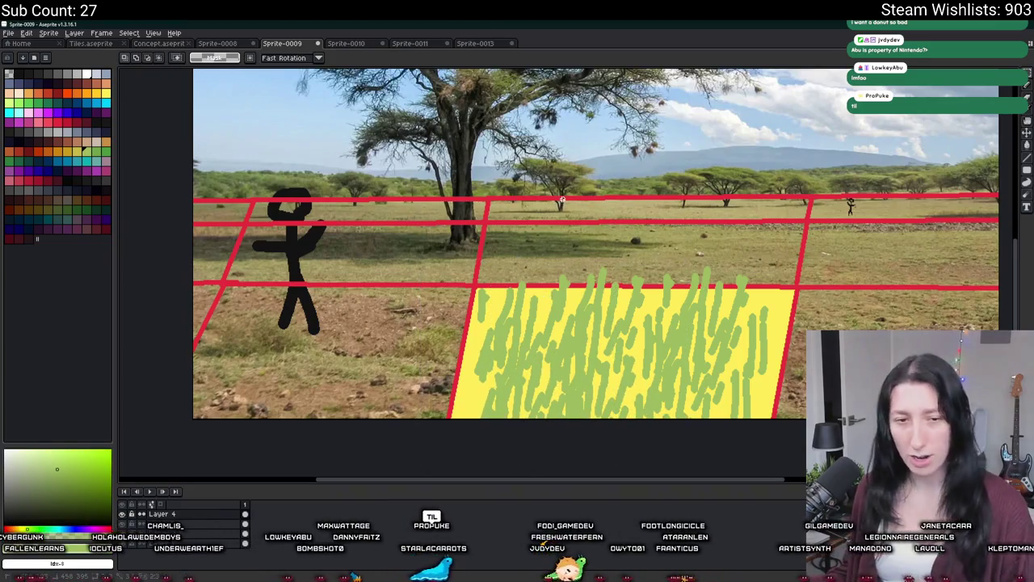
left_click_drag(629, 222, 604, 198)
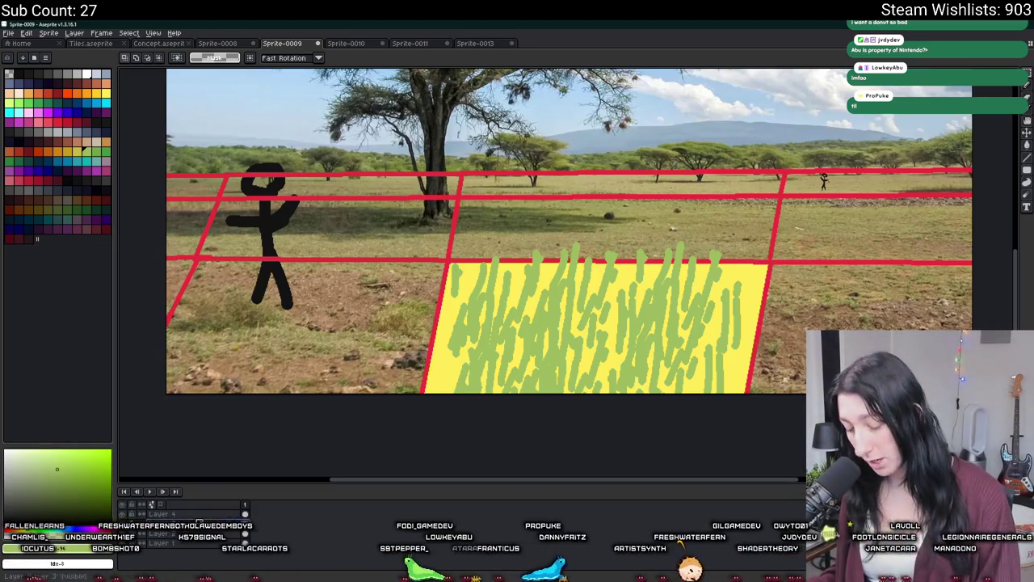
- Switch to the eyedropper and adjust the canvas zoom
key("i")
scroll(356, 369, "up", 2)
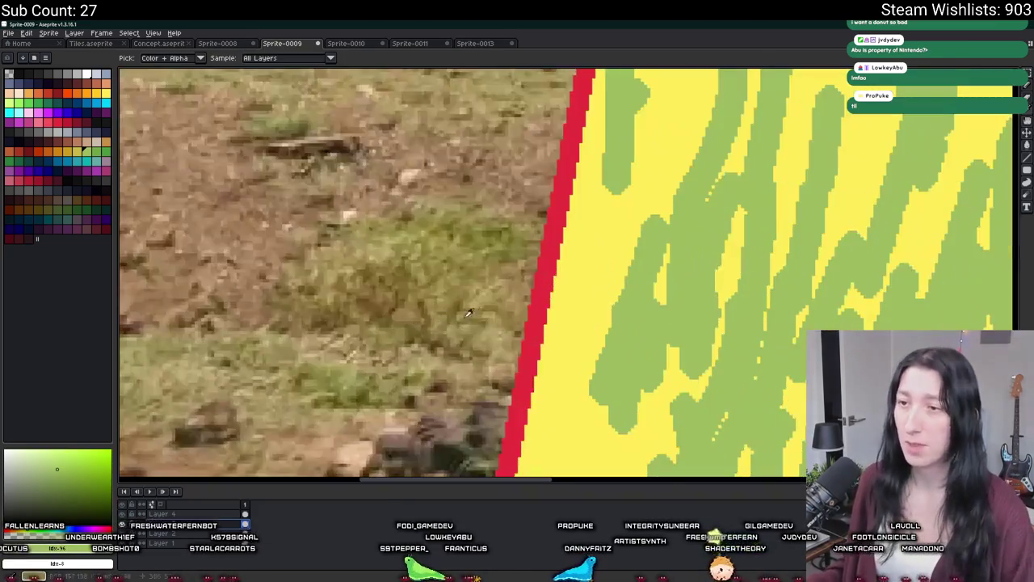
scroll(565, 296, "down", 1)
scroll(565, 295, "down", 3)
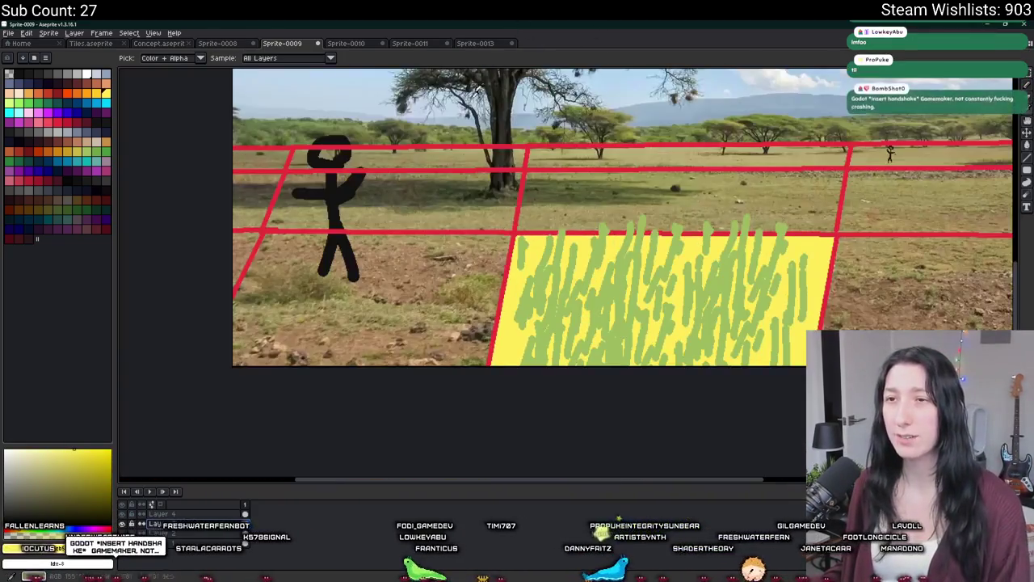
scroll(356, 250, "up", 2)
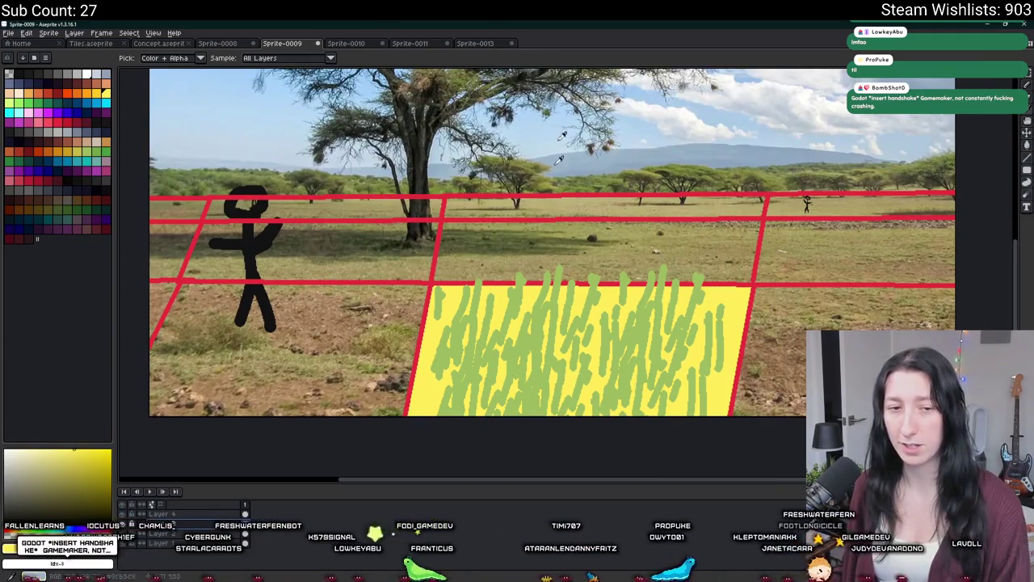
- Bucket-fill the five grid cells surrounding the grass cell orange
left_click(90, 94)
key("g")
left_click(244, 295)
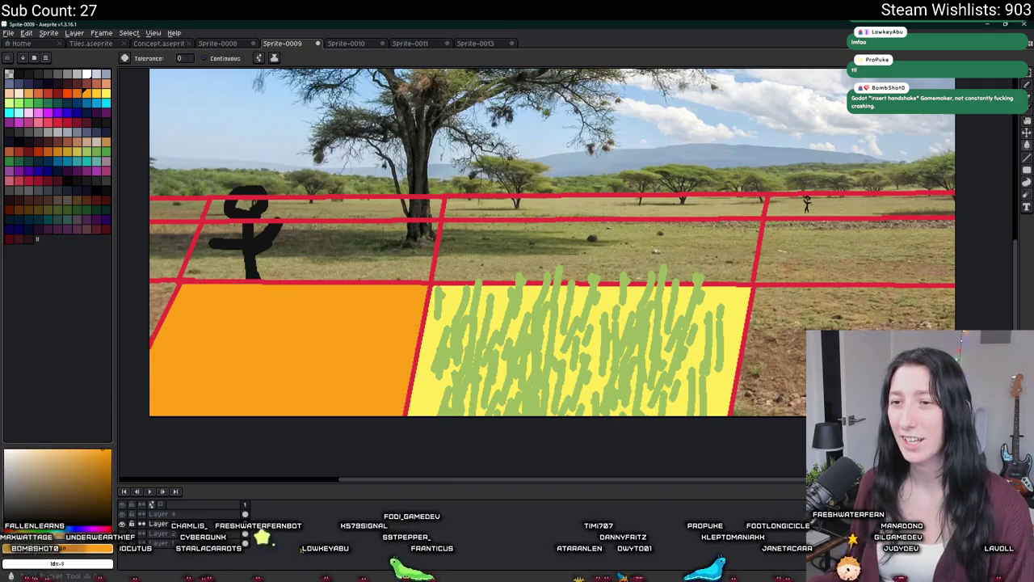
left_click(318, 245)
left_click(662, 251)
left_click(857, 251)
left_click(865, 356)
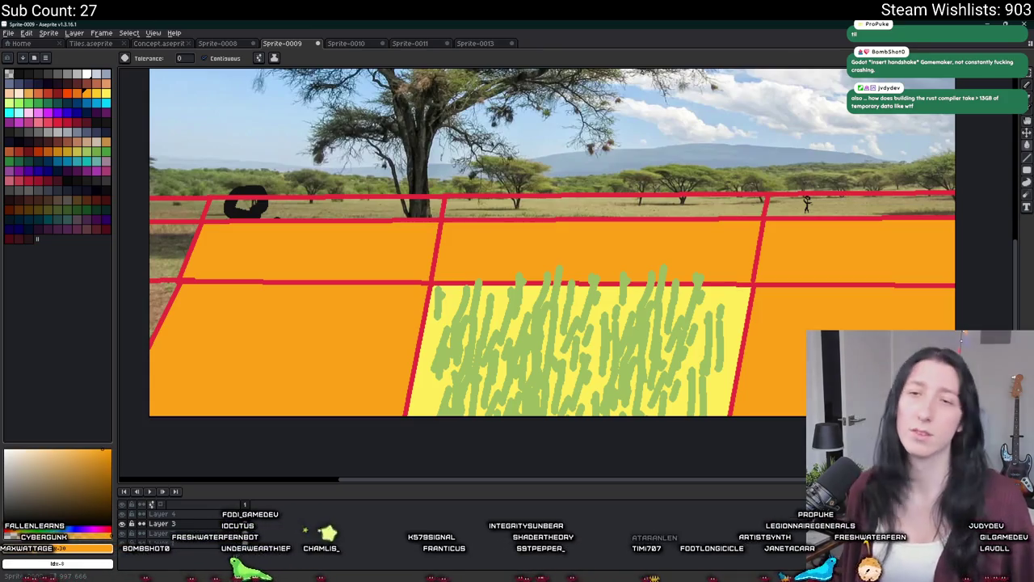
- Bucket-fill the left-edge cells and the top strip dark red
left_click(64, 94)
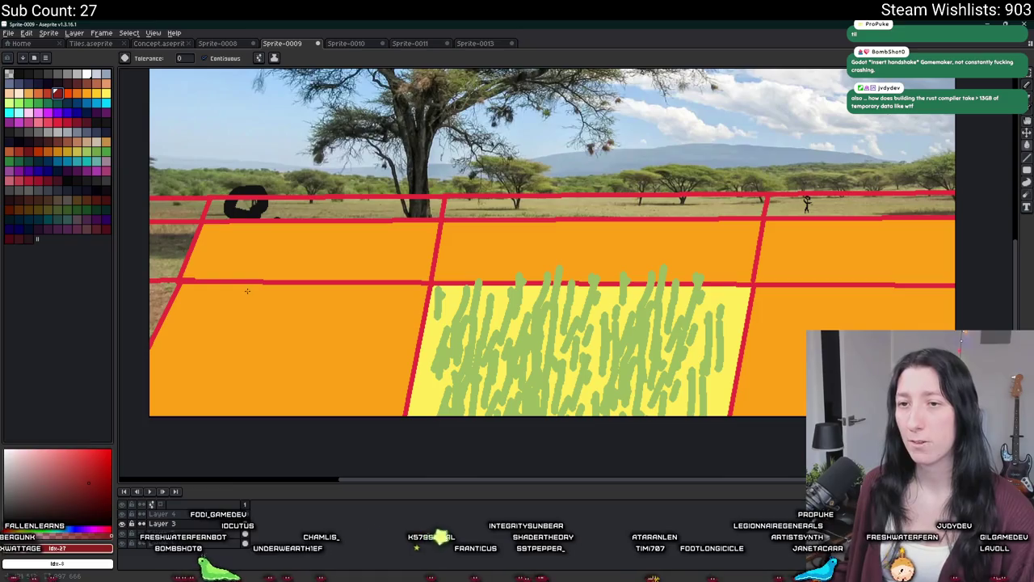
left_click(168, 252)
left_click(159, 308)
left_click(177, 210)
left_click(309, 211)
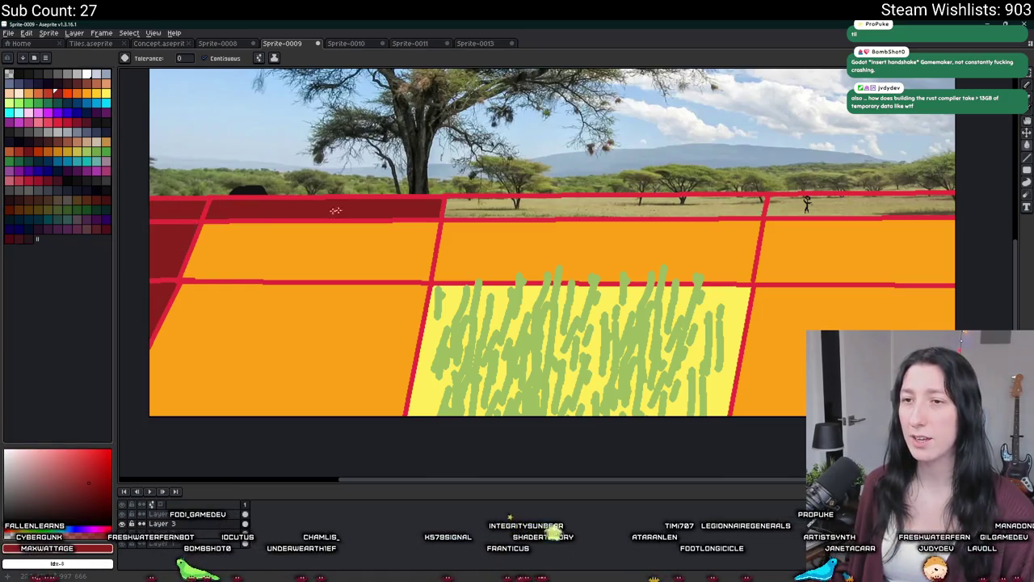
left_click(627, 212)
left_click(796, 207)
left_click_drag(222, 270, 413, 260)
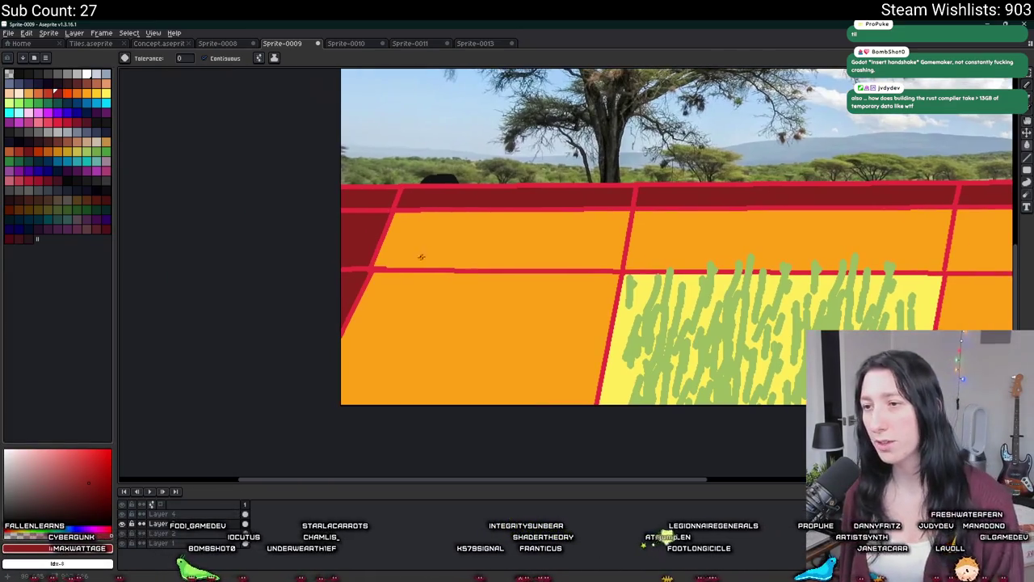
left_click_drag(670, 210, 421, 211)
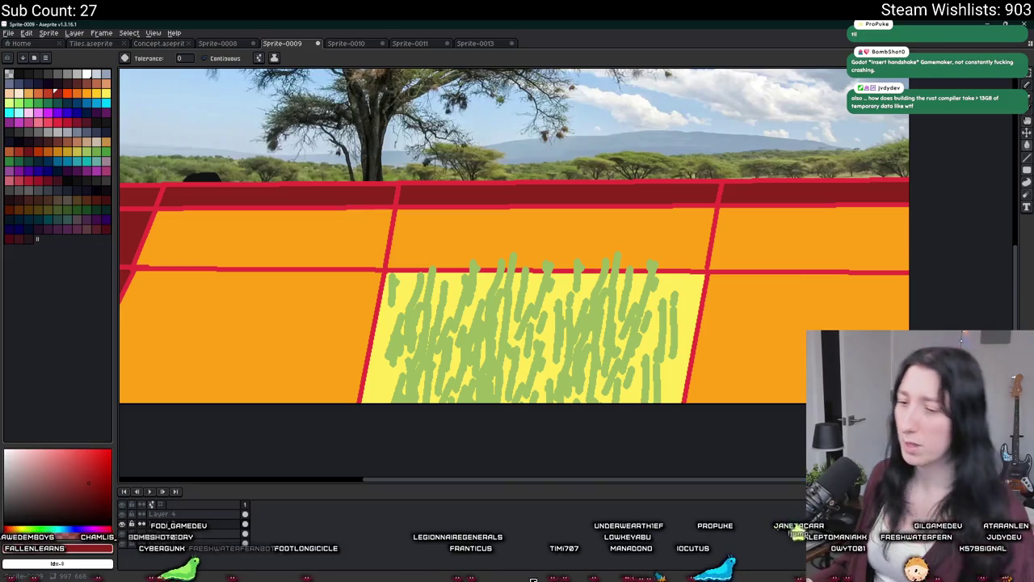
- Switch to GameMaker to look over the _old_chunks declaration and its empty unload loop
key("alt+Tab")
key("alt+Tab")
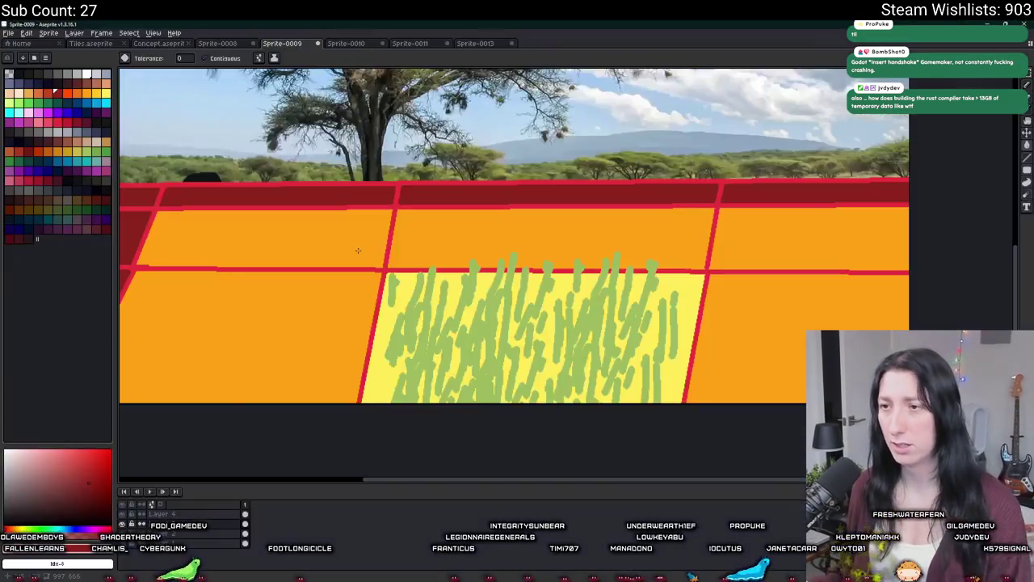
scroll(416, 271, "down", 3)
scroll(416, 272, "up", 2)
scroll(417, 271, "up", 2)
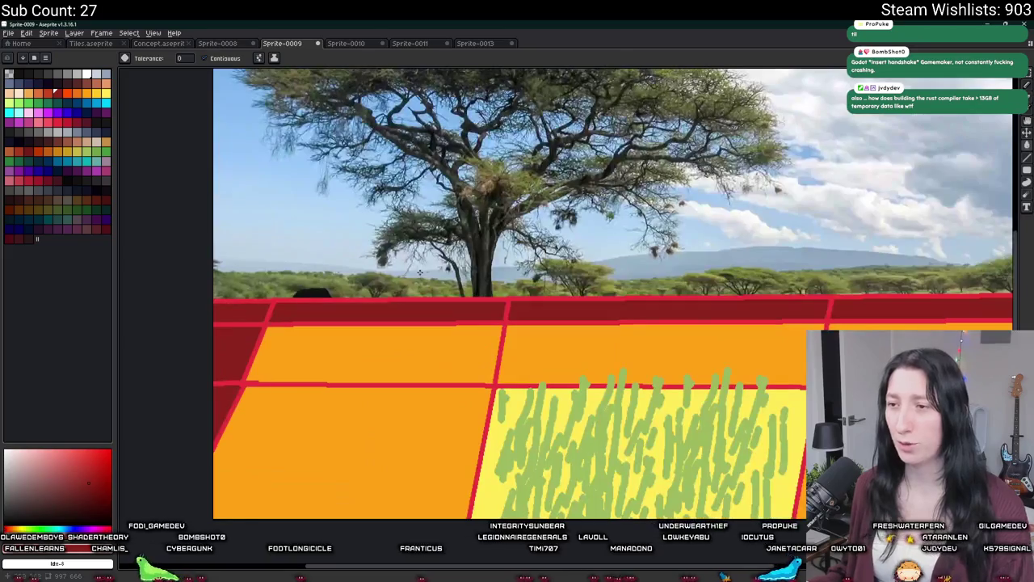
scroll(456, 287, "up", 1)
key("alt+Tab")
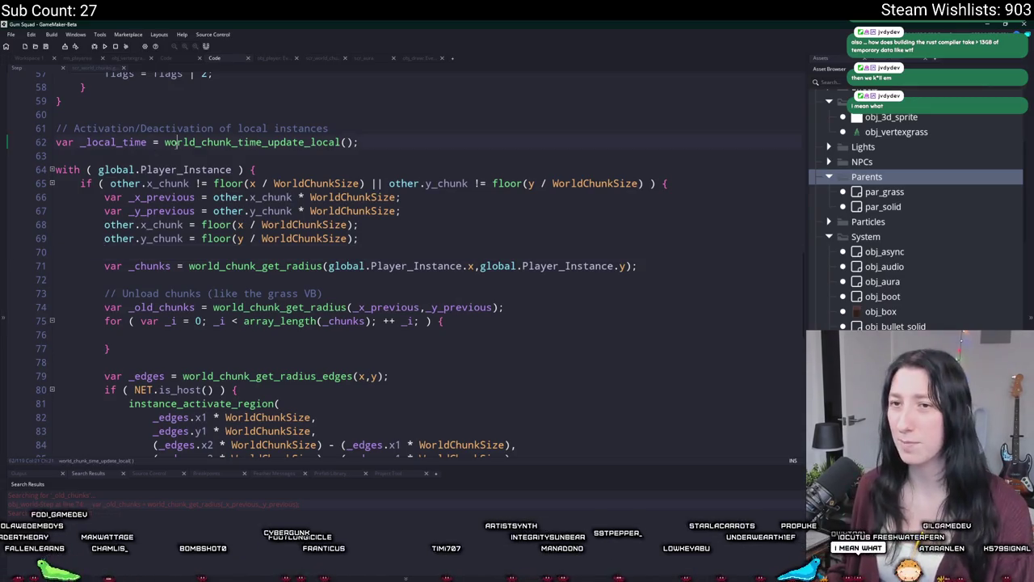
- Look over the host and client activation code, place the cursor on line 78, then return to Aseprite
scroll(204, 288, "up", 2)
scroll(203, 287, "down", 5)
scroll(203, 288, "down", 1)
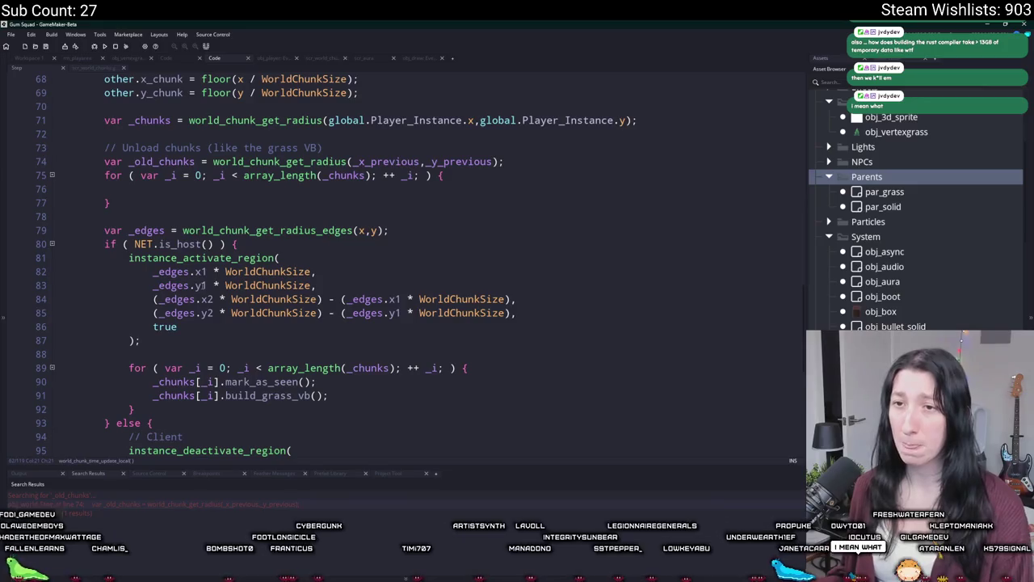
left_click(250, 218)
scroll(250, 221, "down", 5)
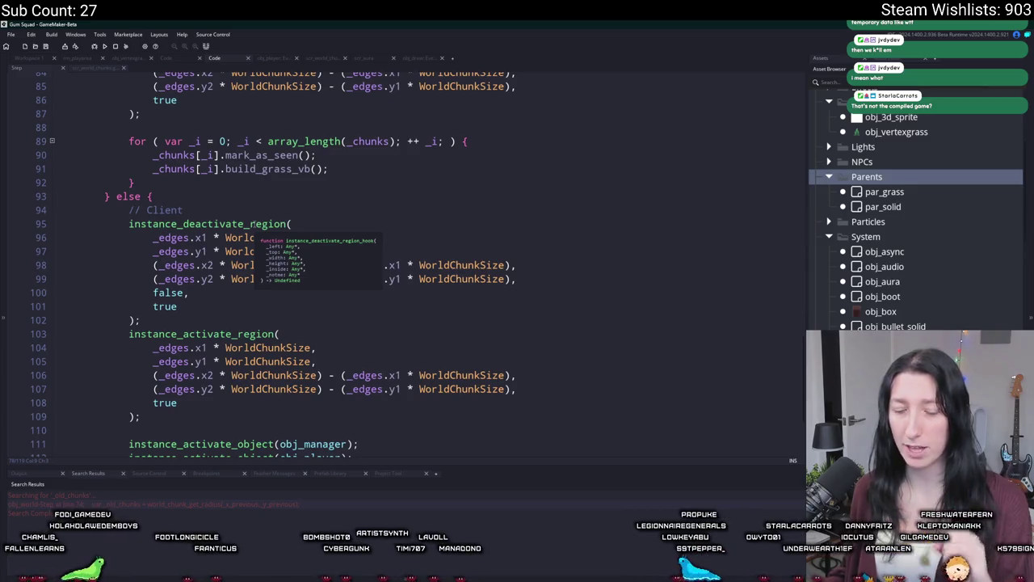
key("alt+Tab")
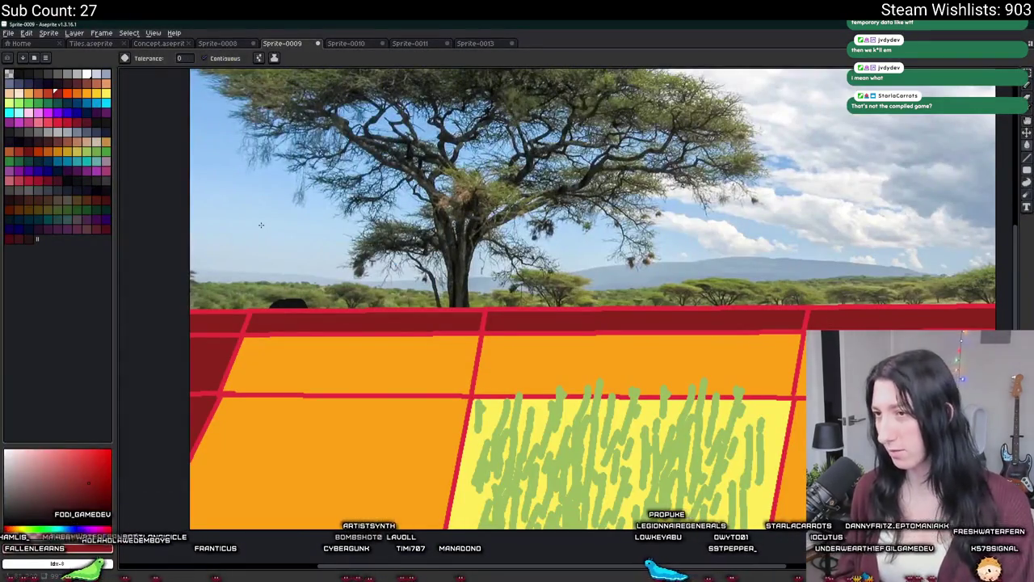
- Try salmon and green pencil strokes across the sky, undoing each one
left_click(77, 141)
key("b")
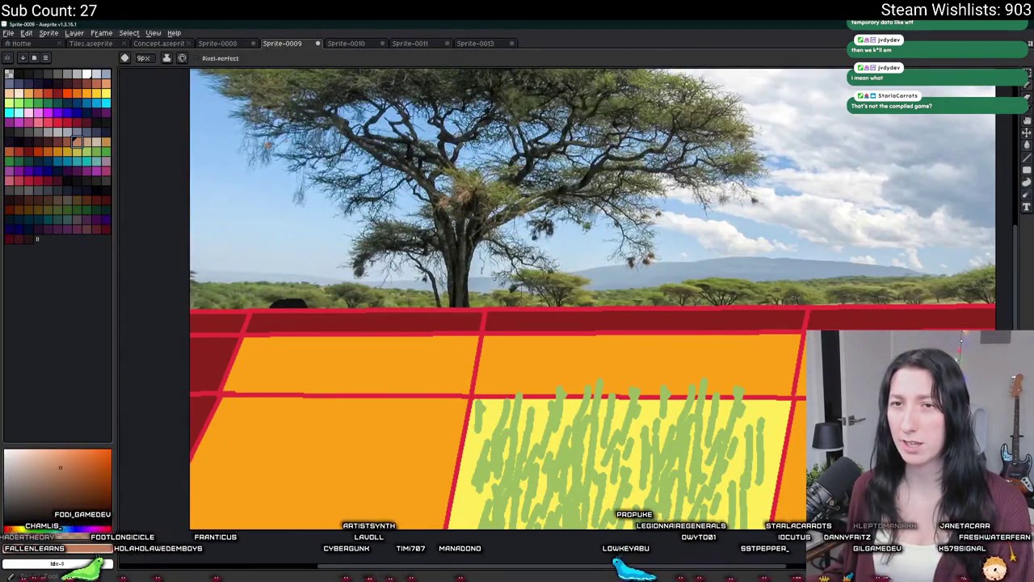
mouse_move(373, 228)
left_mouse_down()
mouse_move(671, 171)
mouse_move(963, 181)
left_mouse_up()
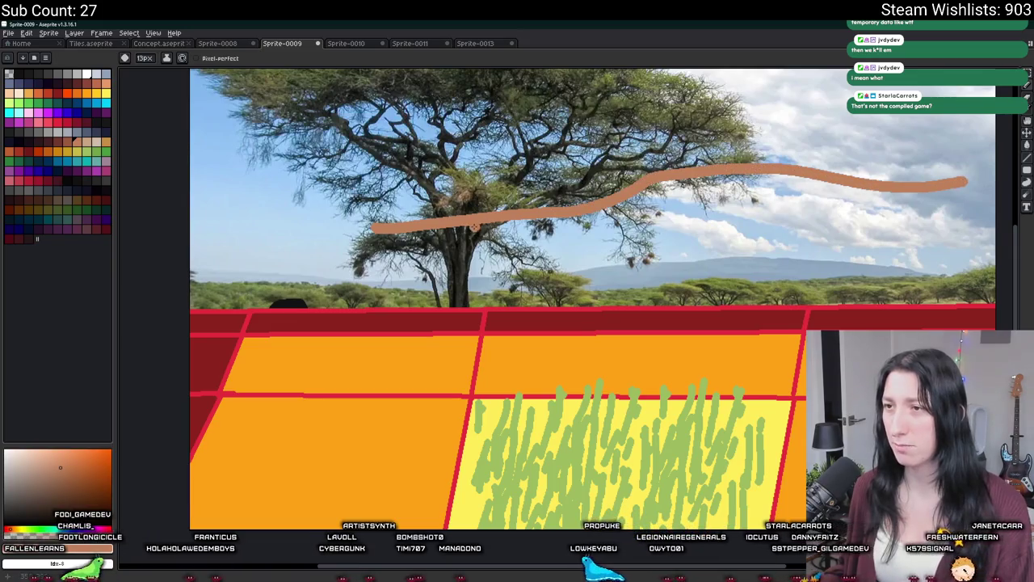
key("ctrl+z")
left_click(86, 151)
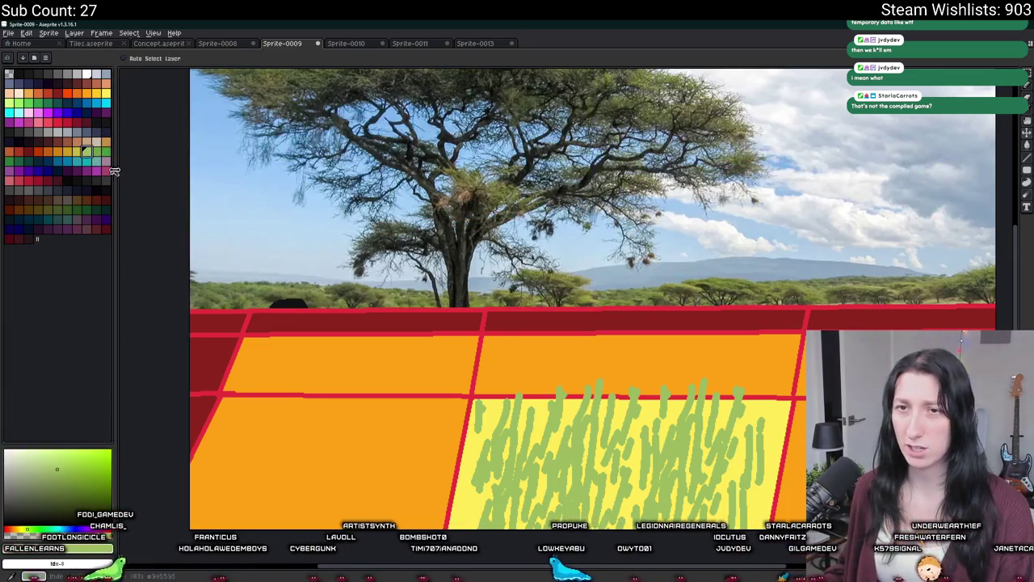
left_click_drag(267, 235, 1013, 219)
scroll(1013, 219, "right", 1)
key("ctrl+z")
- Try a brighter green stroke across the sky and undo it
left_click(29, 103)
mouse_move(208, 171)
left_mouse_down()
mouse_move(347, 235)
mouse_move(797, 272)
mouse_move(889, 324)
left_mouse_up()
scroll(697, 340, "down", 2)
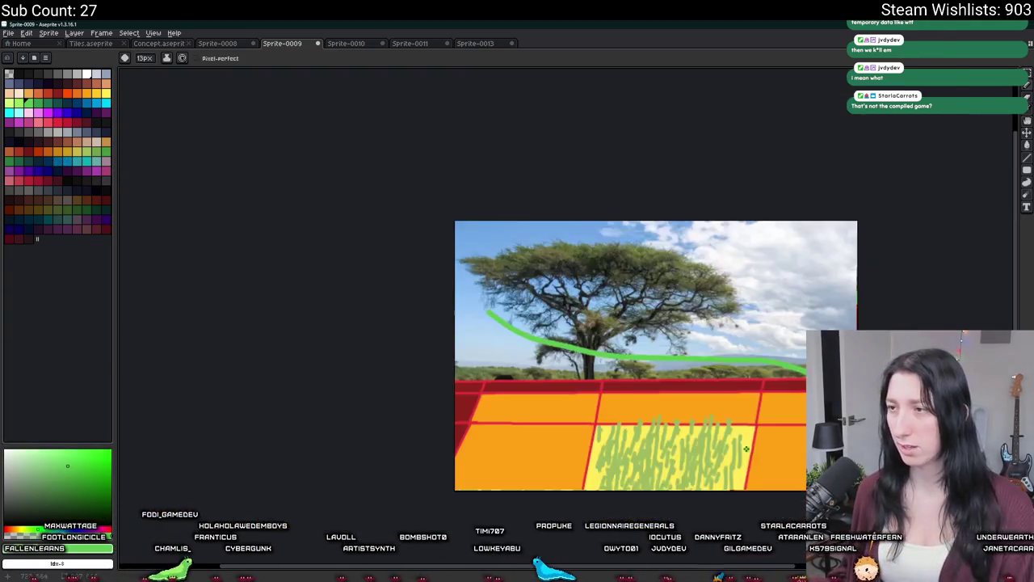
scroll(679, 343, "up", 2)
key("ctrl+z")
- Search the code for mark_as_seen and open its definition in the world chunk script
key("v")
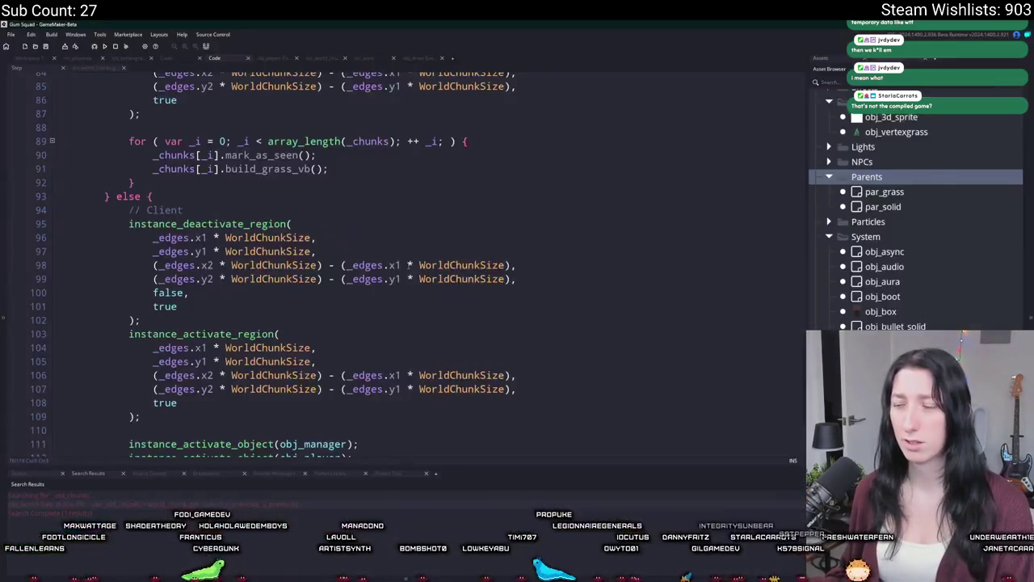
key("alt+Tab")
scroll(404, 243, "up", 5)
key("ctrl+f")
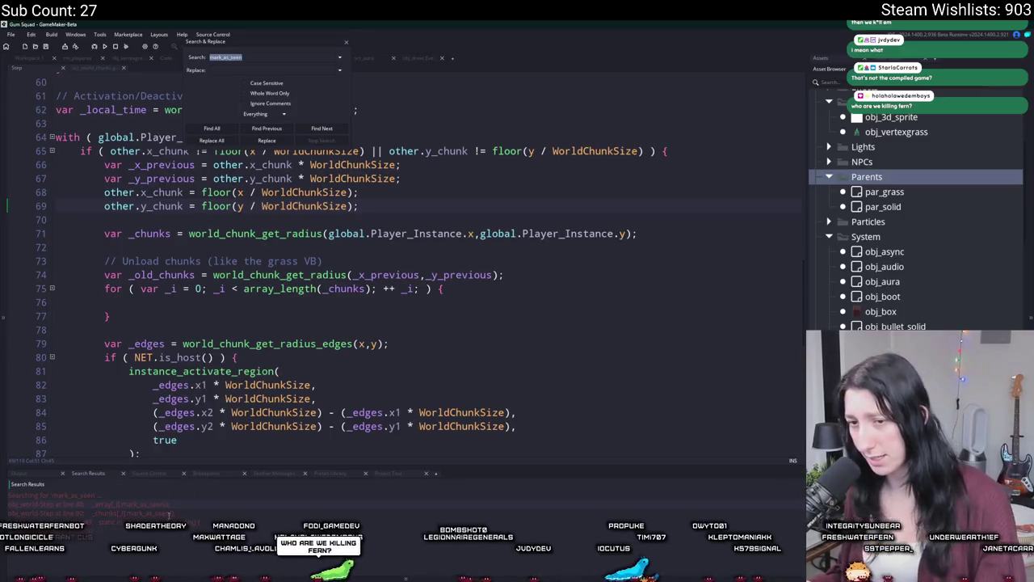
key("Return")
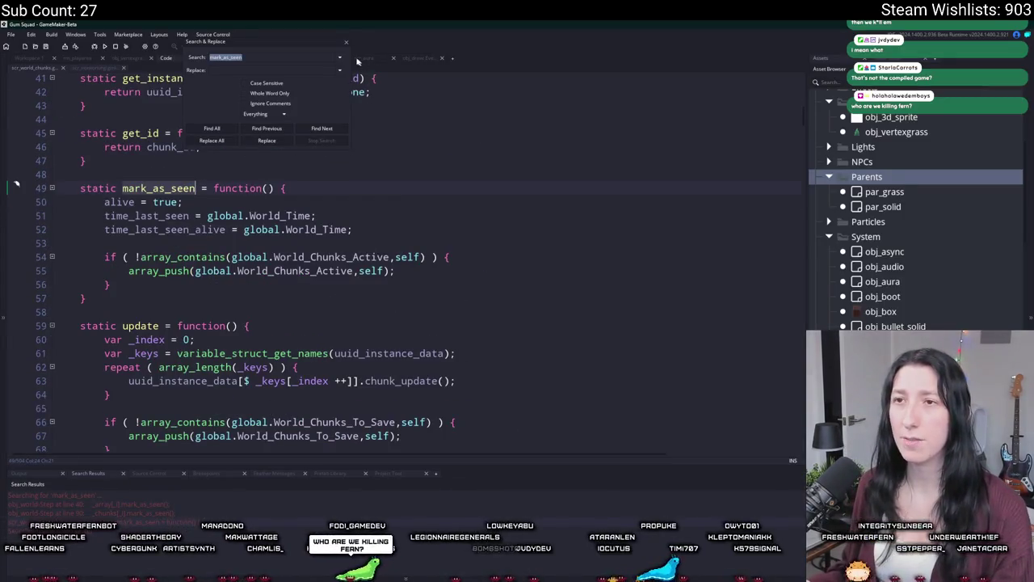
left_click(348, 44)
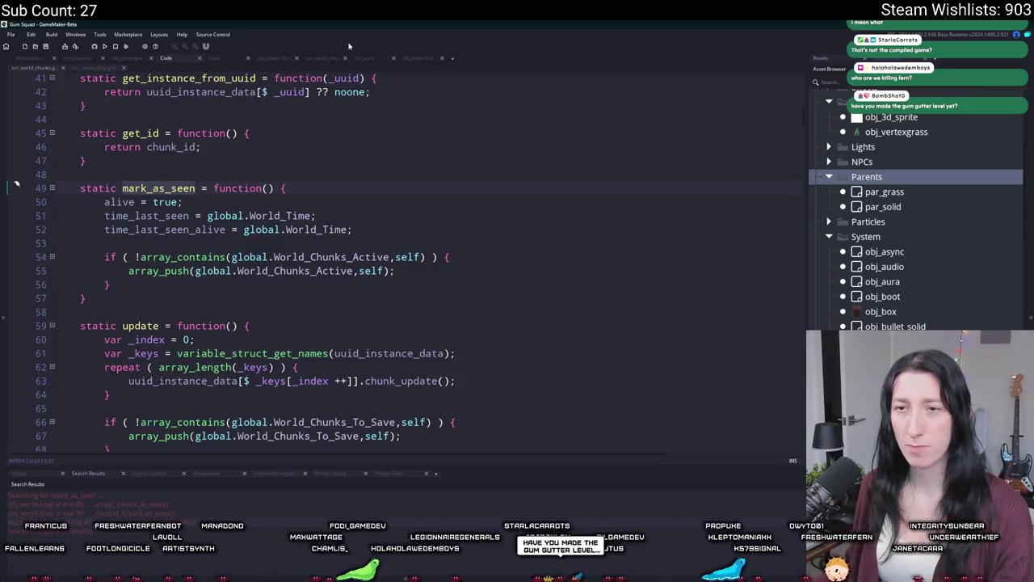
scroll(241, 308, "up", 2)
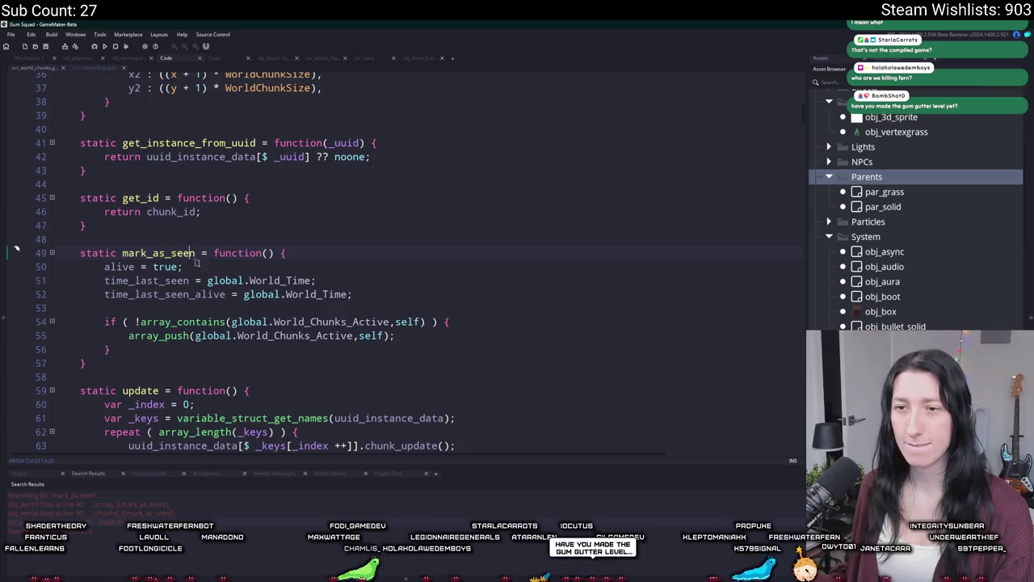
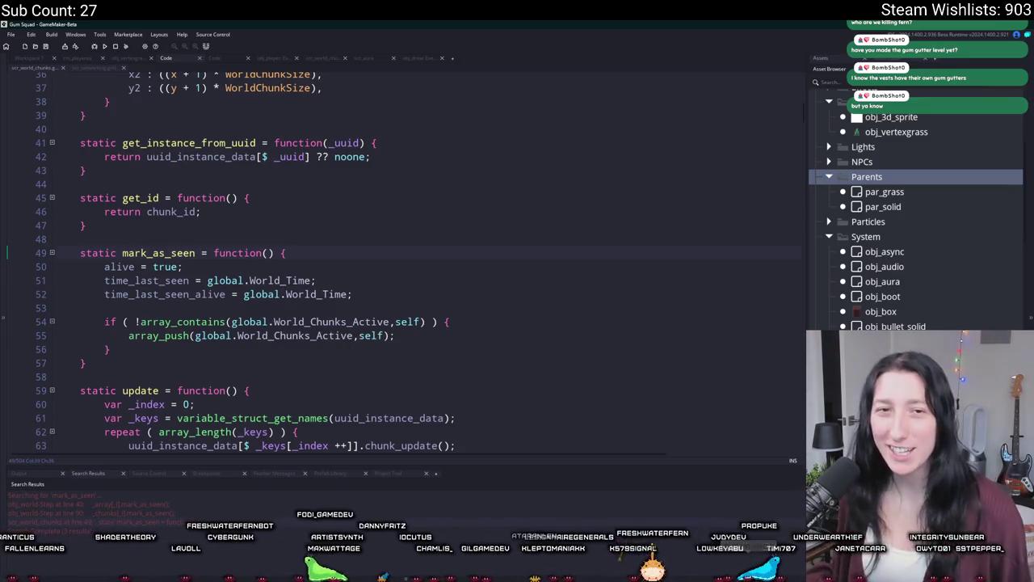
- Duplicate the mark_as_seen function, then undo the duplicate
scroll(266, 252, "up", 3)
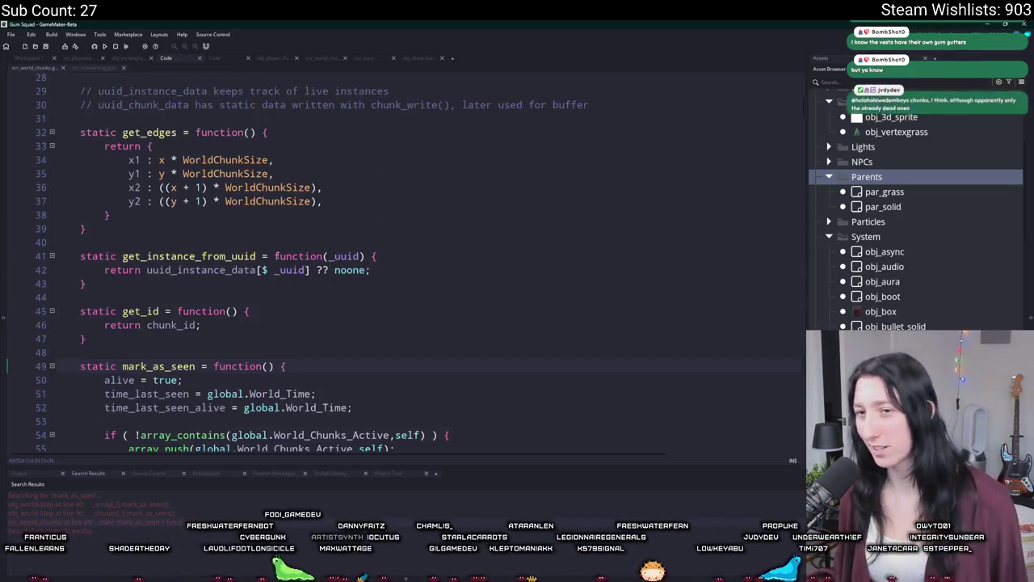
scroll(277, 254, "down", 2)
left_click_drag(141, 381, 169, 256)
key("ctrl+d")
scroll(168, 255, "up", 4)
left_click(169, 253)
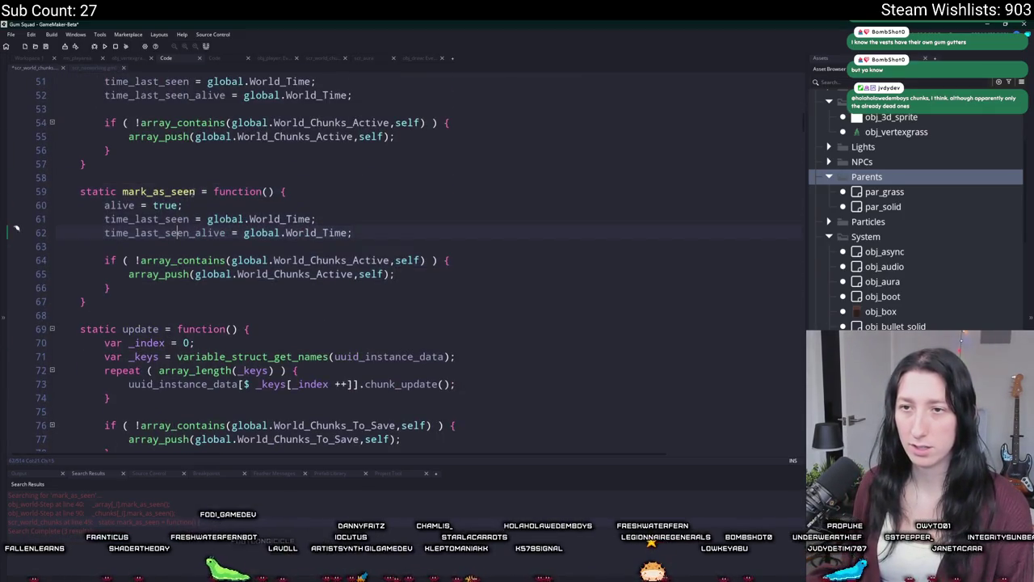
left_click(154, 192)
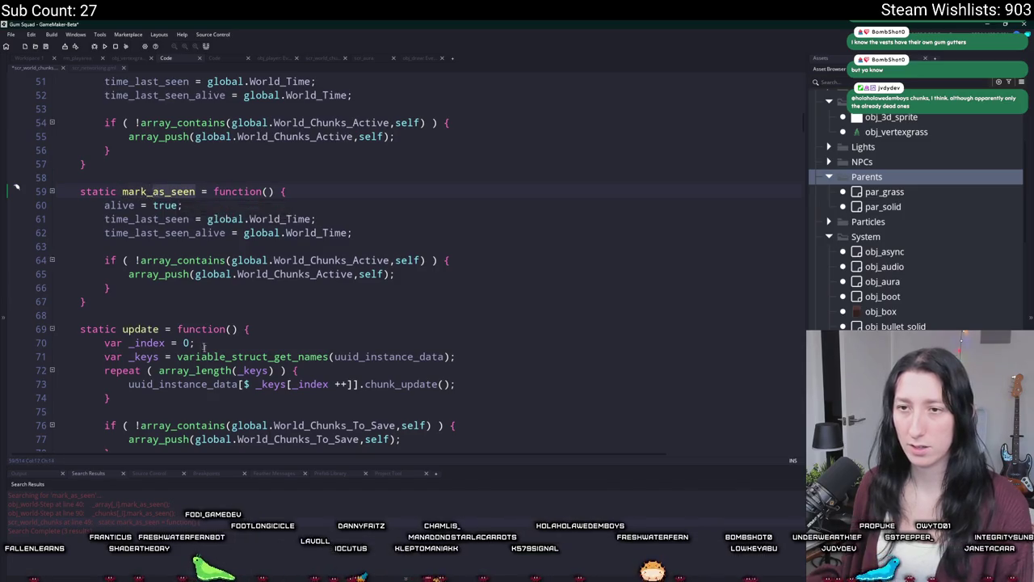
scroll(243, 352, "up", 4)
scroll(243, 353, "down", 1)
key("ctrl+z")
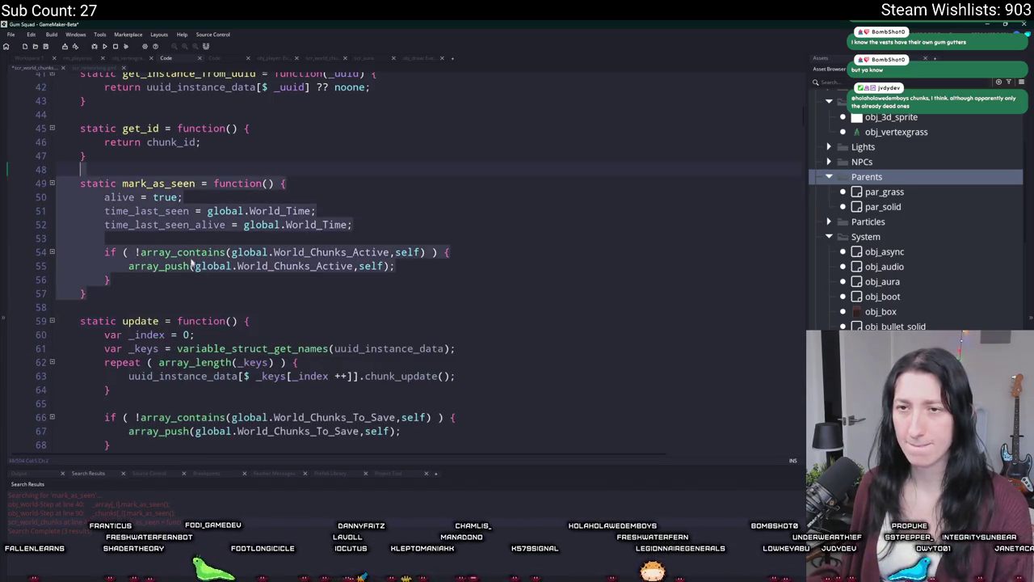
left_click(179, 197)
- Search the project for mark_as_seen and open its calls at lines 40 and 90
double_click(171, 184)
key("ctrl+f")
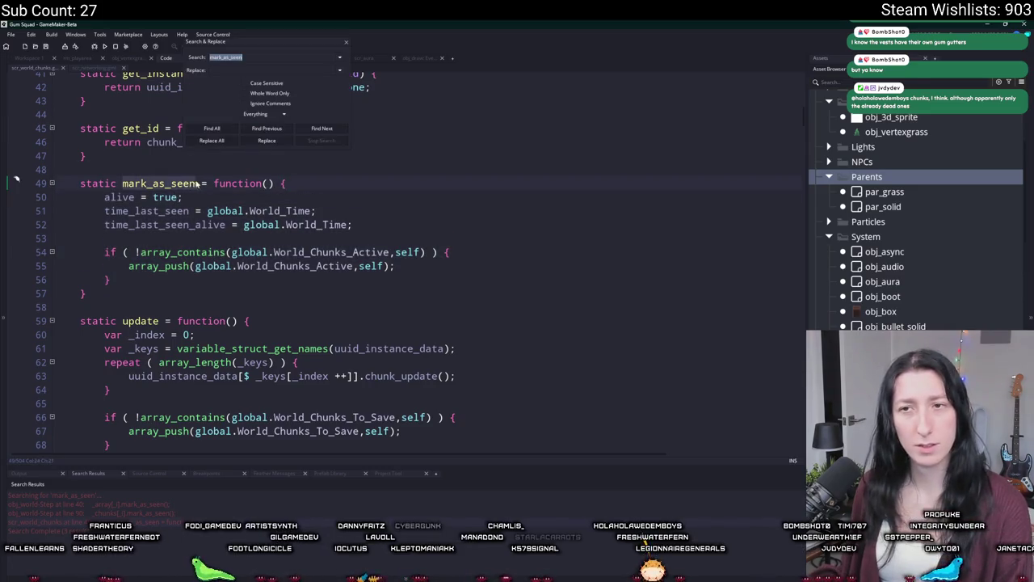
left_click(346, 44)
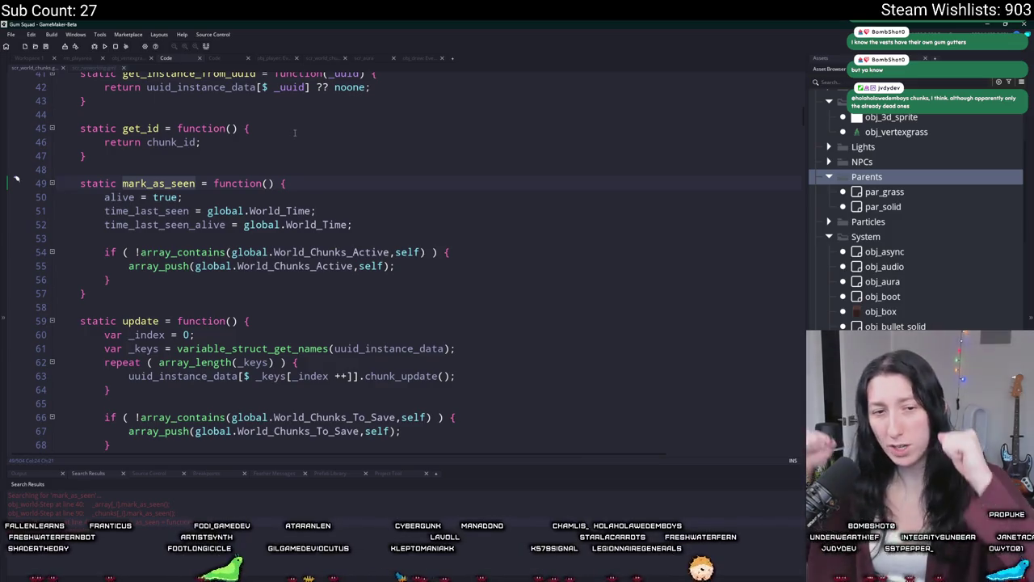
double_click(159, 184)
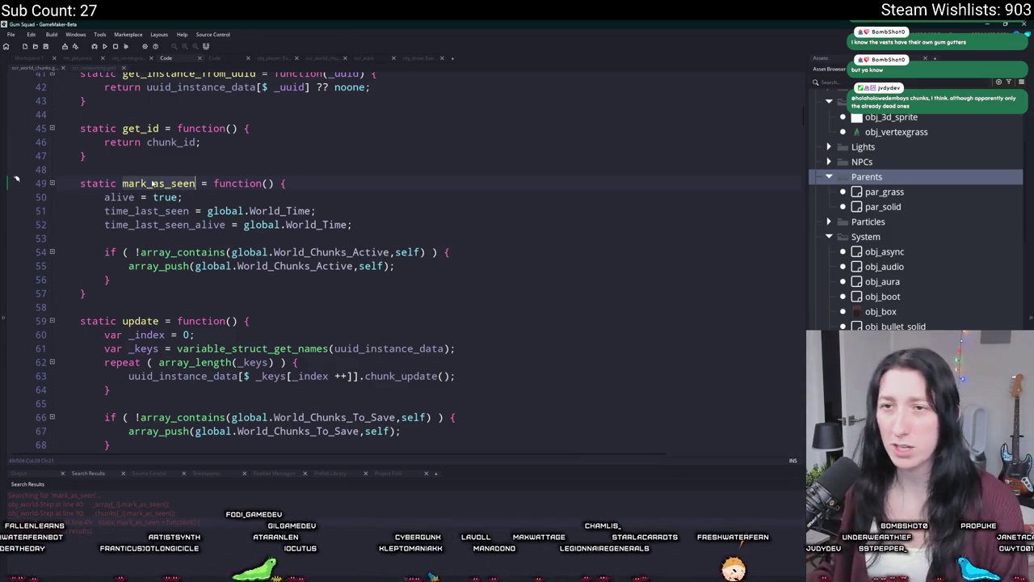
key("ctrl+f")
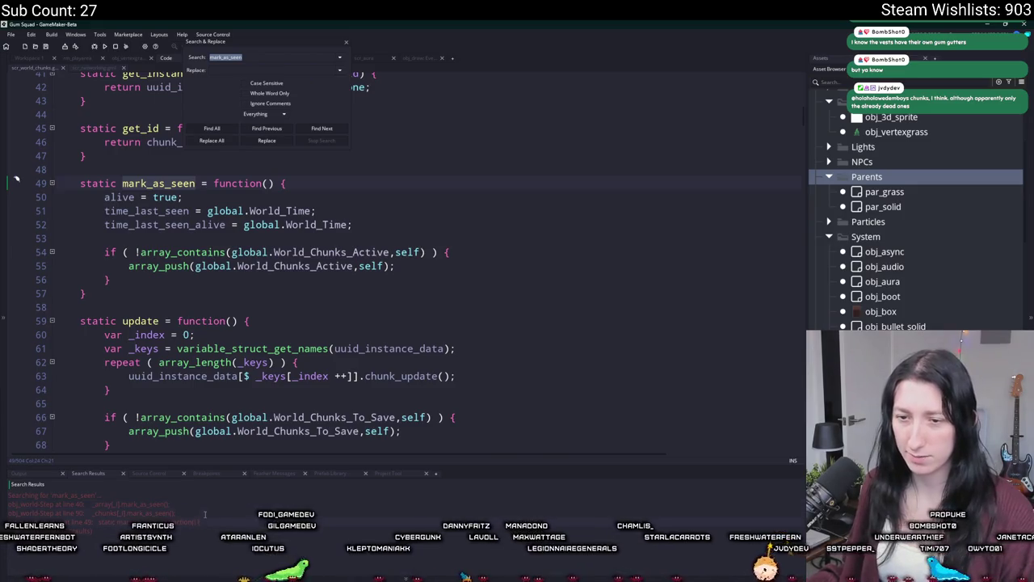
key("Return")
scroll(323, 408, "up", 5)
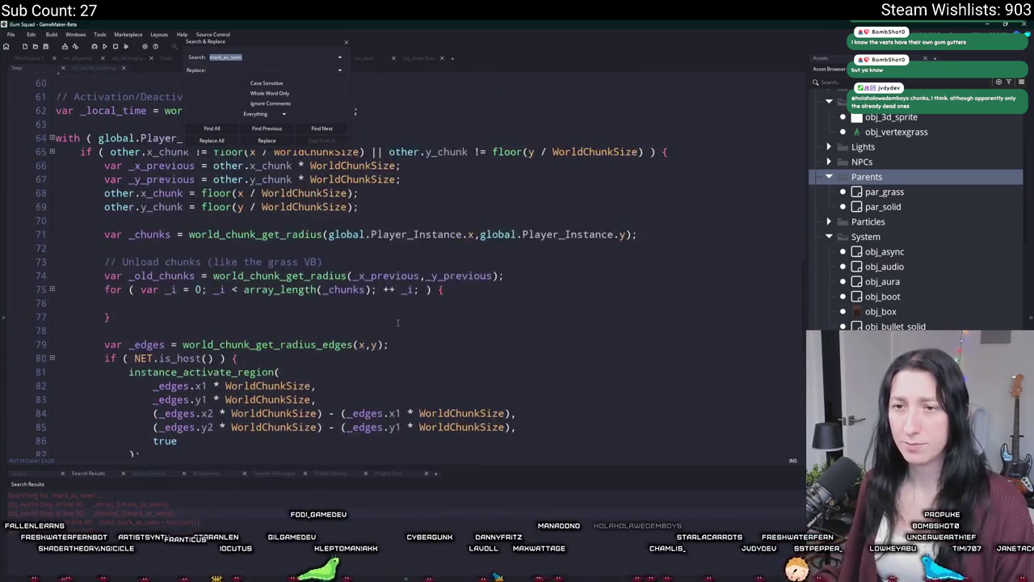
scroll(297, 380, "down", 4)
scroll(265, 330, "up", 15)
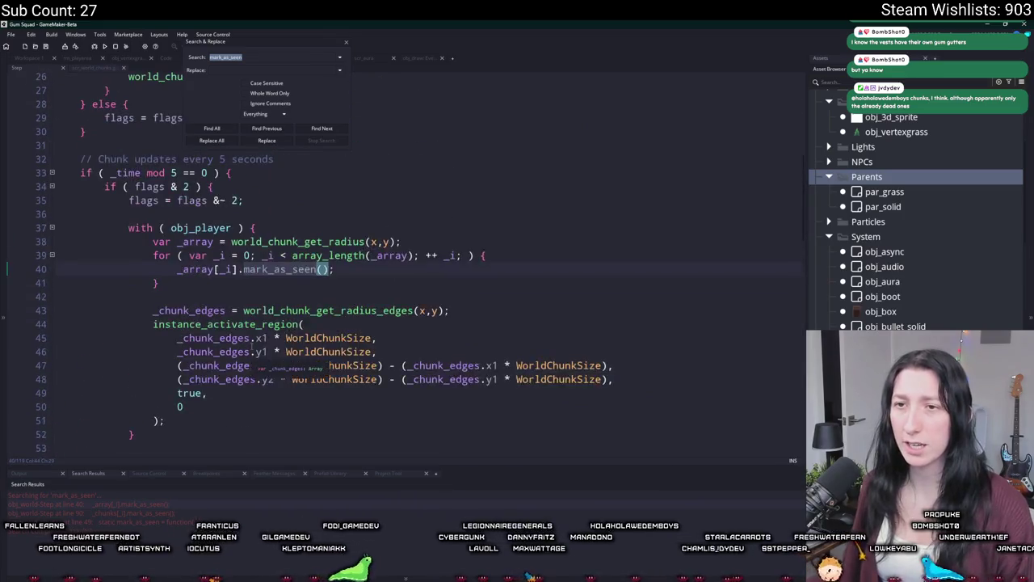
left_click(144, 504)
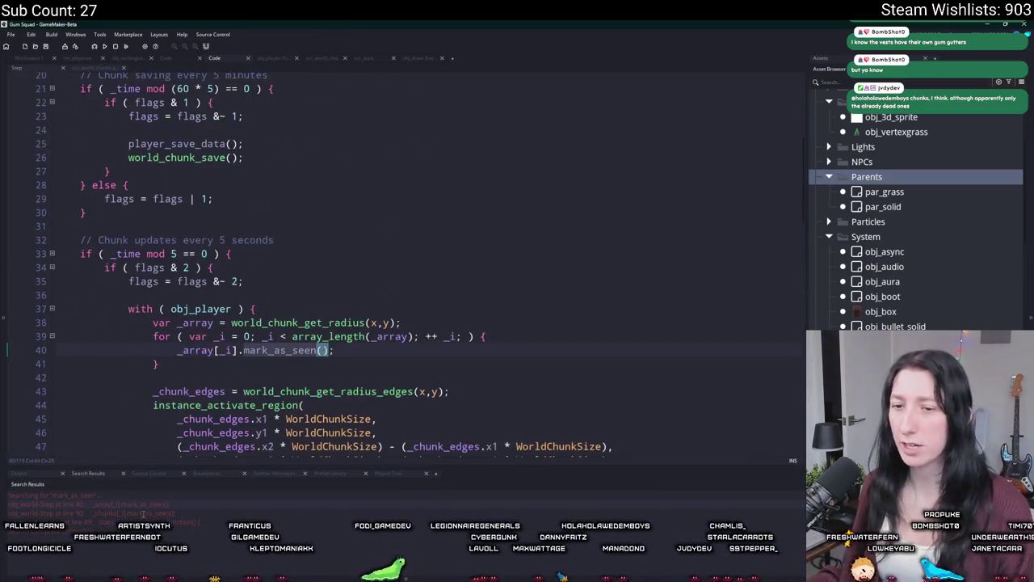
left_click(144, 513)
scroll(250, 317, "up", 2)
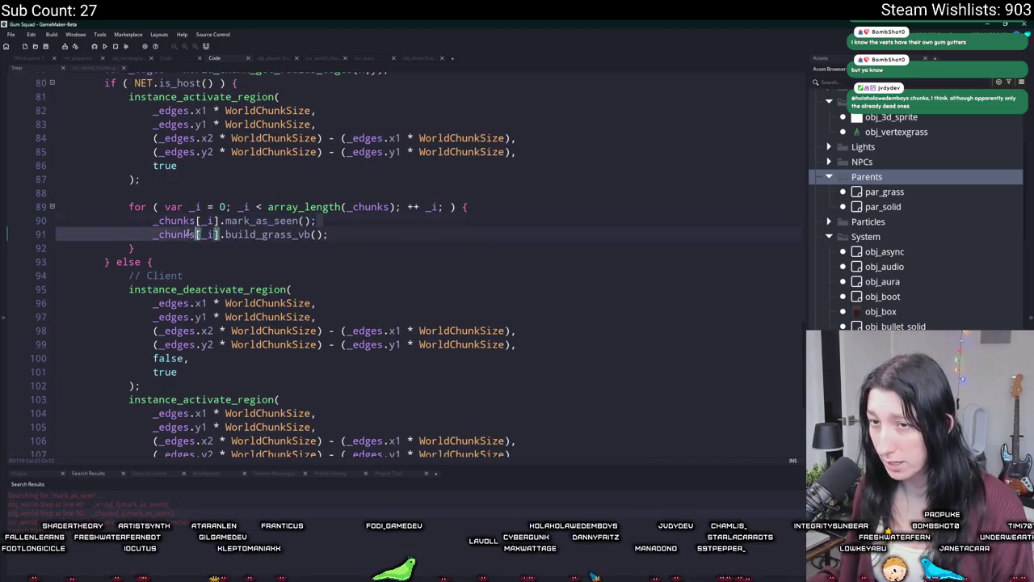
- Delete and restore the line 90 call, then paste mark_as_seen into the client loop before build_grass_vb
left_click_drag(327, 227, 513, 210)
key("ctrl+c")
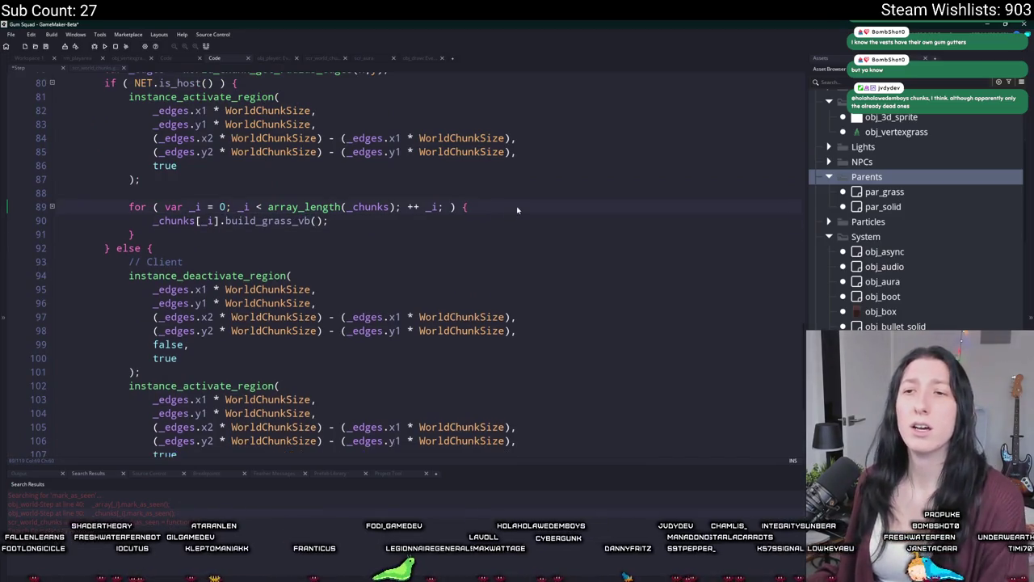
key("BackSpace")
scroll(467, 240, "up", 1)
scroll(431, 269, "down", 1)
key("ctrl+z")
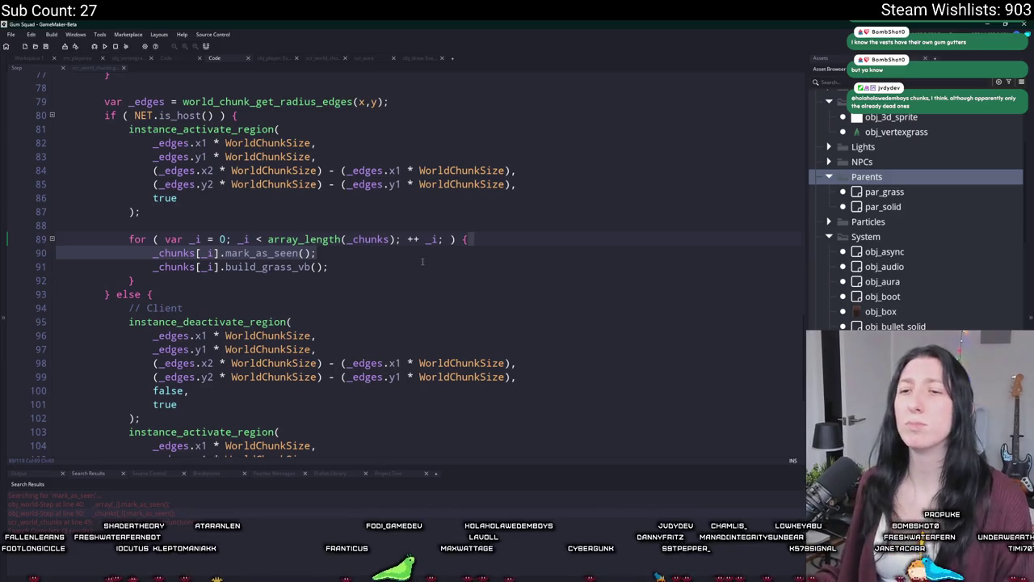
scroll(431, 269, "down", 4)
left_click(525, 356)
key("Return")
key("ctrl+v")
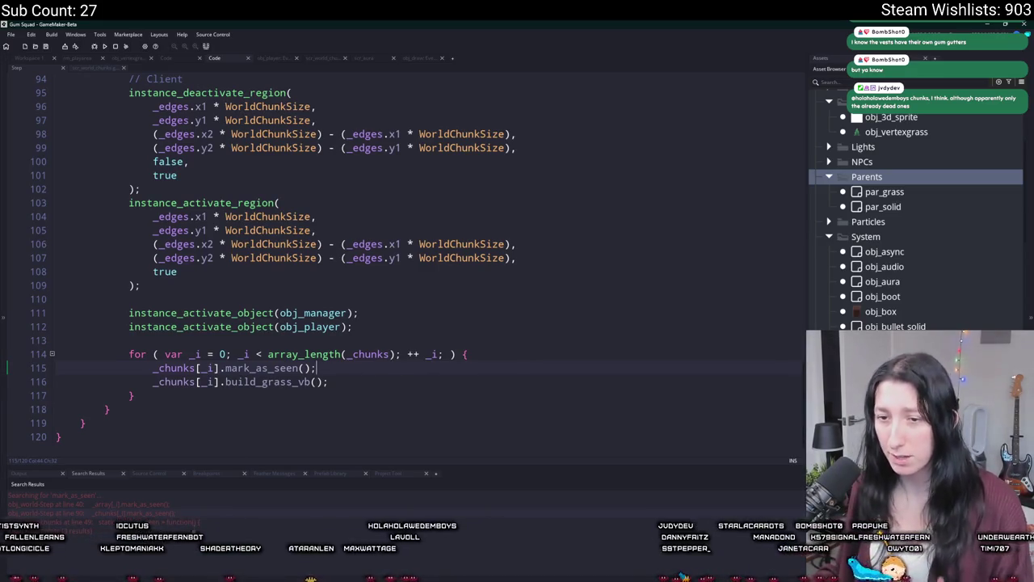
- Review the line 40 and 90 calls, then remove mark_as_seen from the client chunk loop
double_click(207, 506)
scroll(278, 349, "up", 4)
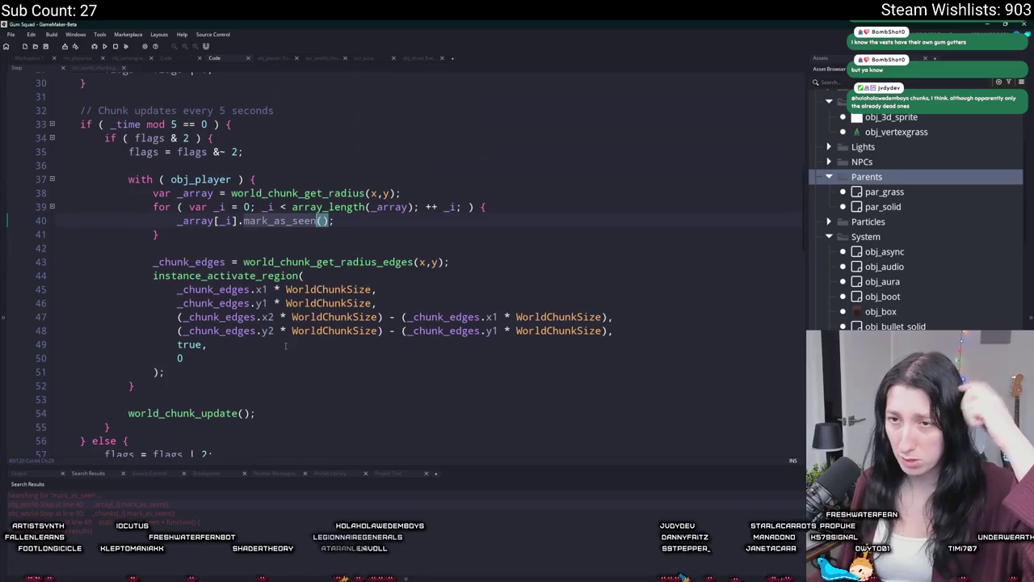
scroll(277, 350, "down", 7)
scroll(277, 350, "down", 1)
scroll(242, 275, "up", 6)
scroll(237, 263, "down", 2)
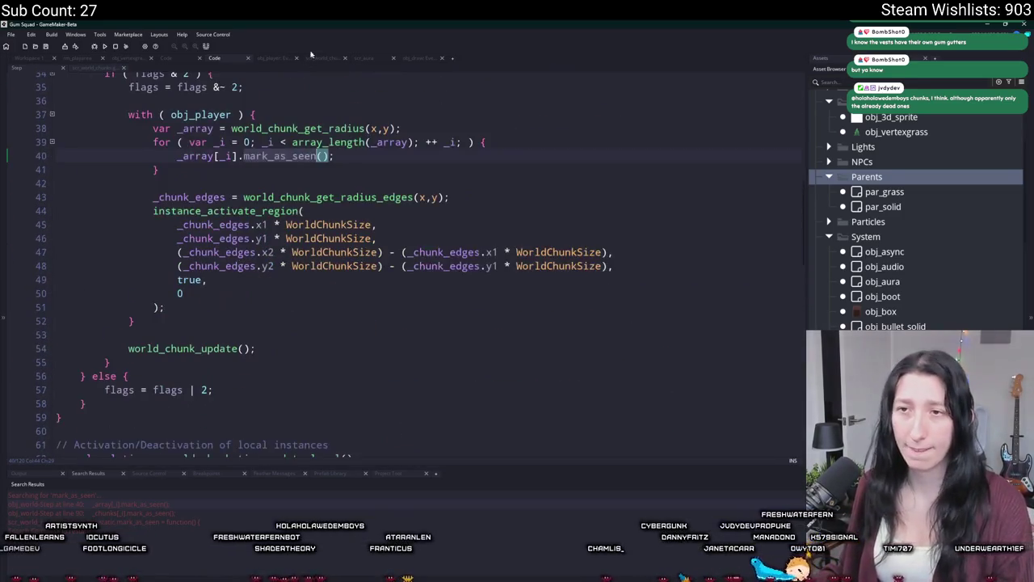
scroll(237, 263, "up", 1)
left_click(207, 514)
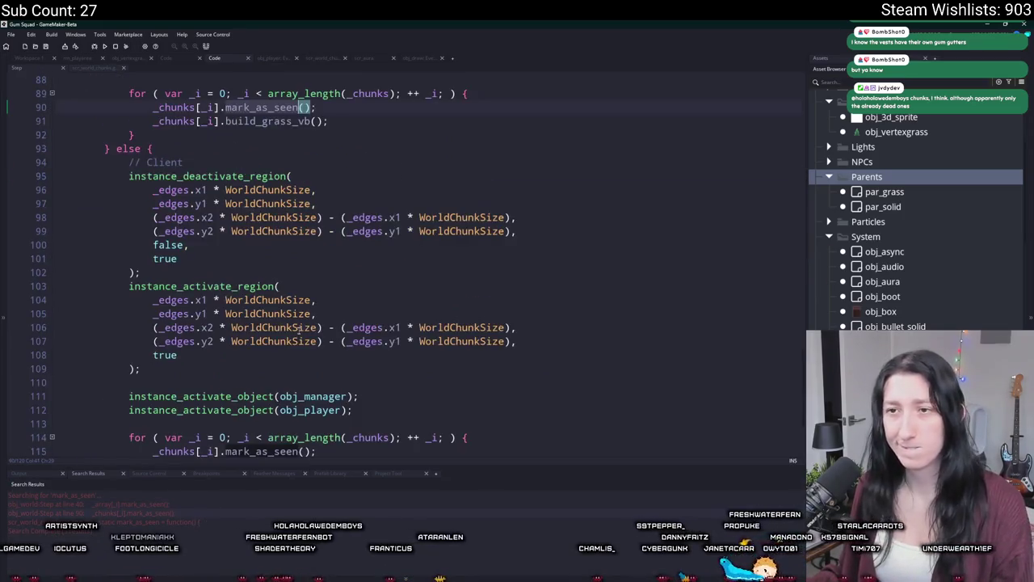
left_click(320, 402)
key("shift+Home")
key("BackSpace")
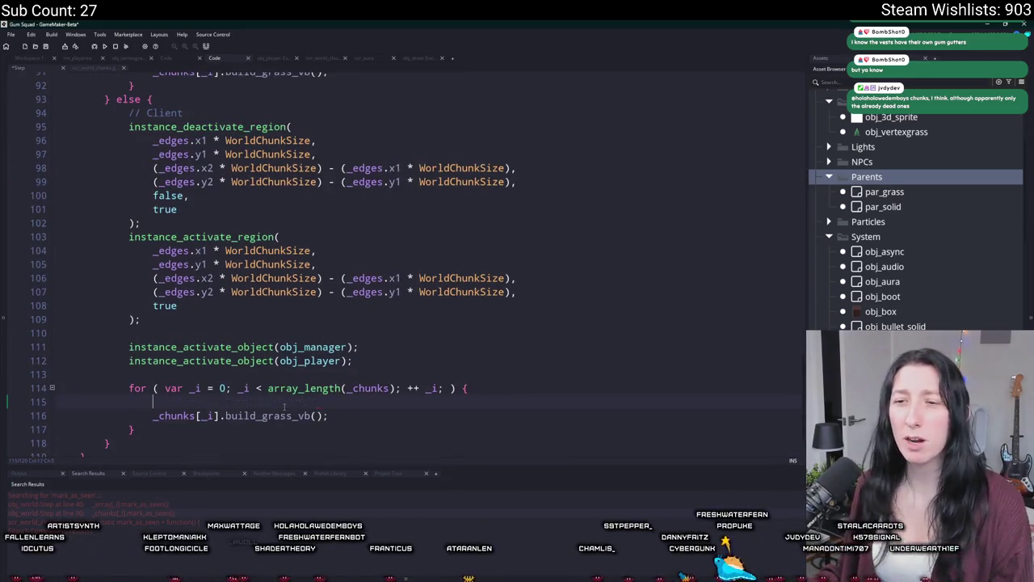
key("BackSpace")
key("BackSpace")
scroll(318, 347, "up", 2)
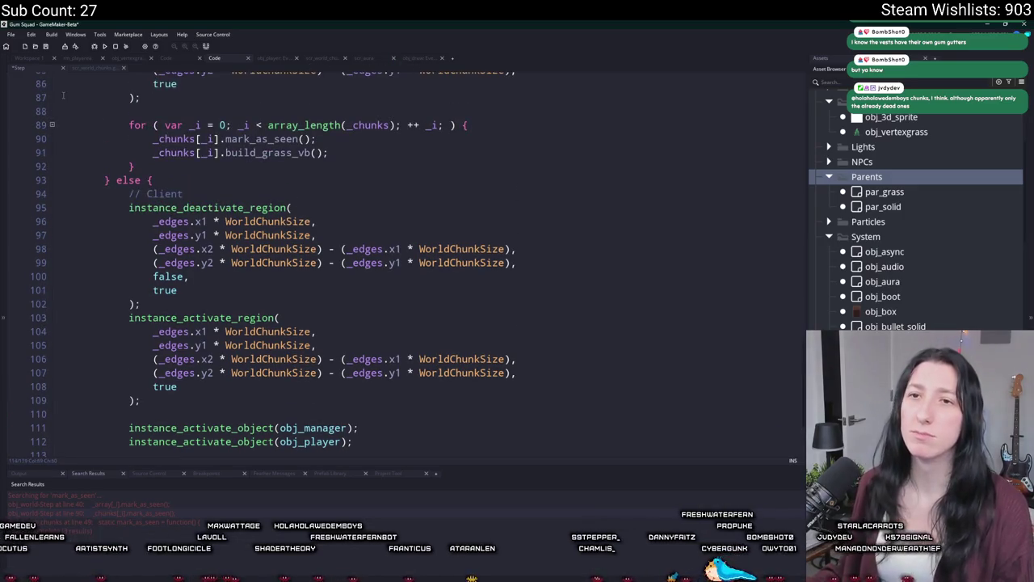
left_click(411, 58)
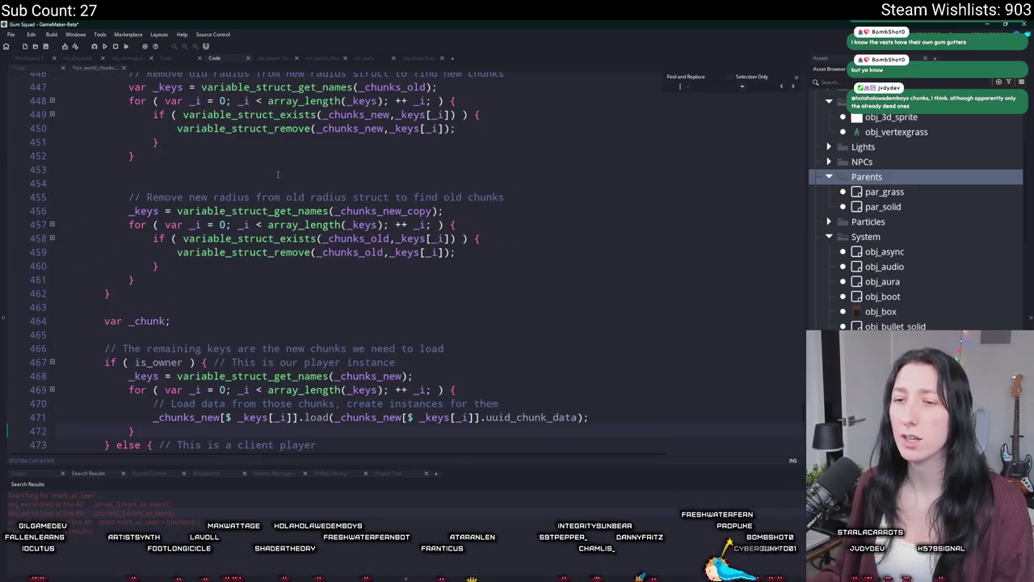
- Duplicate the mark_as_seen function as a new function named mark_as_loaded
key("ctrl+f")
type("mark_as")
scroll(16, 121, "up", 2)
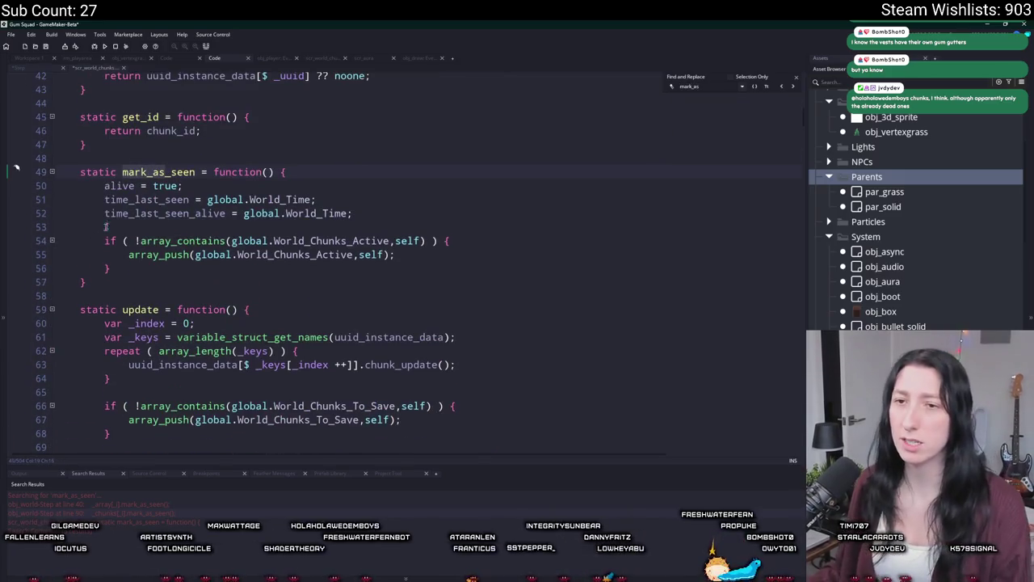
left_click_drag(84, 281, 57, 162)
key("ctrl+d")
left_click(170, 310)
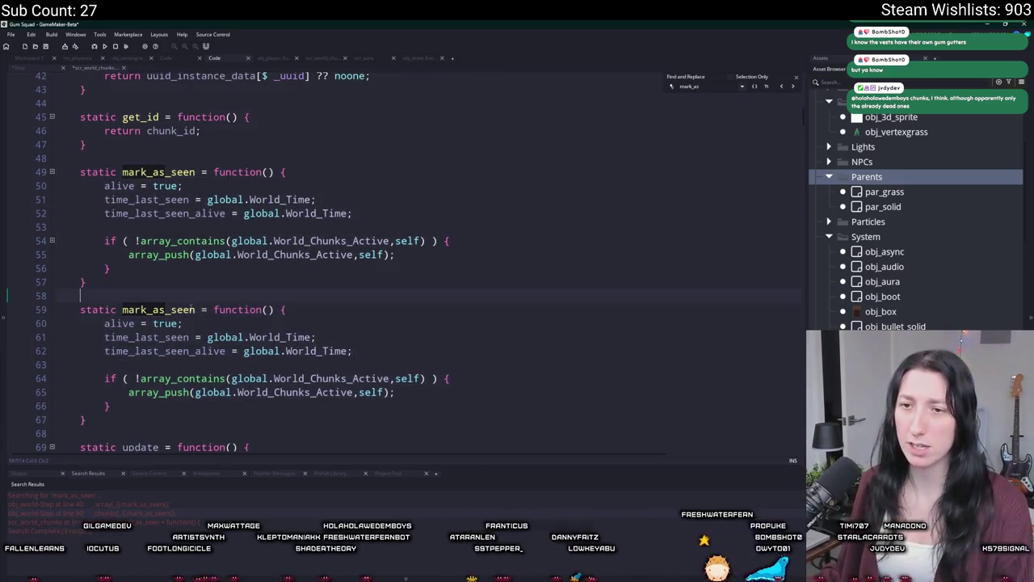
key("ctrl+shift+Right")
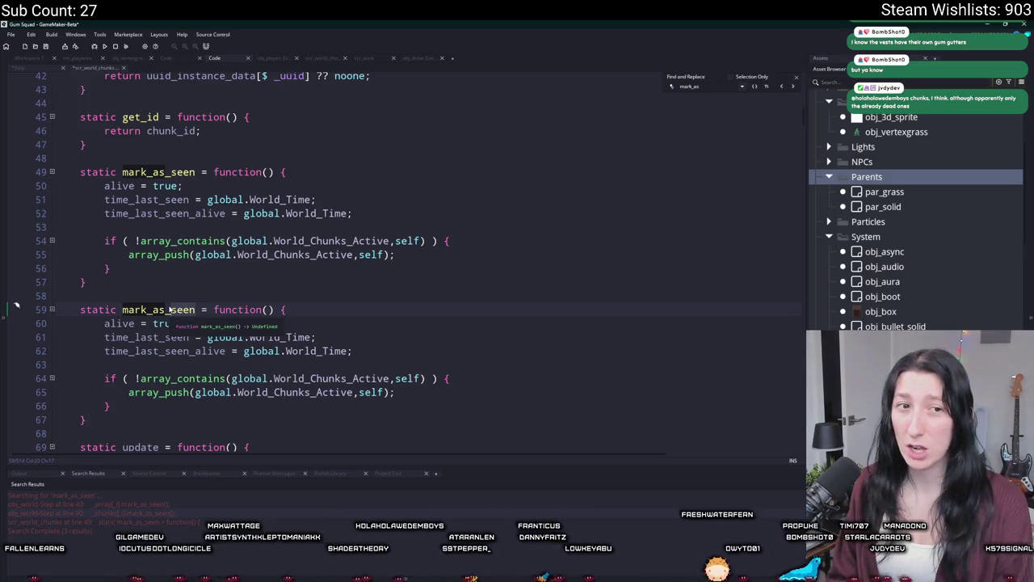
type("alive")
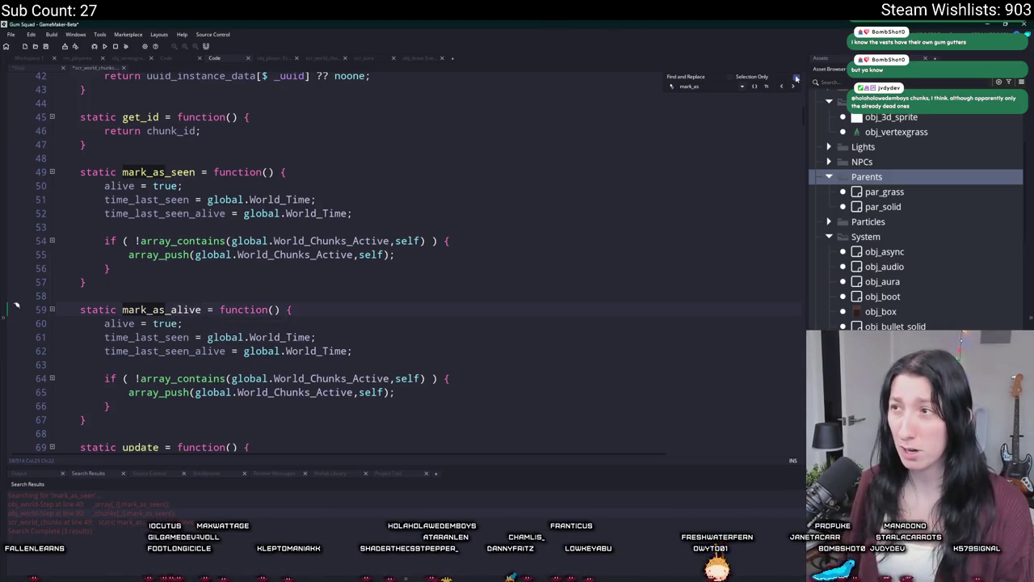
left_click(194, 359)
left_click(173, 310)
key("ctrl+Delete")
type("loaded")
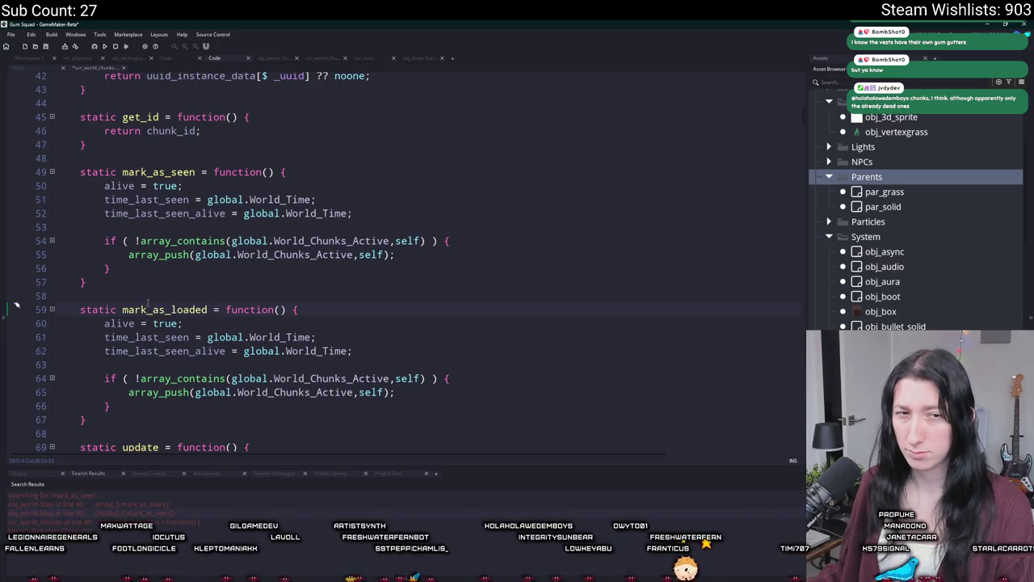
- Declare a new global.World_Chunks_Loaded array beside the World_Chunks_Active declaration
scroll(323, 340, "down", 1)
key("Down")
key("Down")
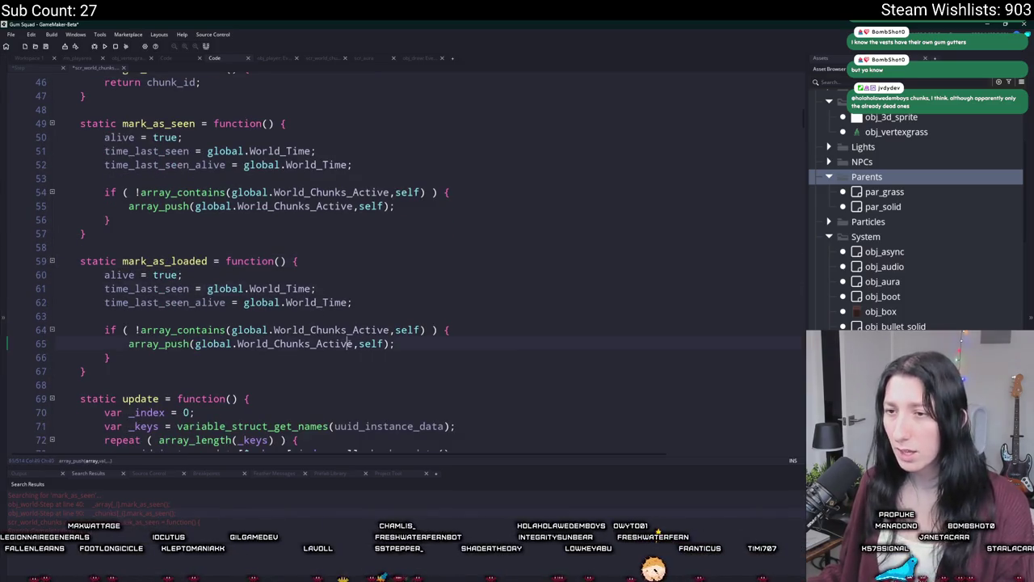
left_click(194, 343)
double_click(295, 344)
key("ctrl+shift+f")
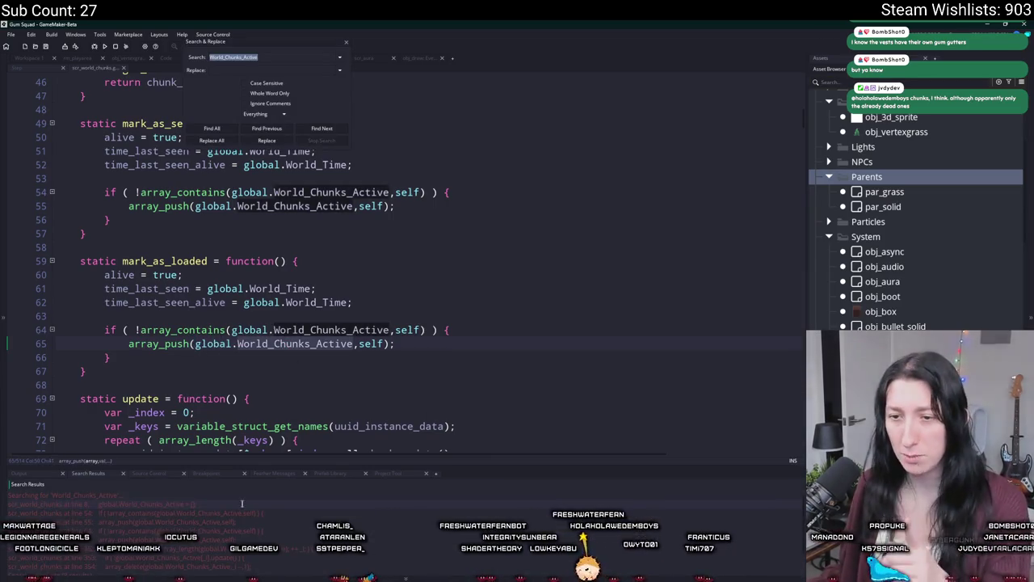
double_click(243, 504)
key("ctrl+d")
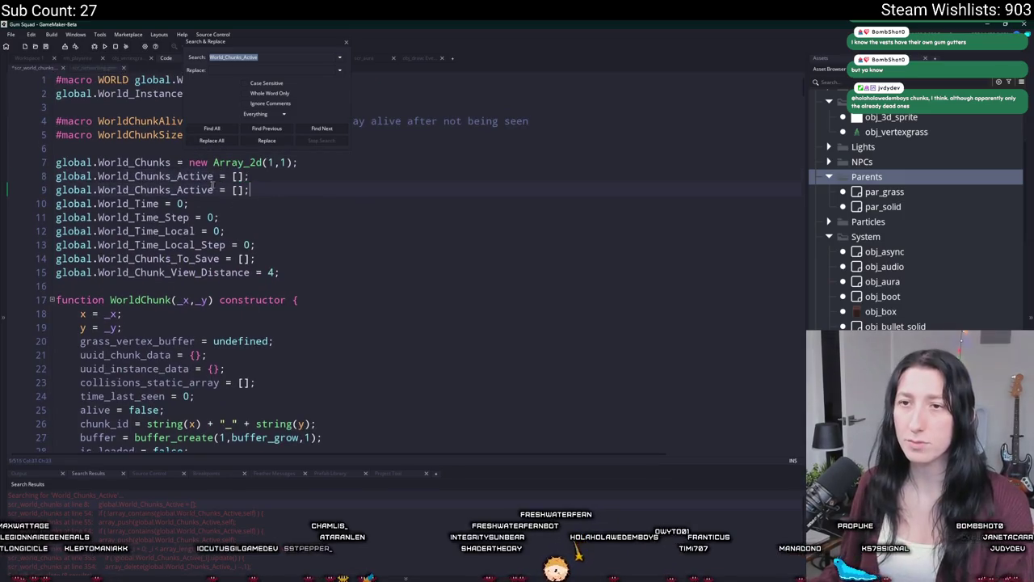
key("ctrl+Delete")
type("Loaded")
left_click_drag(214, 189, 56, 189)
left_click(346, 43)
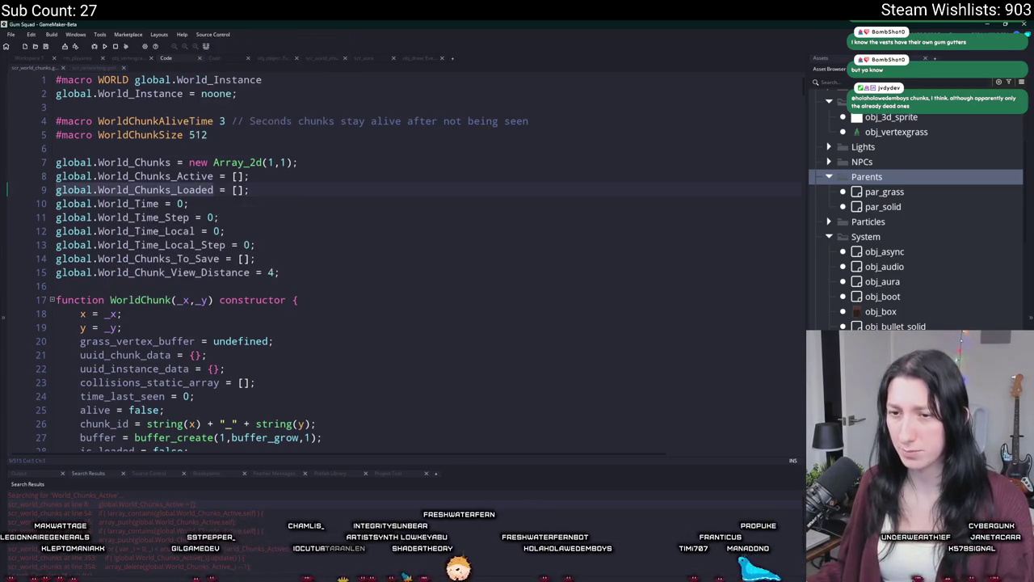
- Point mark_as_loaded's if block at World_Chunks_Loaded and delete the alive and time_last_seen lines
double_click(220, 512)
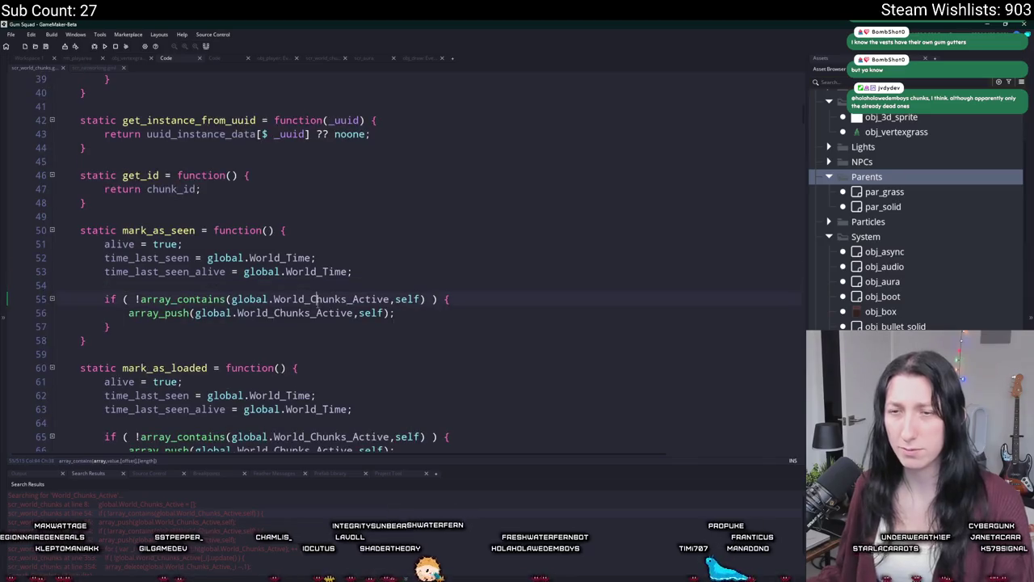
scroll(184, 410, "down", 3)
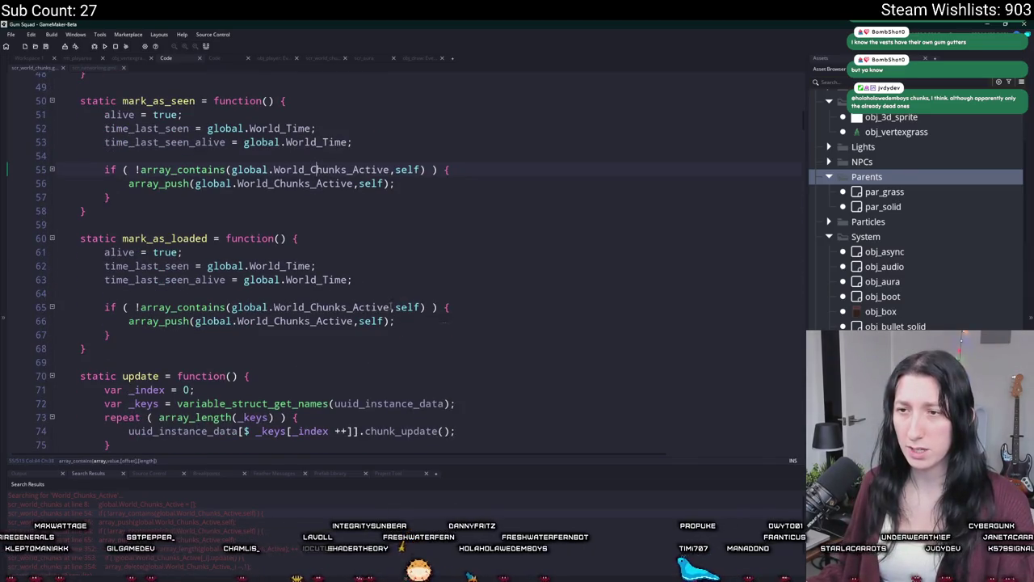
mouse_move(222, 306)
double_click(371, 308)
type("Loaded")
left_click(200, 320)
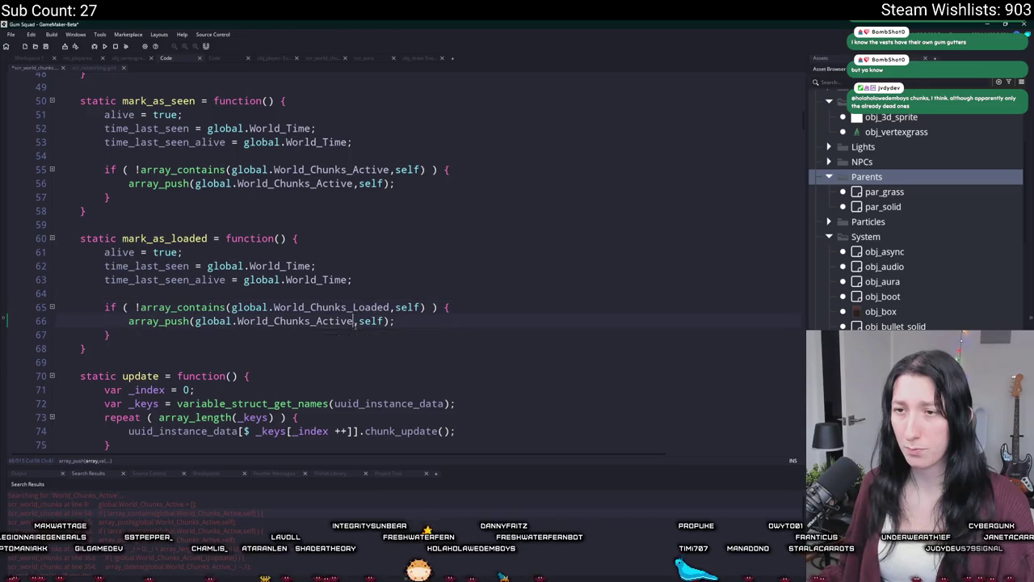
key("ctrl+v")
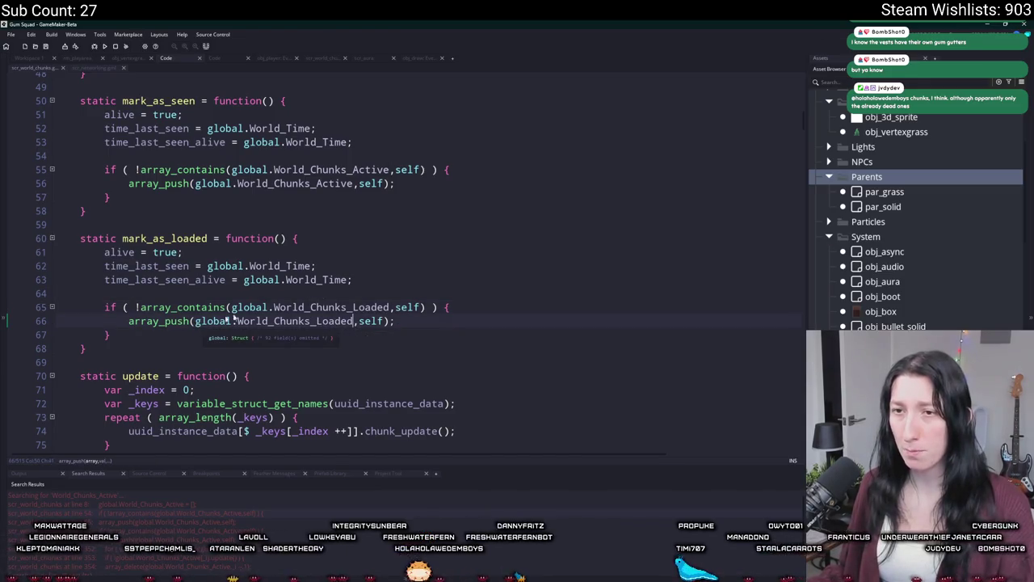
key("Return")
type("time")
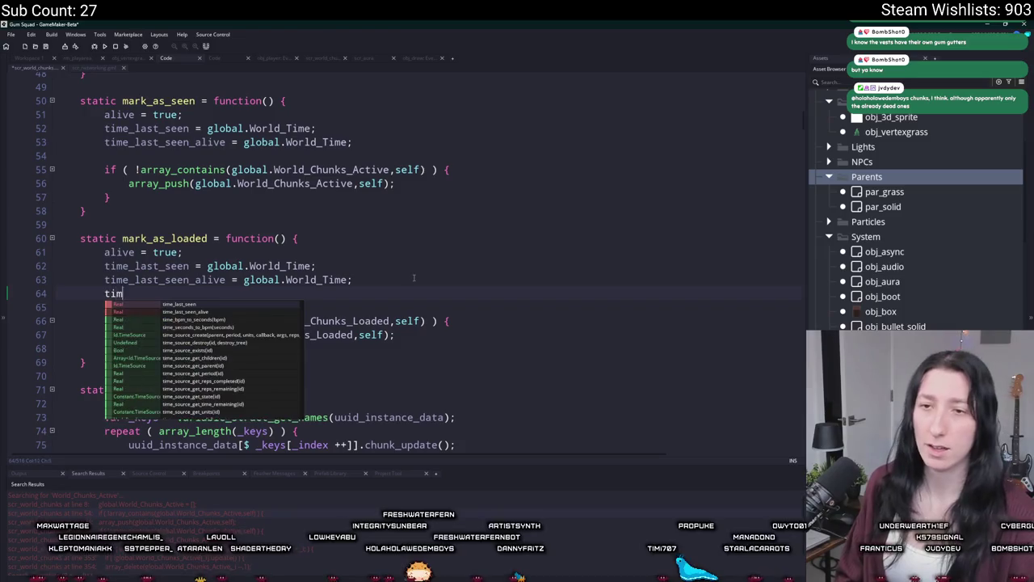
left_click(105, 321)
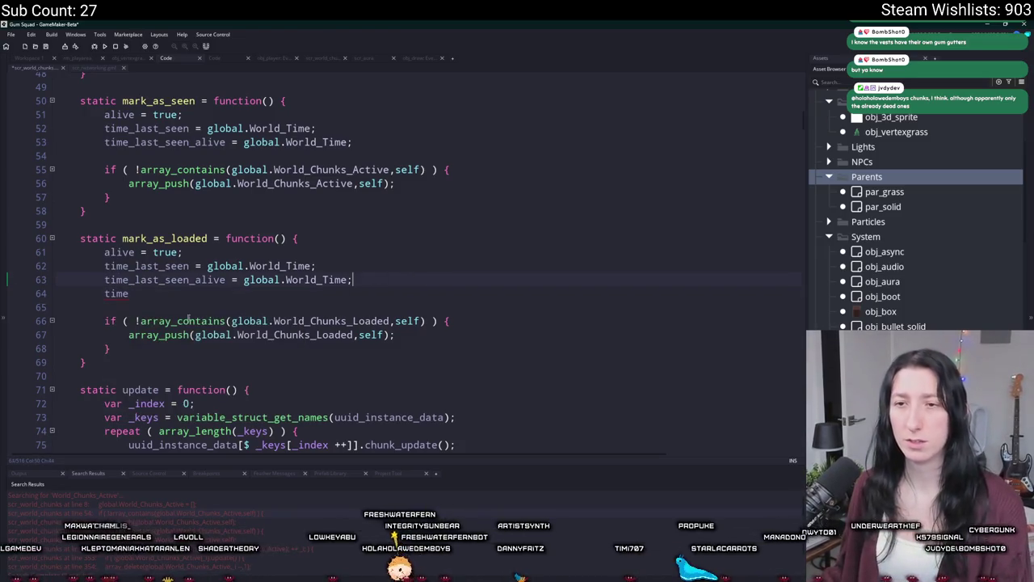
left_click_drag(105, 321, 100, 251)
key("BackSpace")
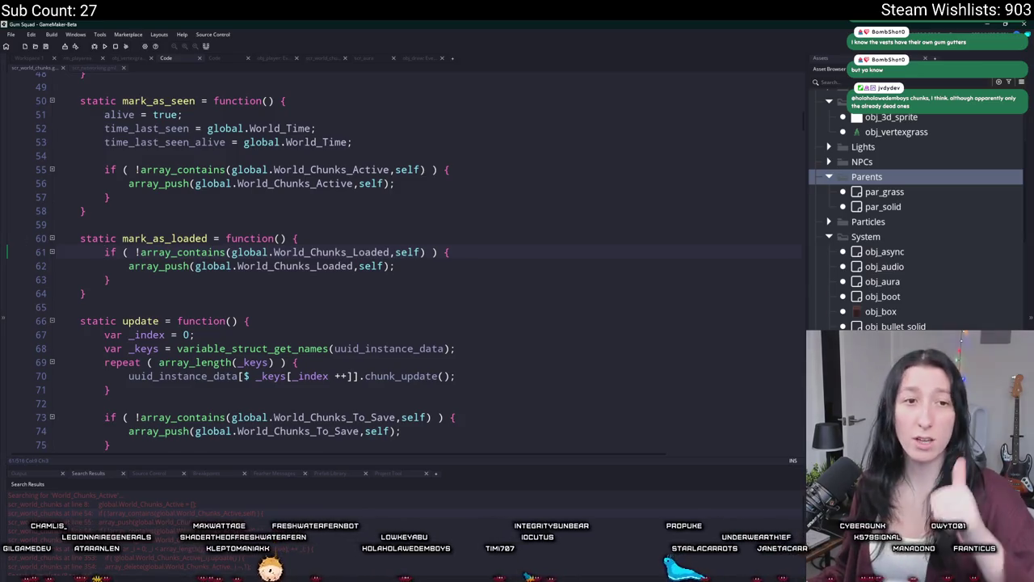
scroll(339, 259, "up", 1)
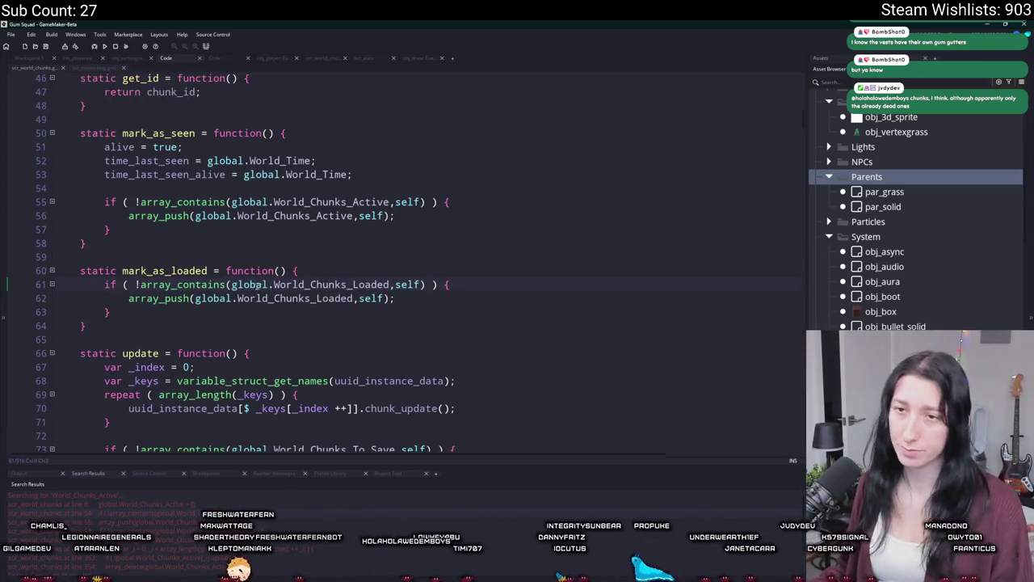
- Locate mark_as_loaded in the chunk script and bring up obj_world's Step event code
double_click(165, 271)
left_click(91, 69)
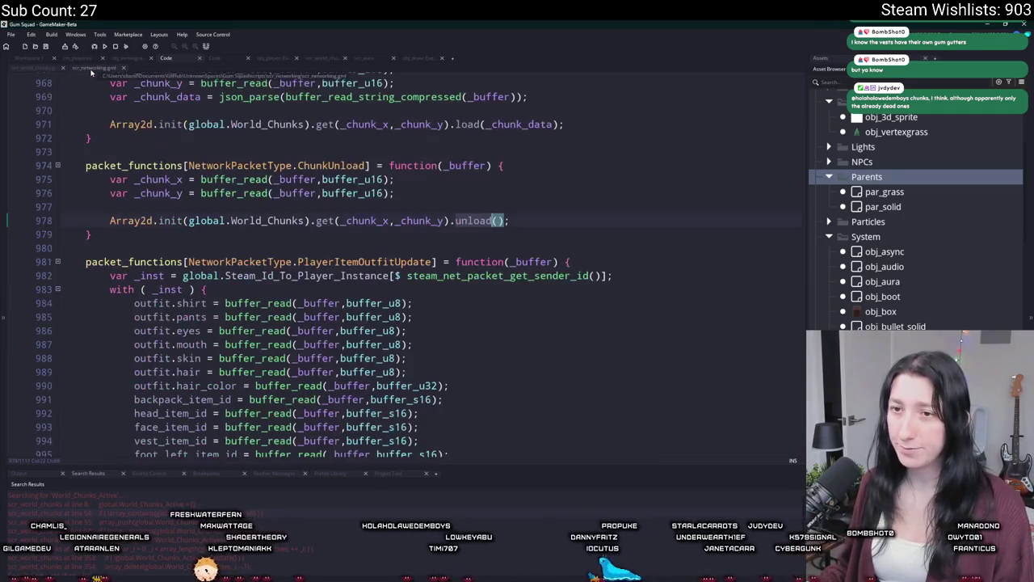
left_click(33, 59)
scroll(523, 276, "down", 1)
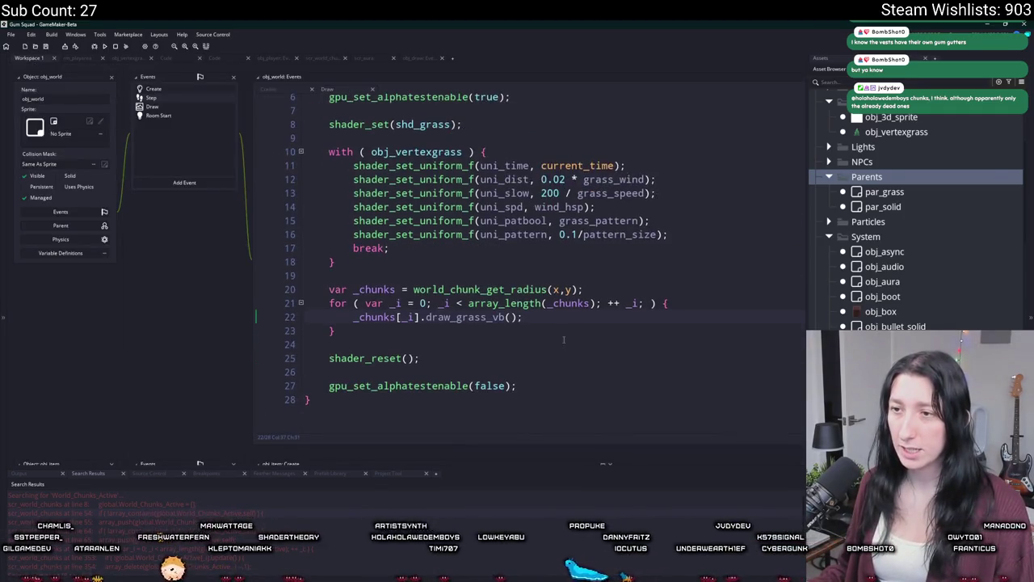
scroll(553, 363, "up", 2)
scroll(529, 389, "down", 2)
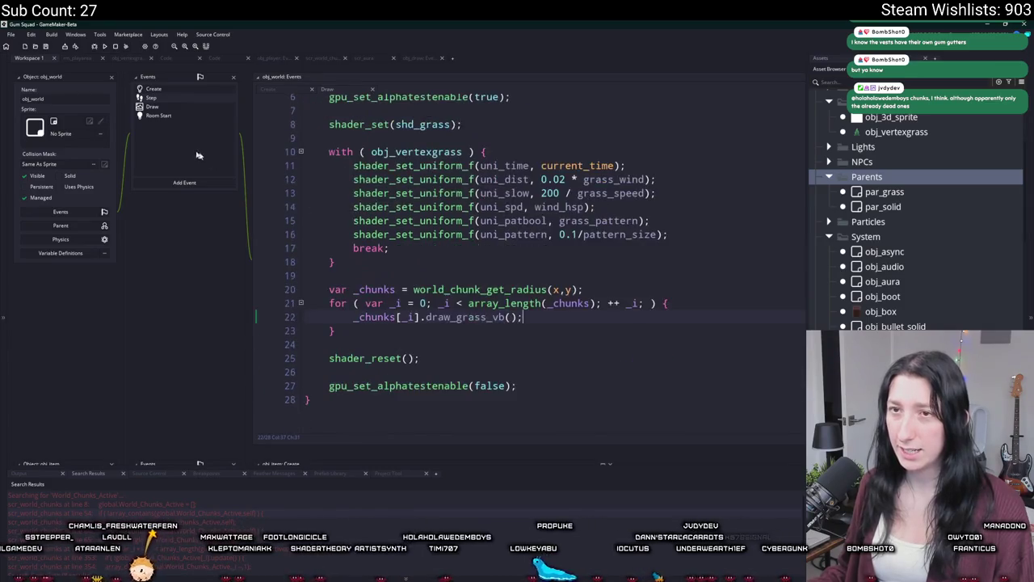
scroll(389, 106, "up", 3)
left_click(322, 59)
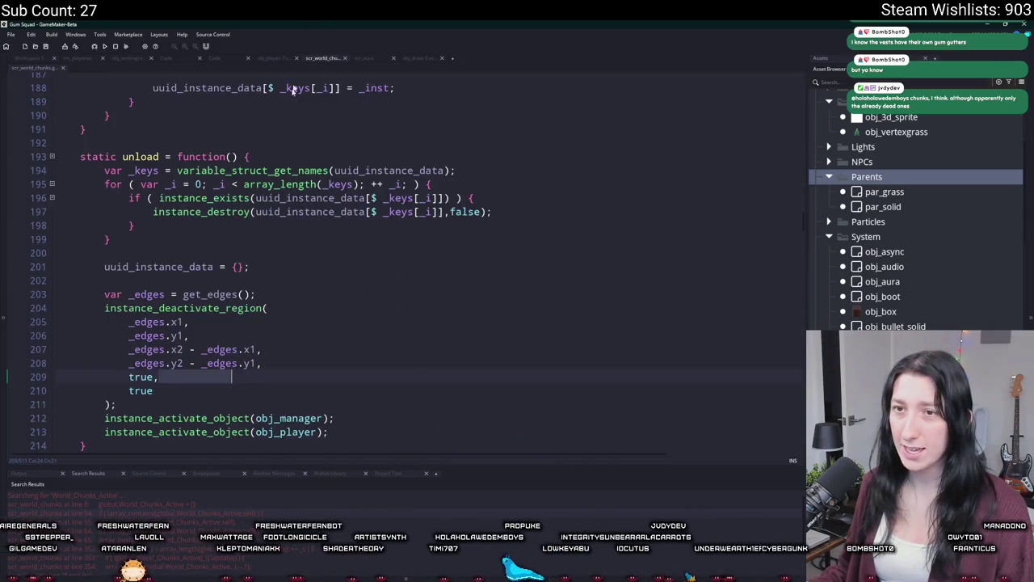
left_click(239, 60)
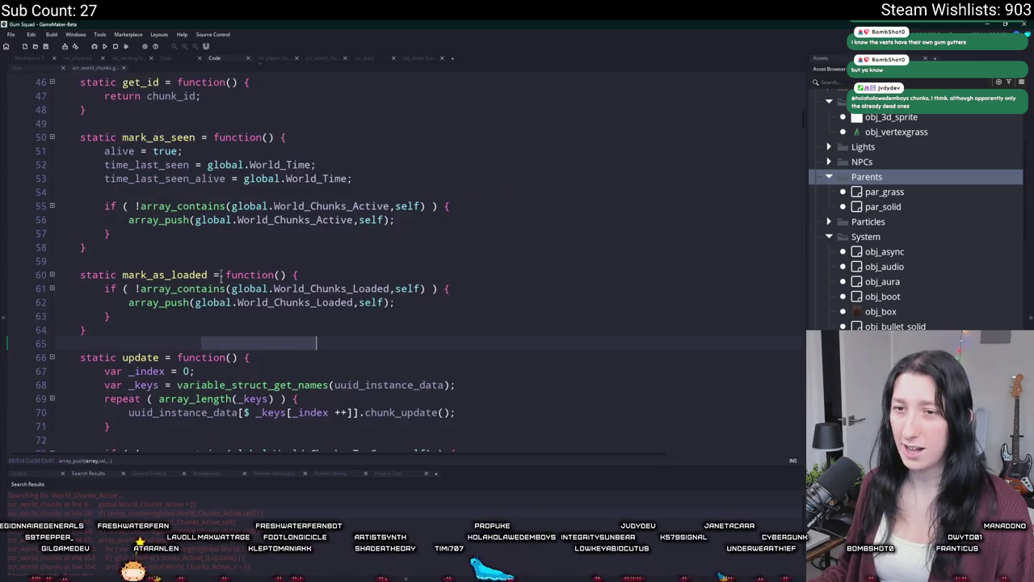
scroll(221, 248, "down", 3)
left_click(47, 70)
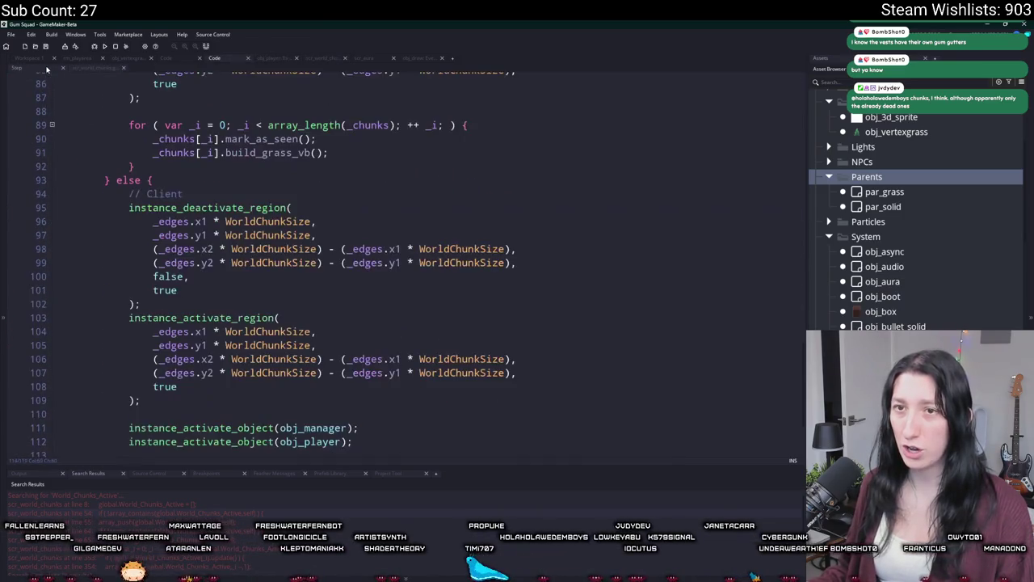
- Paste a build_grass_vb for-loop after the client activate calls, adding a mark_as_loaded call
left_click(356, 442)
key("Return")
key("ctrl+v")
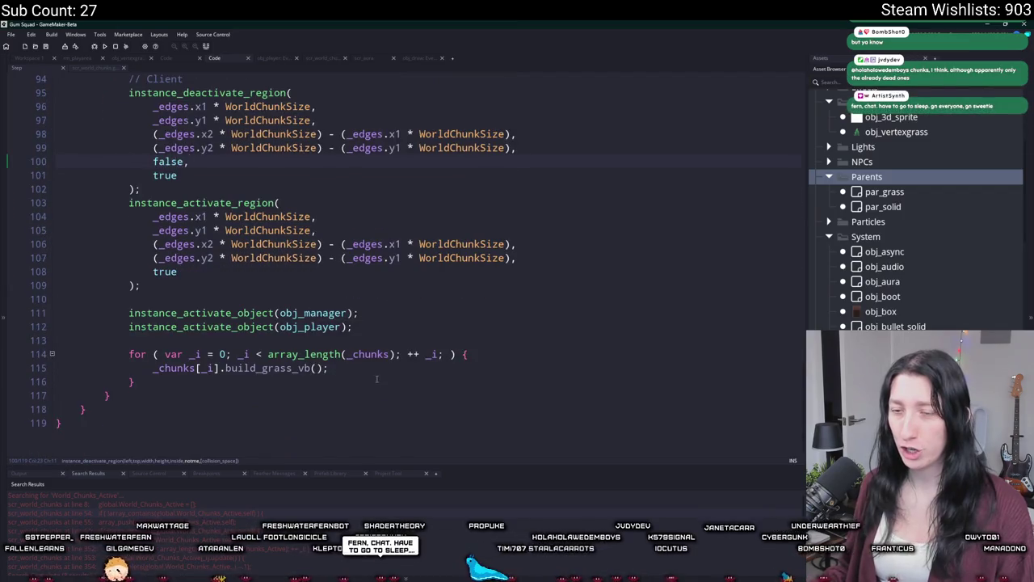
scroll(329, 378, "up", 5)
scroll(329, 378, "down", 3)
key("ctrl+d")
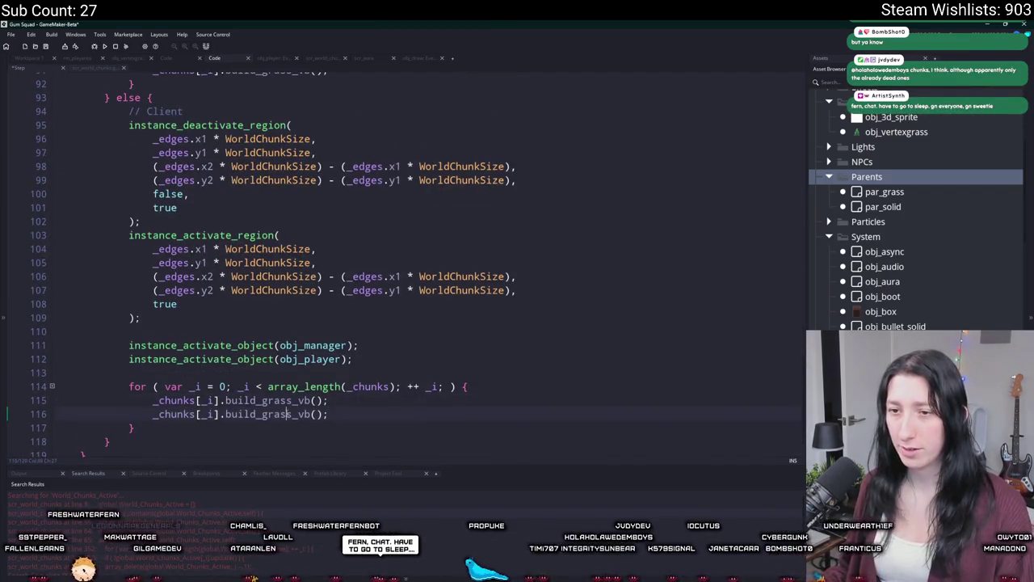
double_click(287, 414)
type("mark_as_")
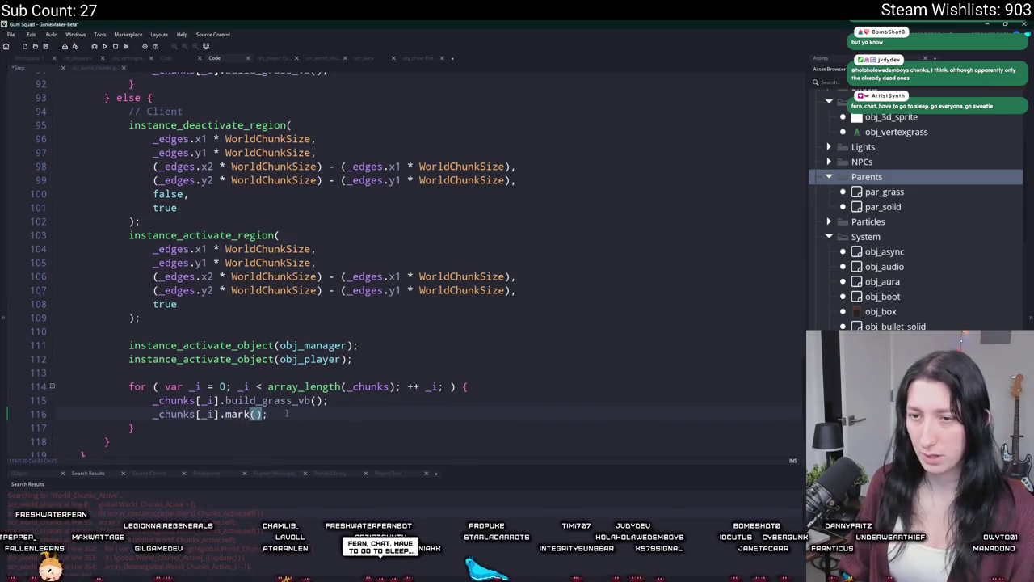
type("loaded")
- Add a mark_as_loaded call just before mark_as_seen in the host chunk loop
scroll(336, 258, "up", 5)
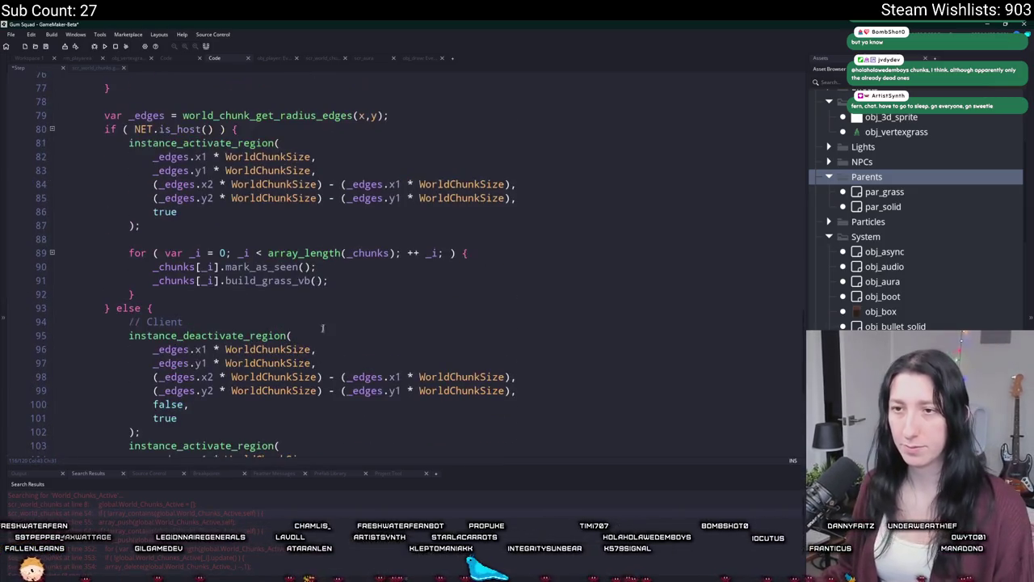
key("ctrl+d")
double_click(284, 267)
type("loaded")
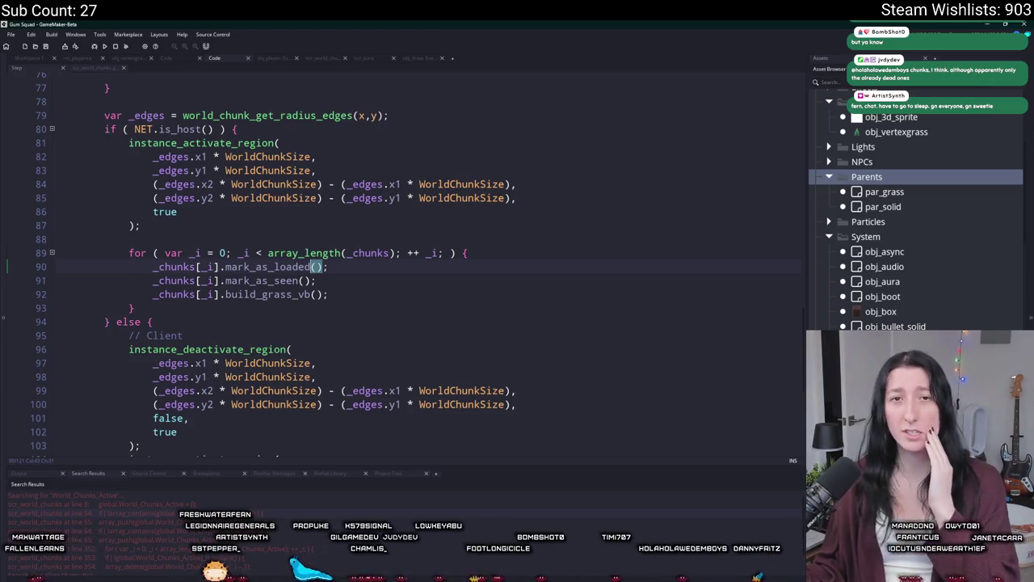
key("super+shift+Right")
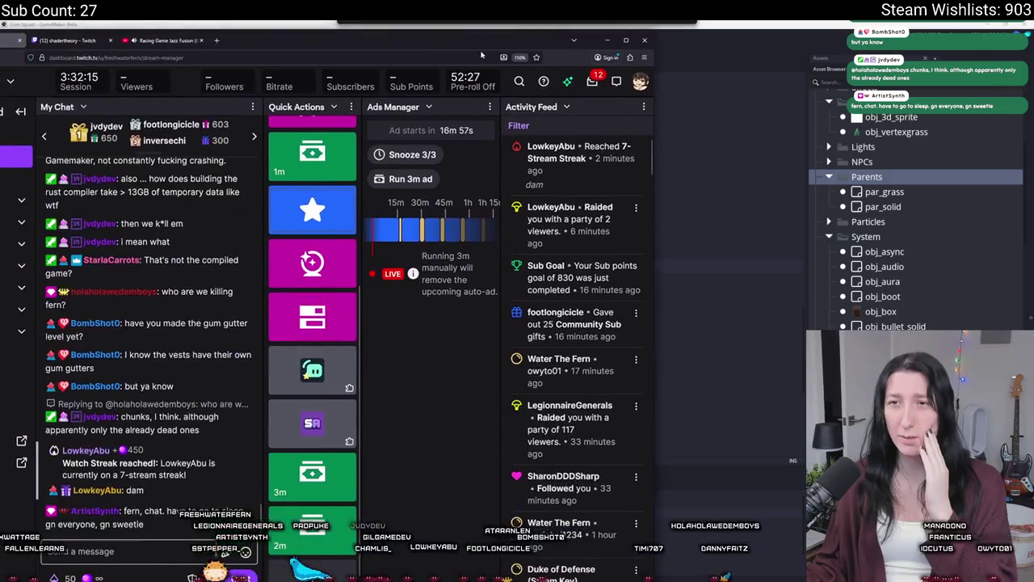
- Run a 3-minute ad from Twitch Quick Actions and return to GameMaker
left_click(312, 473)
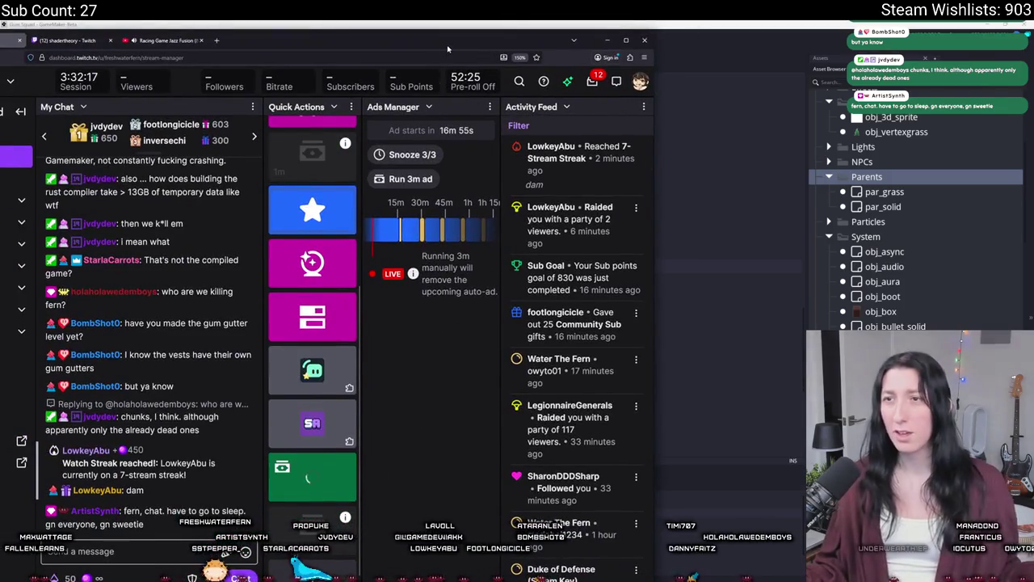
key("super+shift+Left")
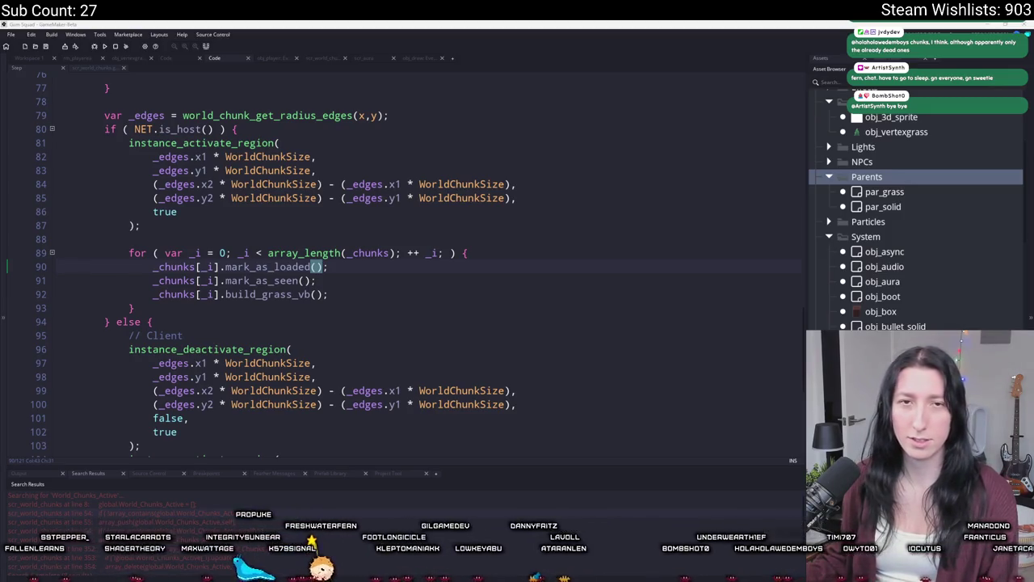
- Change mark_as_loaded's array_push argument from self to get_id()
key("F12")
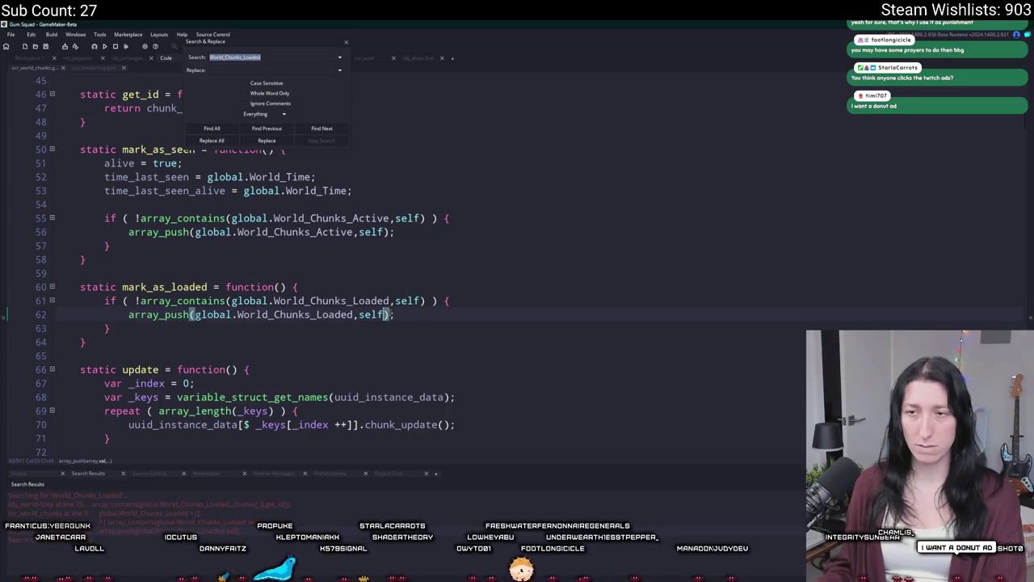
key("BackSpace")
key("BackSpace")
key("BackSpace")
type("get_id()")
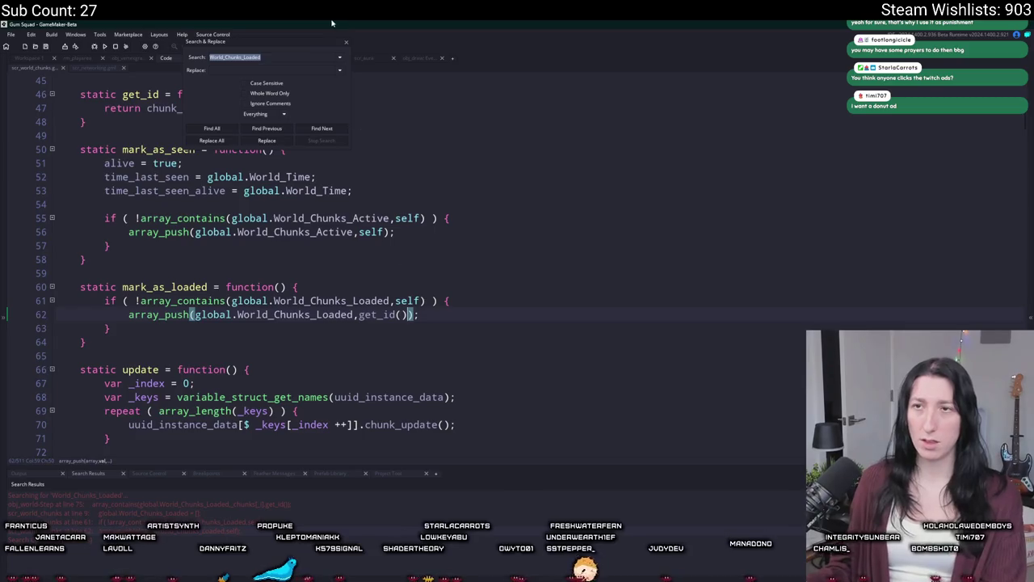
left_click(346, 42)
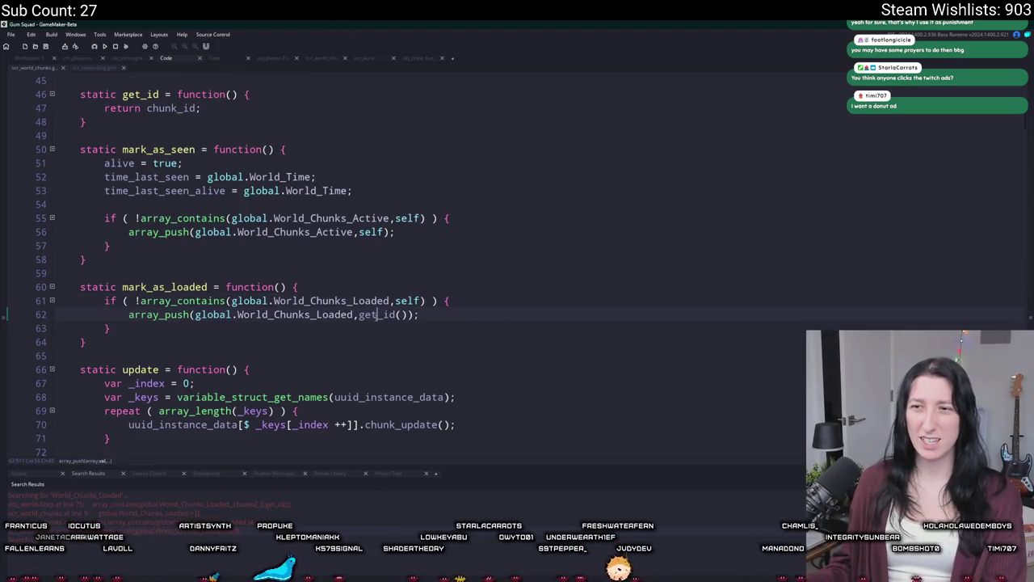
- Check get_id's definition and the obj_grass variables, then return to the grass-unloading Step code
left_click(376, 314)
key("F12")
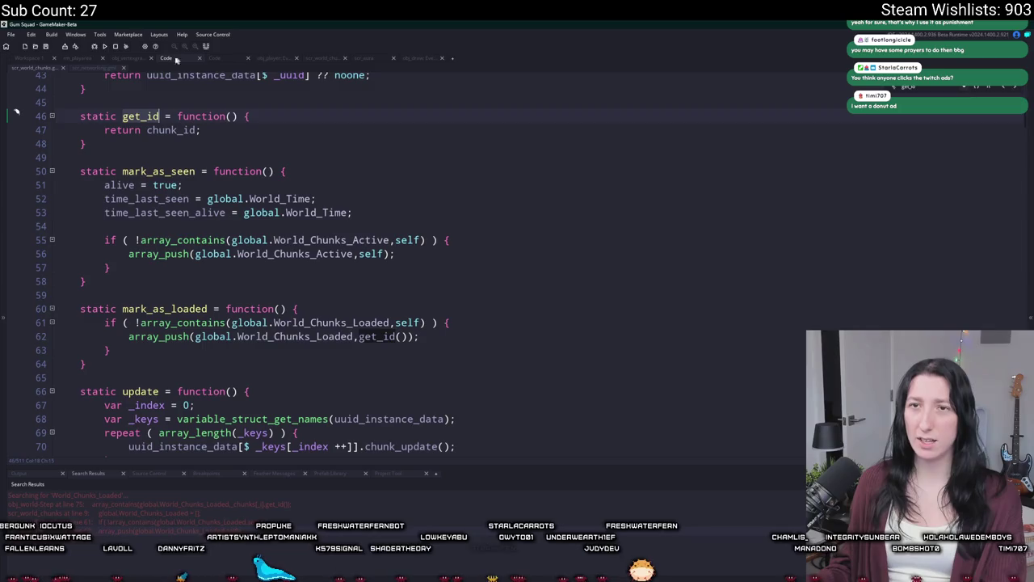
left_click(105, 68)
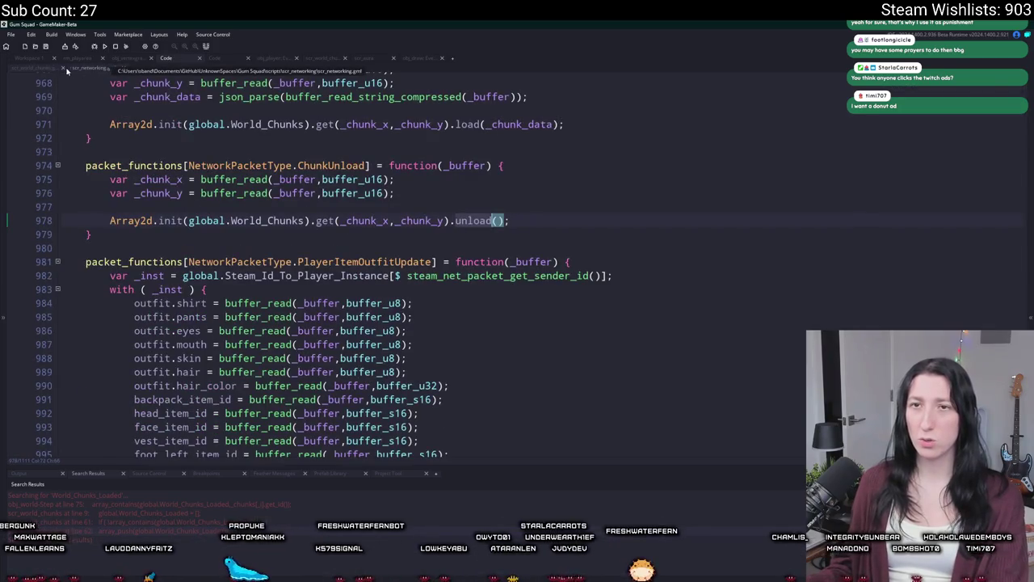
left_click(40, 68)
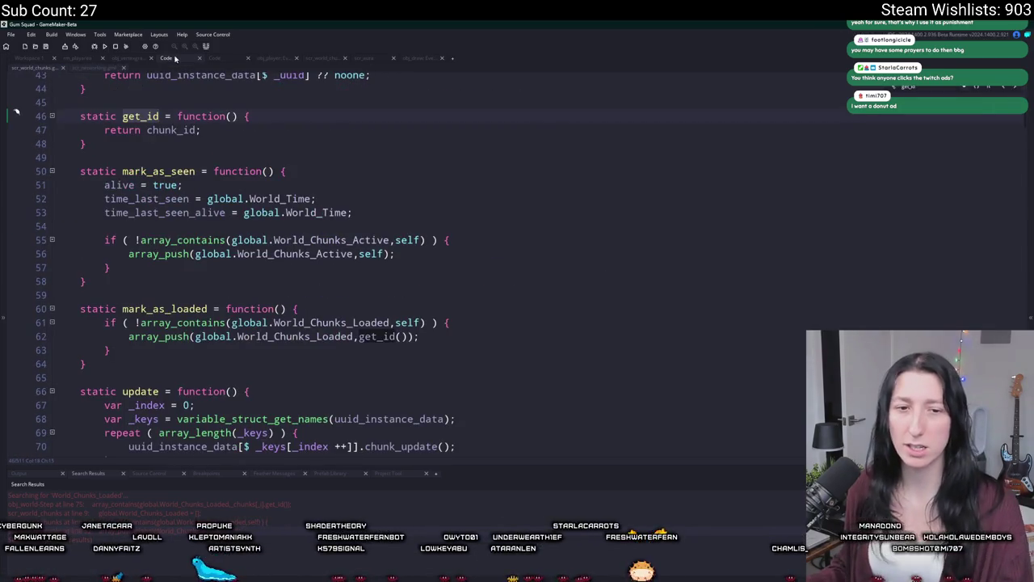
left_click(124, 59)
left_click(218, 58)
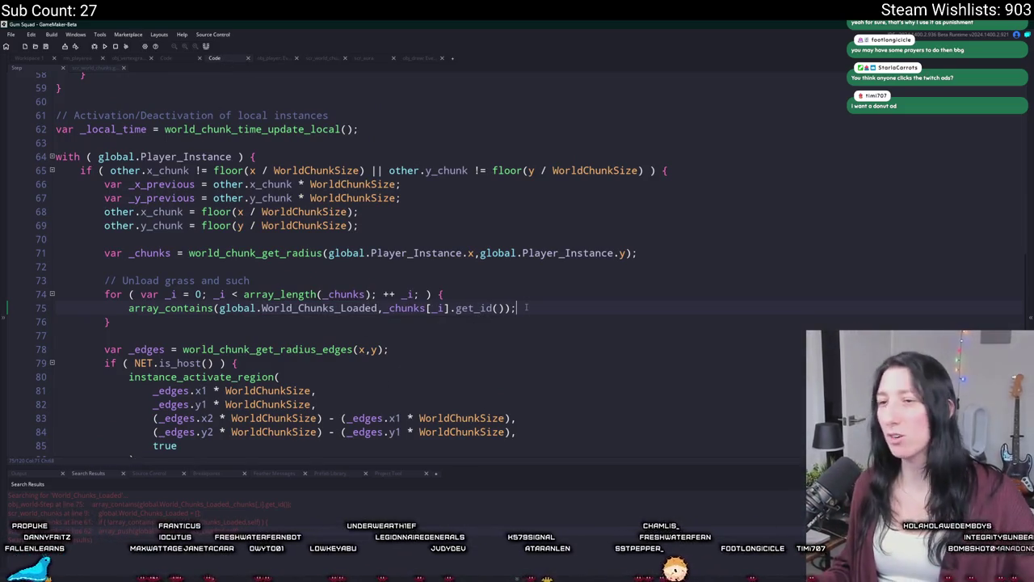
- Wrap the line-75 chunk check in an if ( ... ) { block and start an array_delete( call inside
left_click(129, 308)
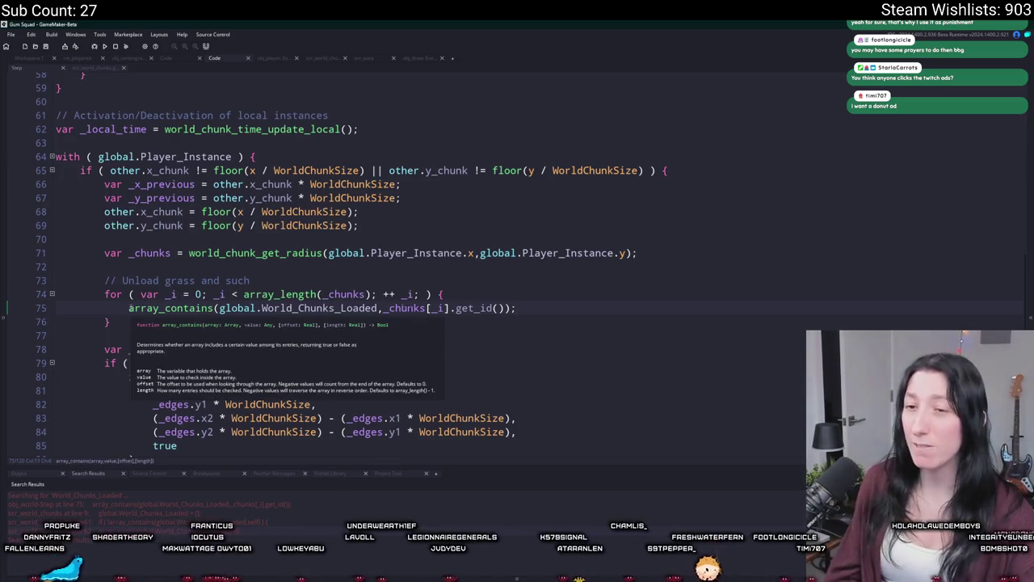
type("if (")
left_click(647, 307)
key("BackSpace")
type(") {")
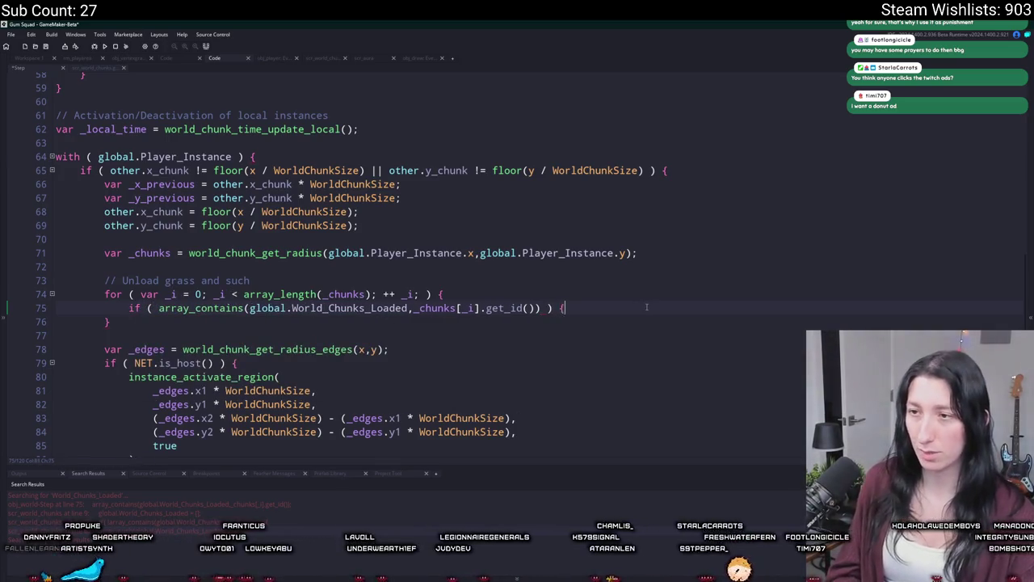
key("Return")
type("array")
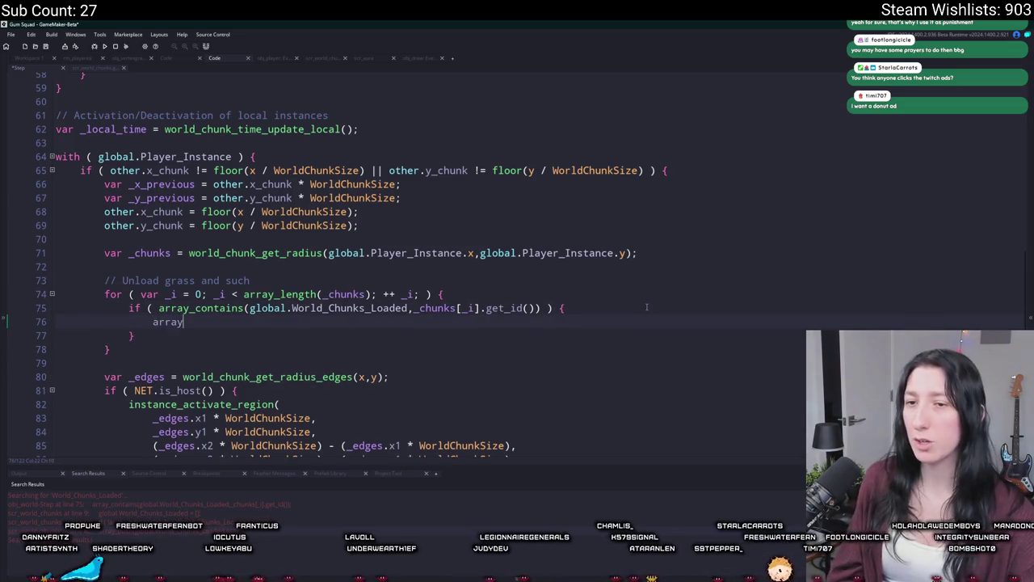
type("_delete(")
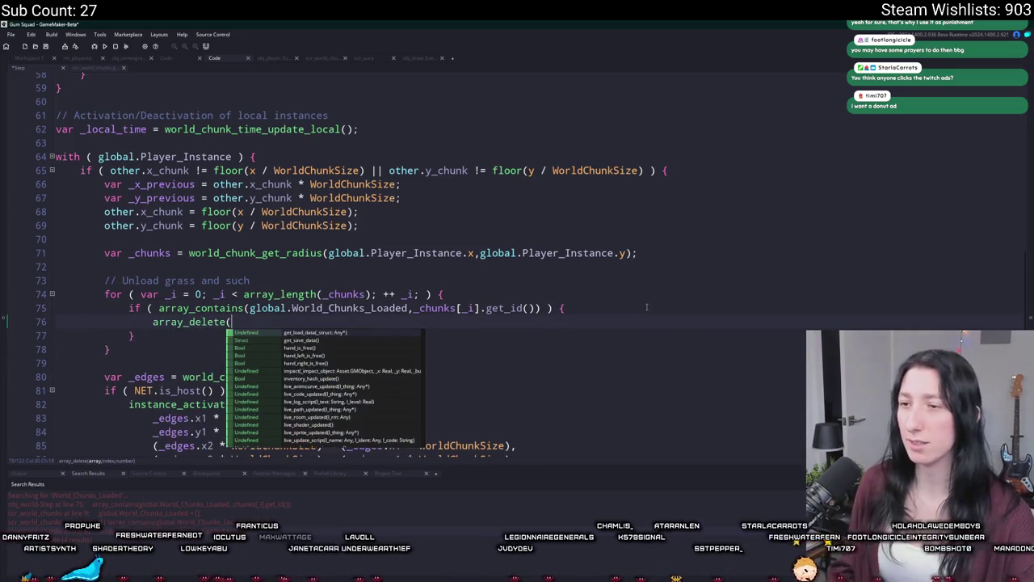
key("Escape")
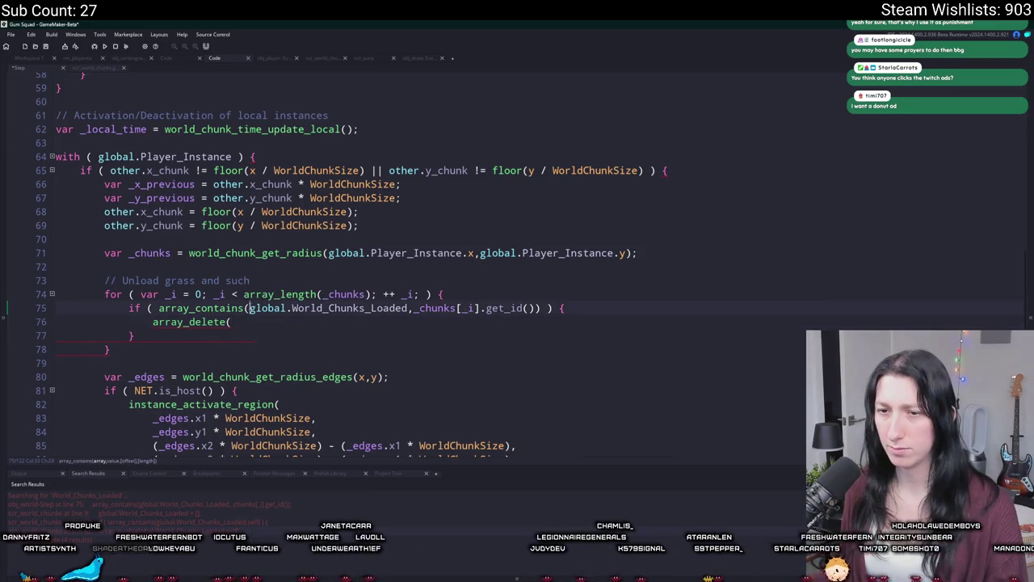
- Replace array_contains in the if condition with array_get_index
left_click_drag(535, 308, 430, 308)
left_click(410, 312)
double_click(198, 308)
type("array_find")
type("_ind")
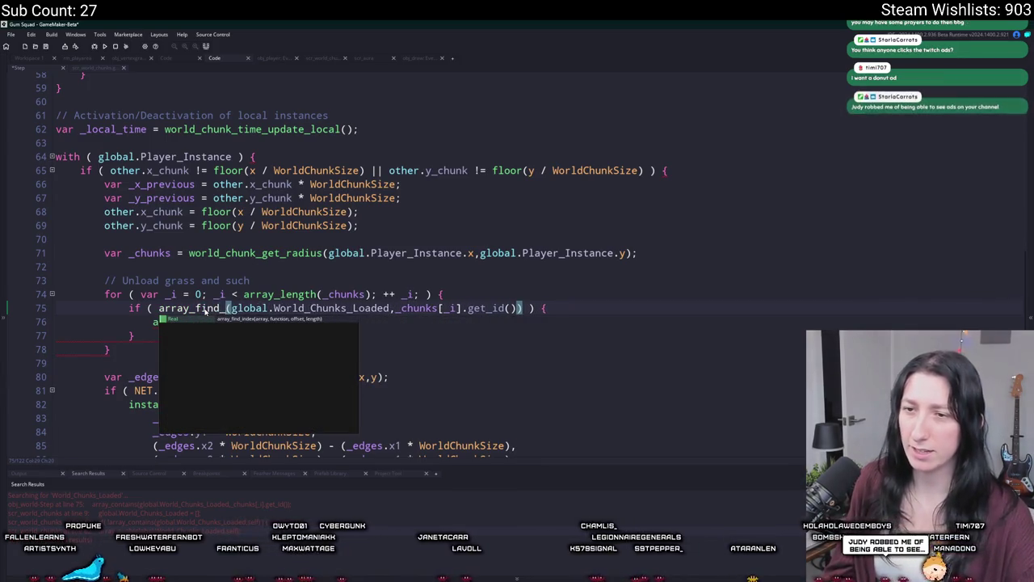
key("Escape")
key("BackSpace")
key("BackSpace")
key("BackSpace")
type("value")
left_click(192, 310)
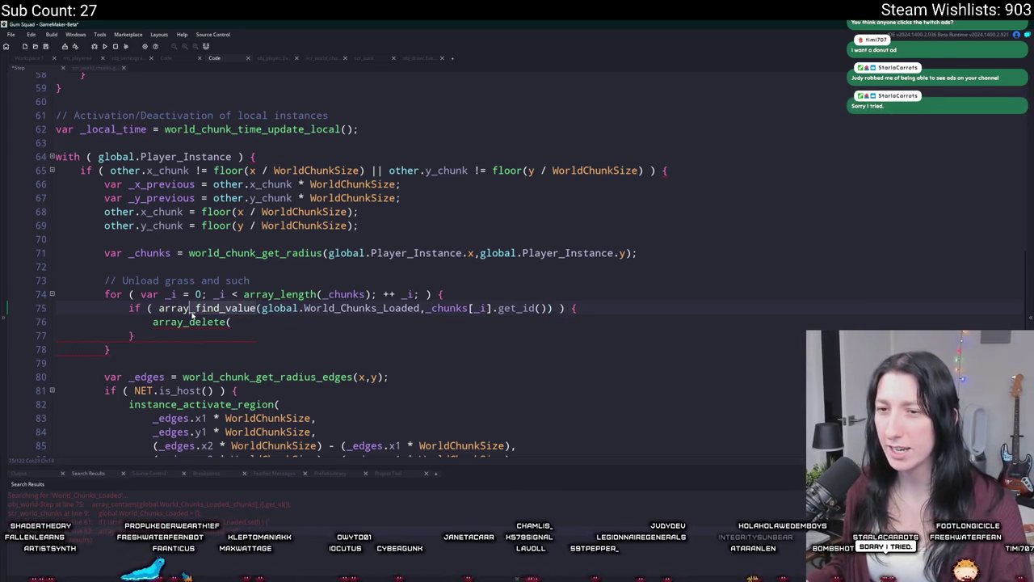
double_click(194, 314)
type("array_get_i")
key("Return")
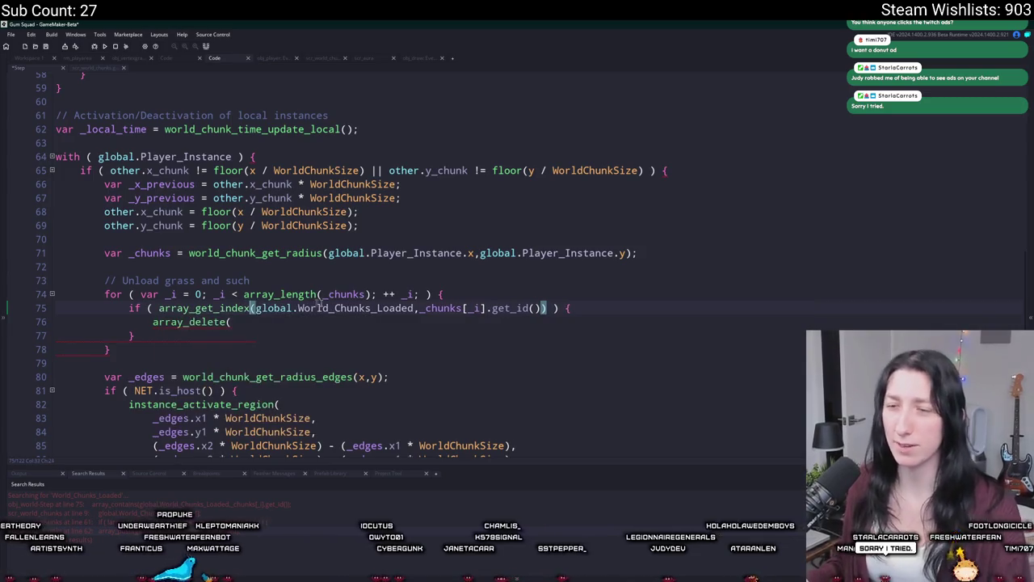
type(")")
- Start a new 'var _array_index;' declaration line above the for loop
left_click(158, 308)
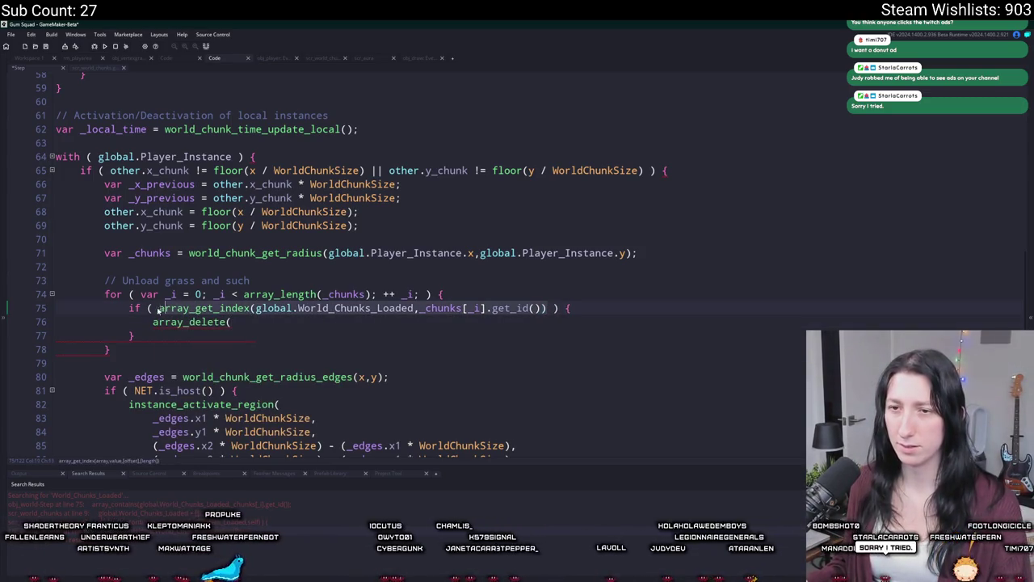
left_click(466, 284)
key("Return")
type("var _array_index;")
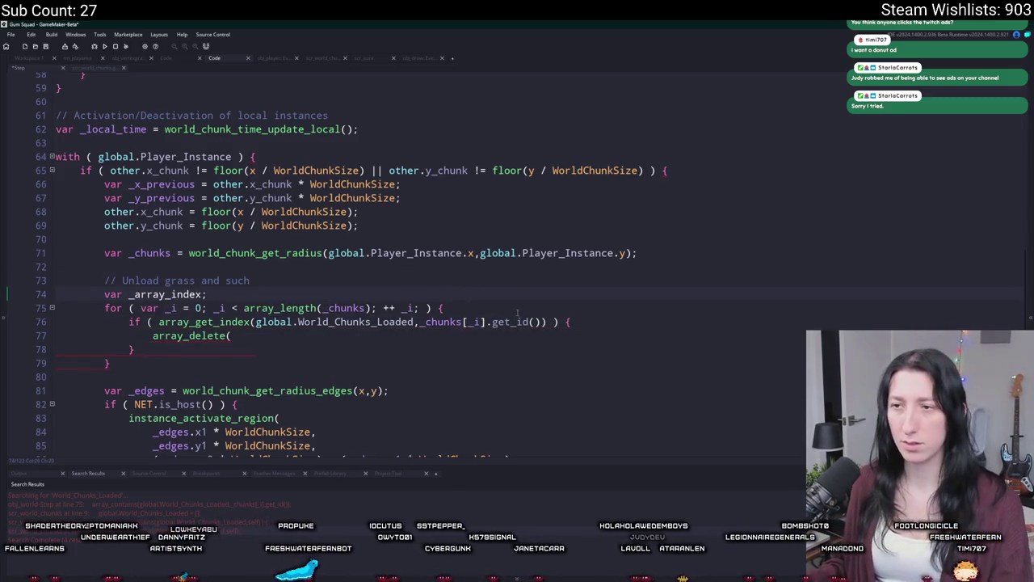
- At the loop start, assign _array_index = the pasted array_get_index(...) lookup
left_click(518, 312)
key("Return")
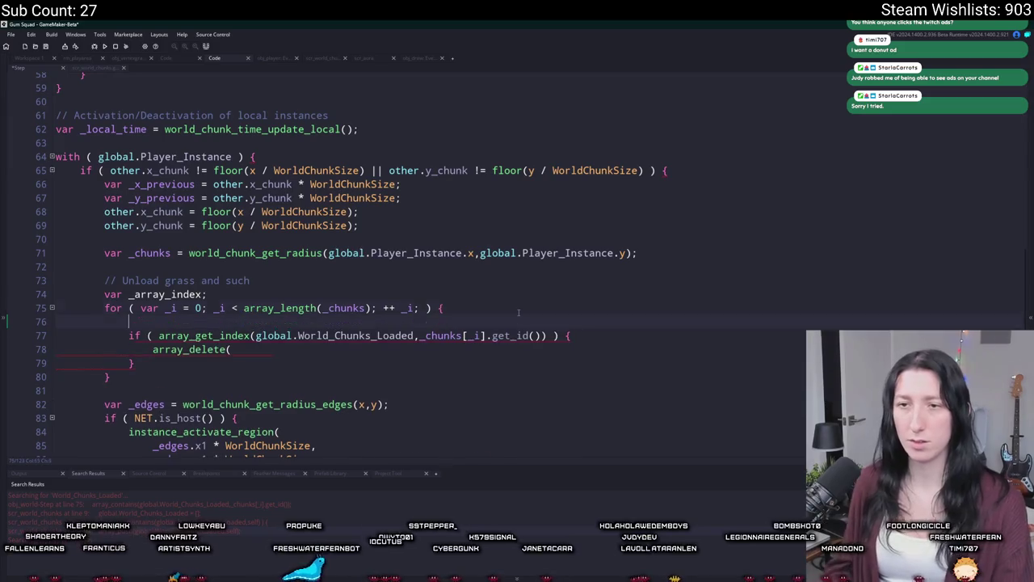
type("_array_index =")
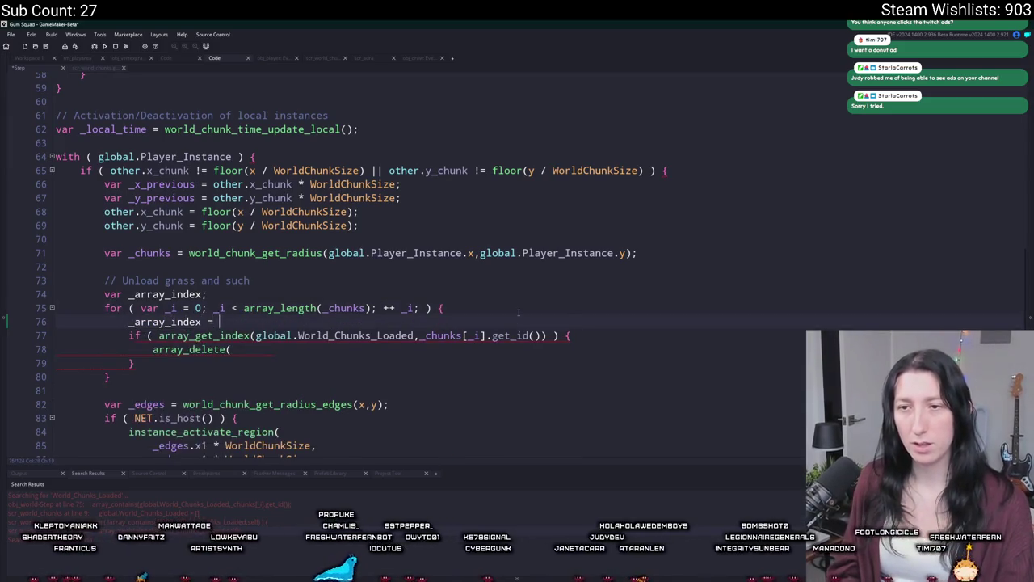
type("array_get_index(global.World_Chunks_Loaded,_chunks[_i].get_id())")
type(";")
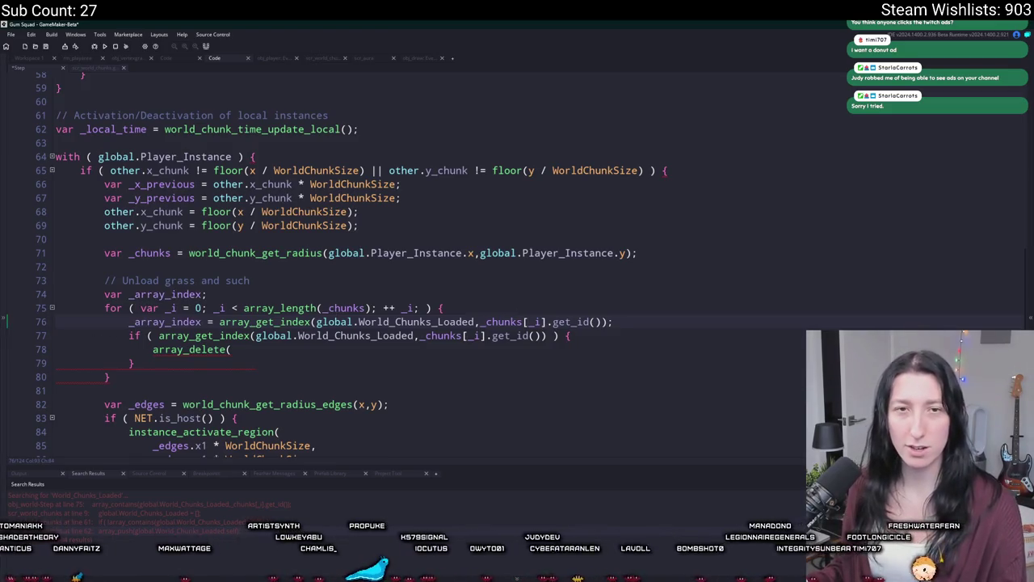
double_click(173, 322)
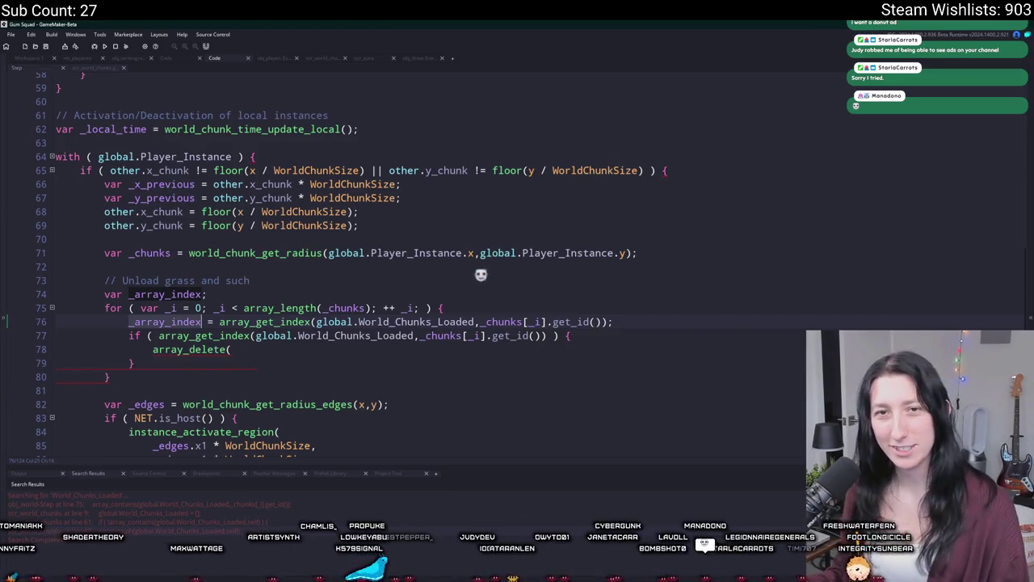
- Replace the array_get_index call in the if condition with _array_index
left_click(461, 350)
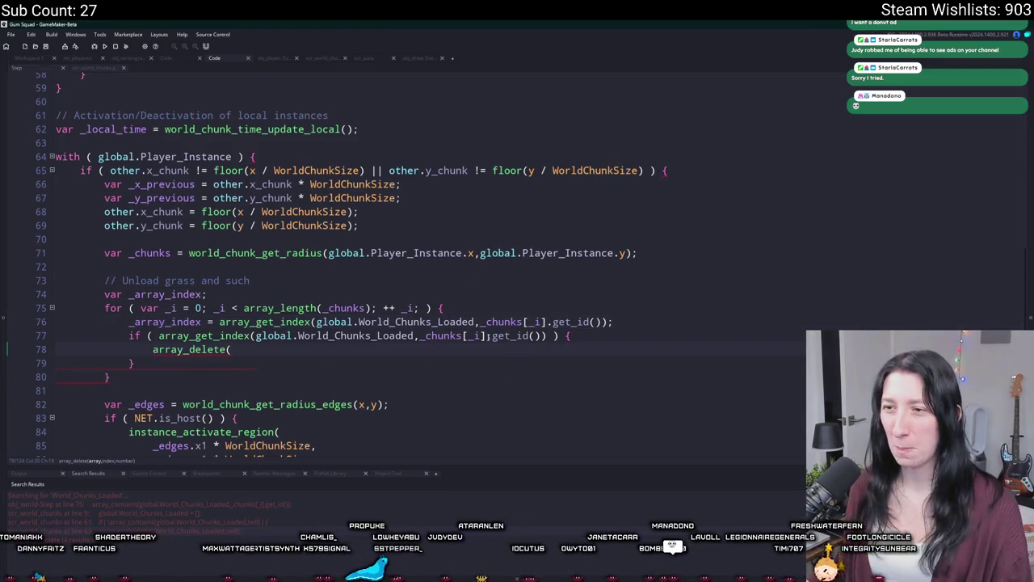
left_click(547, 336)
left_click(414, 336)
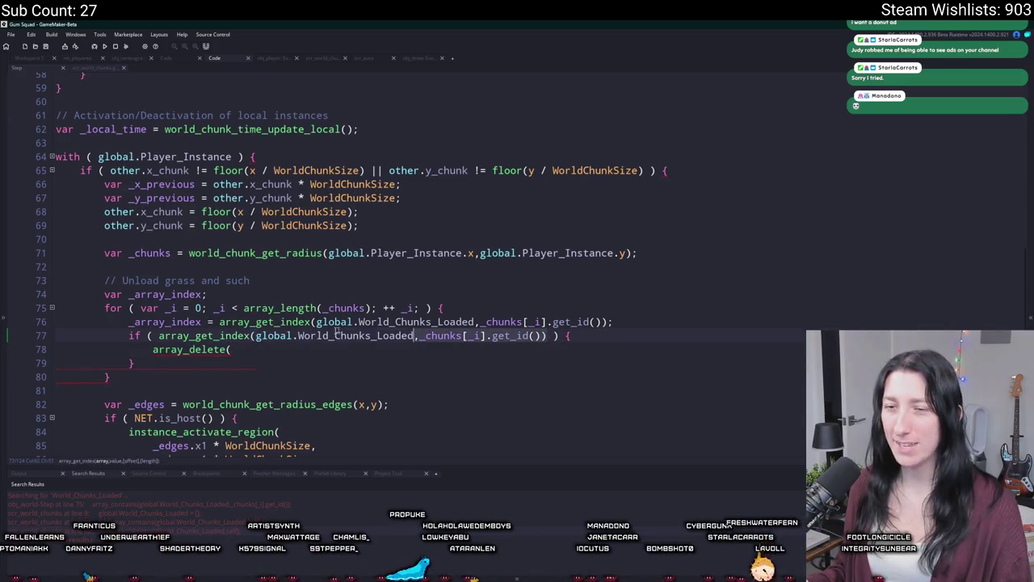
left_click(189, 335)
left_click_drag(159, 335, 548, 336)
type("_array_index")
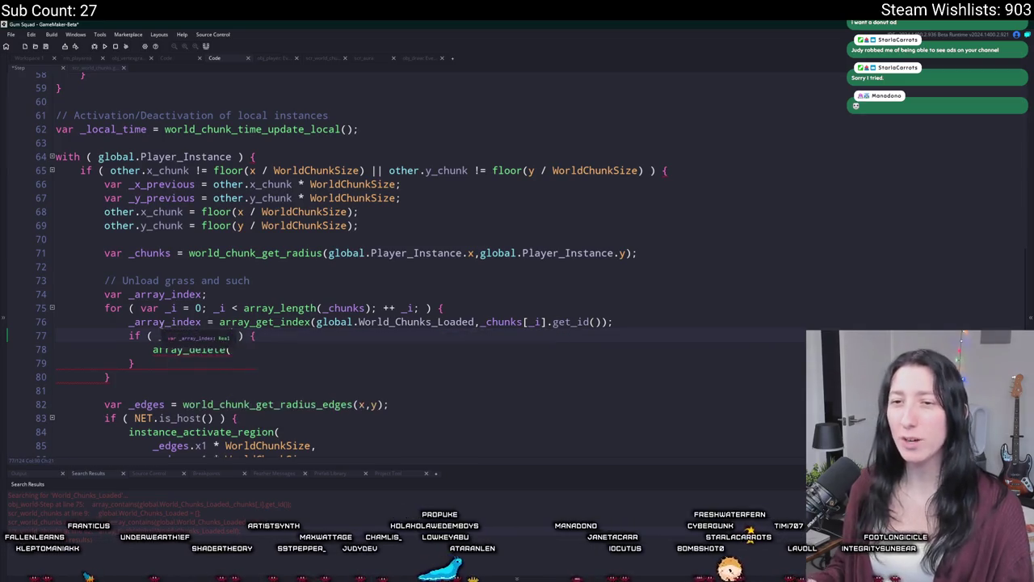
key("BackSpace")
key("BackSpace")
key("BackSpace")
type("!= 1")
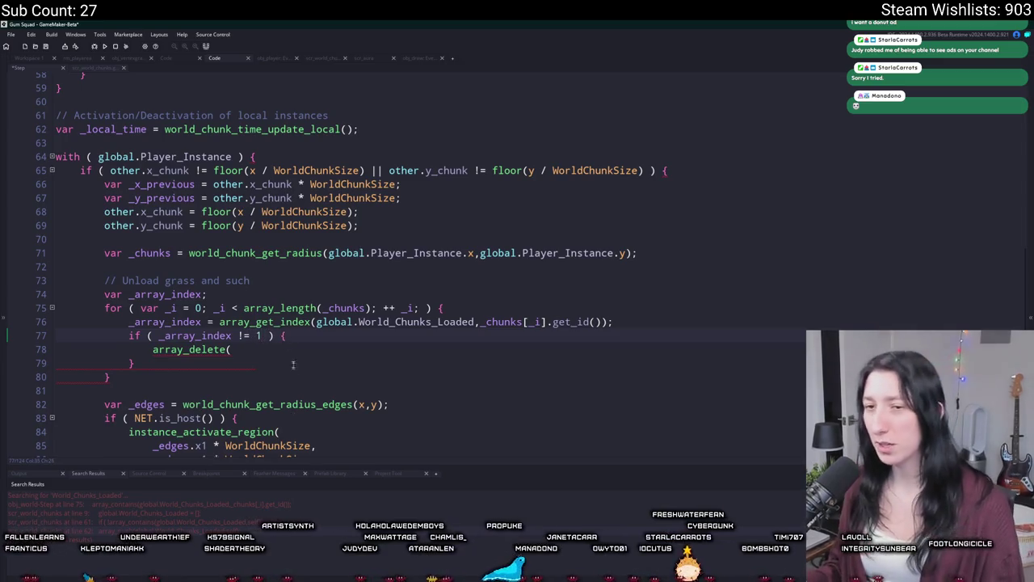
- Complete the call as array_delete(global.World_Chunks_Loaded,_array_index,1);
type("global.World_Chunks_Loaded,_array_indexi")
key("BackSpace")
scroll(427, 280, "down", 12)
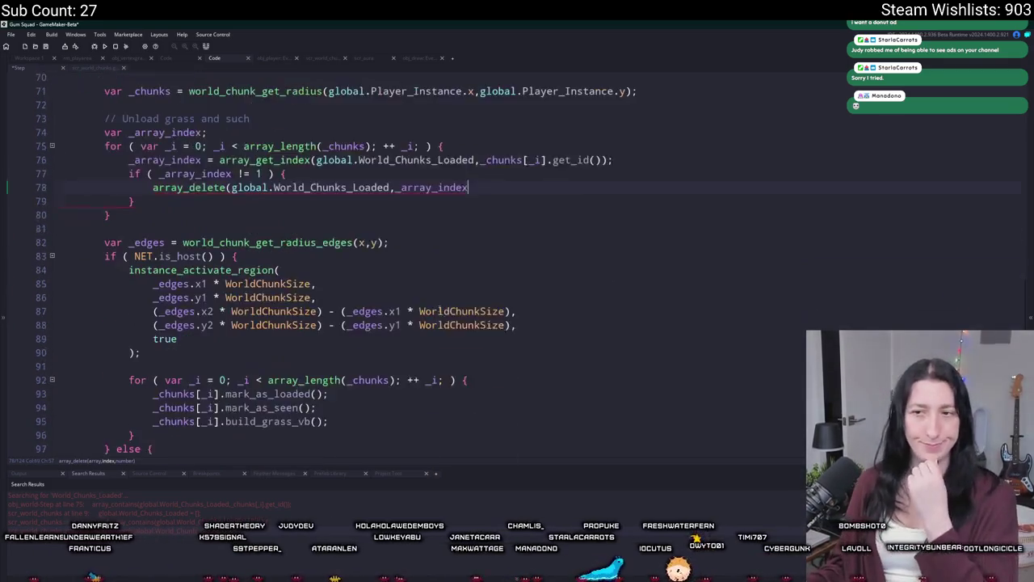
scroll(426, 290, "up", 4)
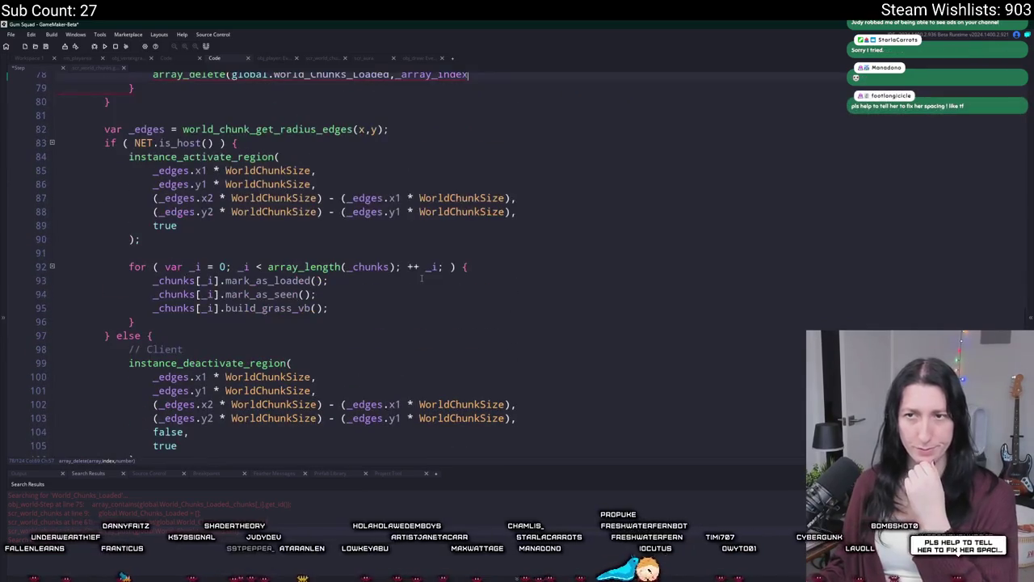
scroll(414, 267, "up", 2)
scroll(291, 334, "down", 1)
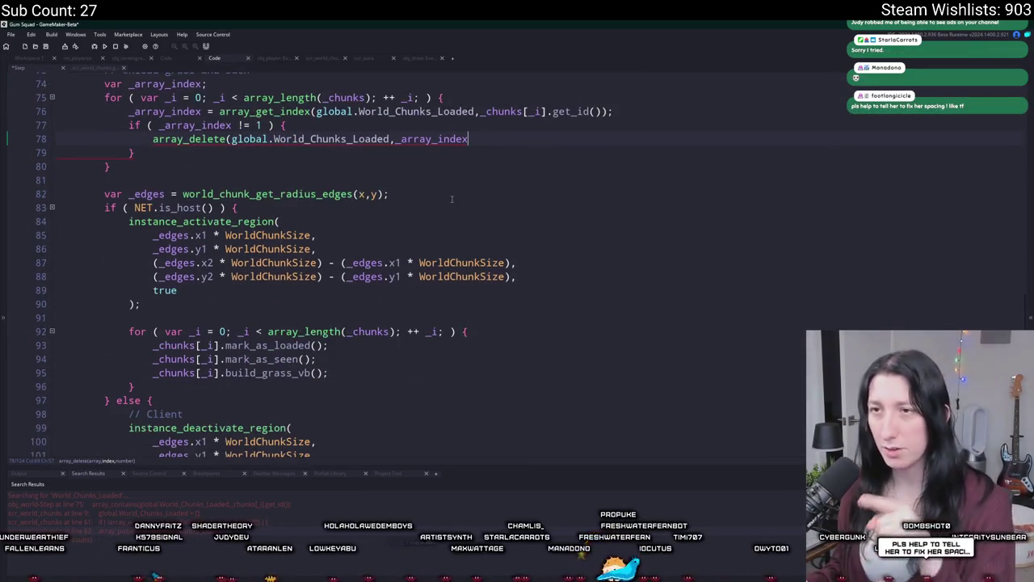
scroll(404, 243, "up", 2)
type(",1);")
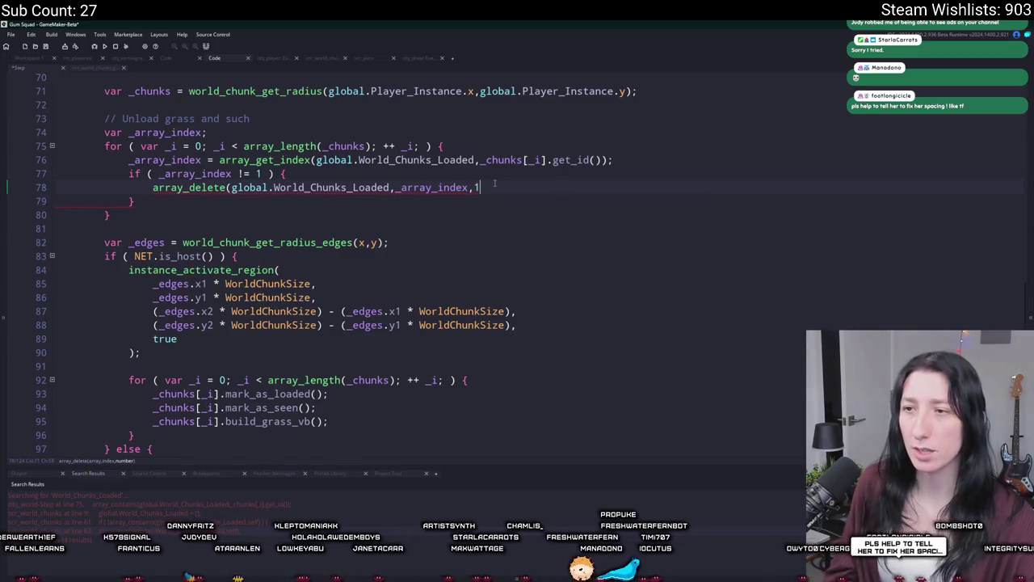
key("Return")
scroll(496, 185, "up", 3)
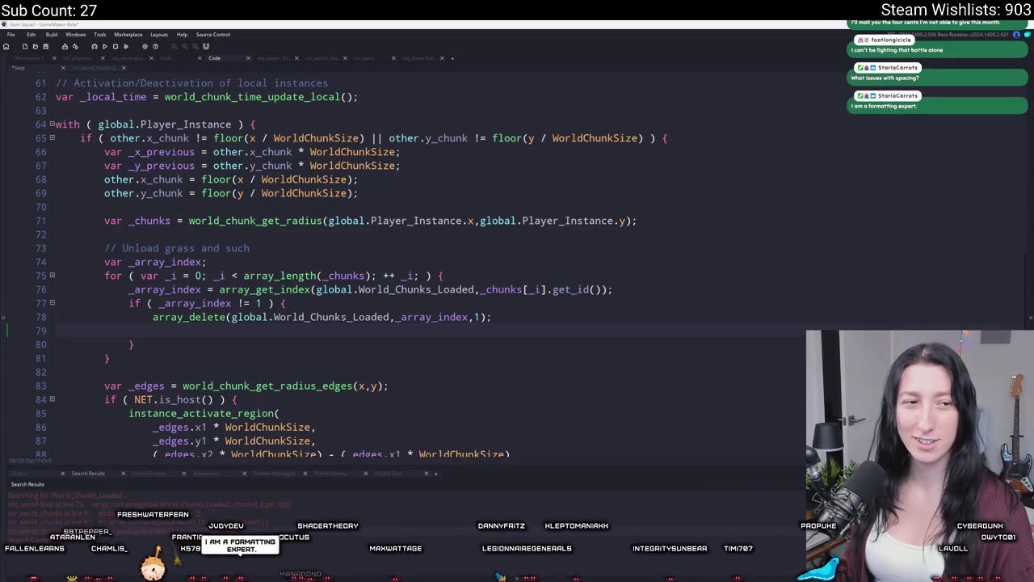
- Delete the extra blank line and paste a copy of the for-loop header after the unload loop
left_click(275, 330)
key("BackSpace")
key("BackSpace")
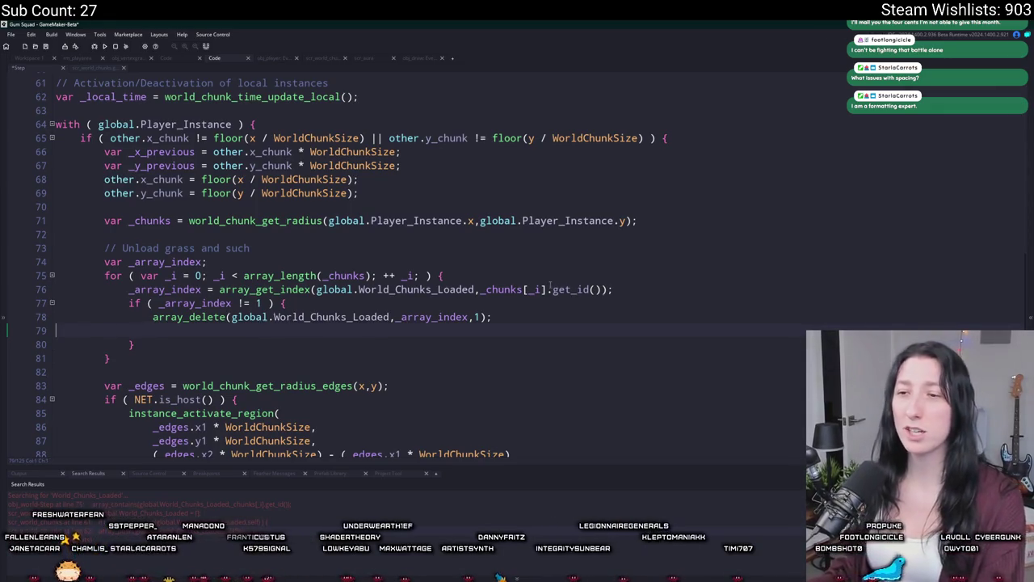
key("BackSpace")
key("BackSpace")
key("BackSpace")
left_click(349, 276)
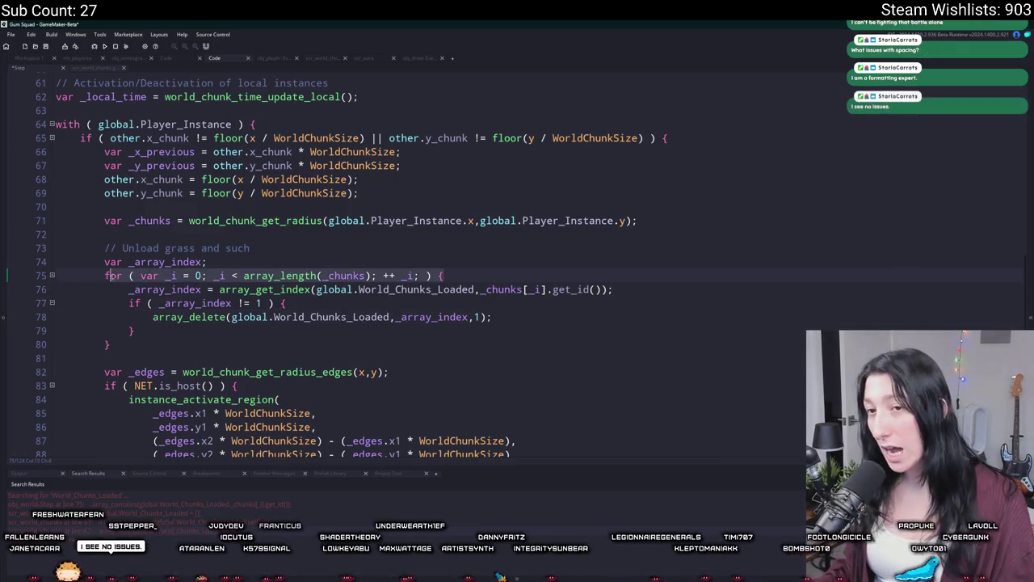
left_click(129, 344)
key("Return")
key("Return")
key("ctrl+v")
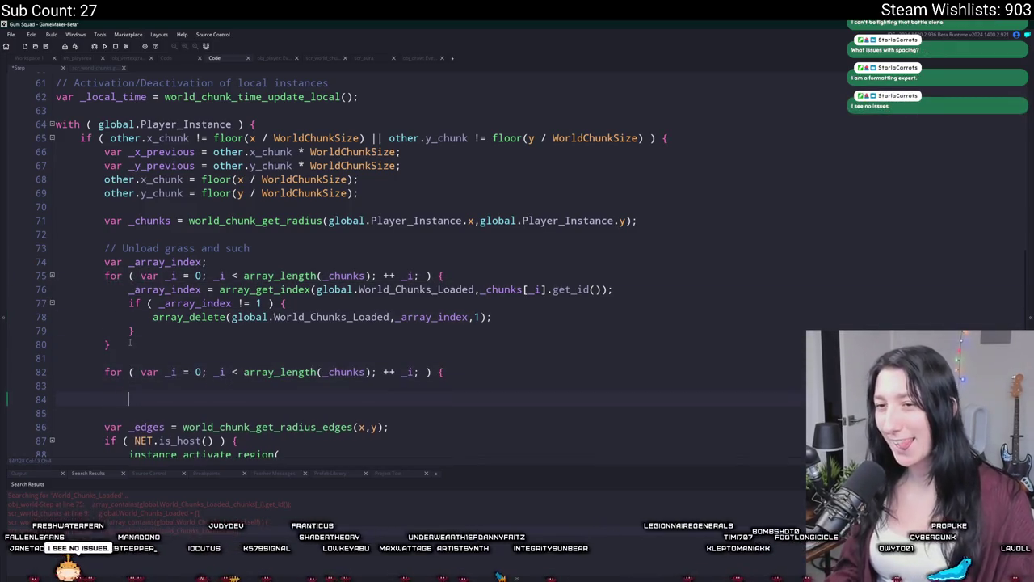
type("}")
- Select global.World_Chunks_Loaded on line 76, then switch to obj_world's workspace
left_click(479, 289)
left_click_drag(475, 289, 315, 290)
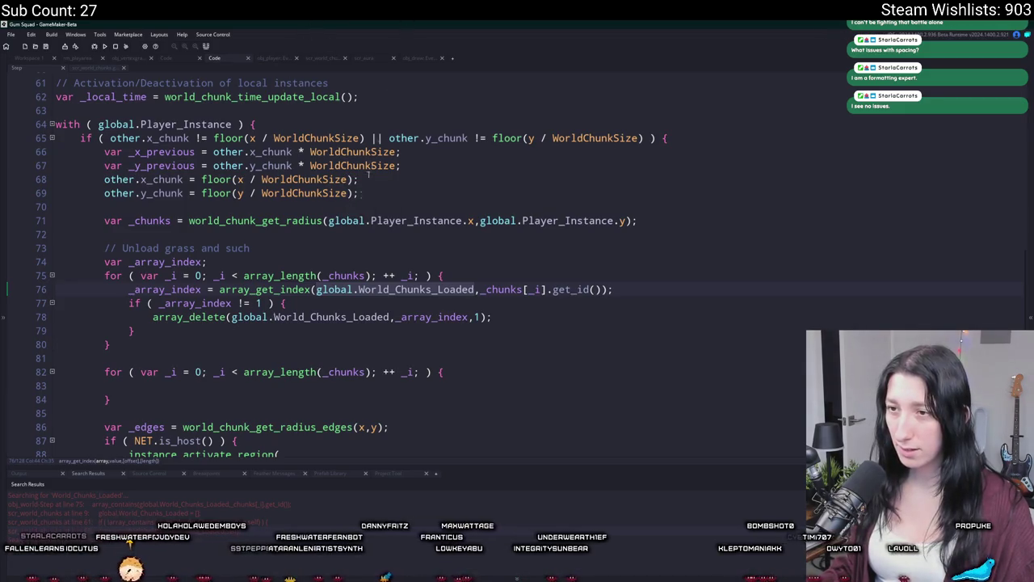
left_click(591, 289)
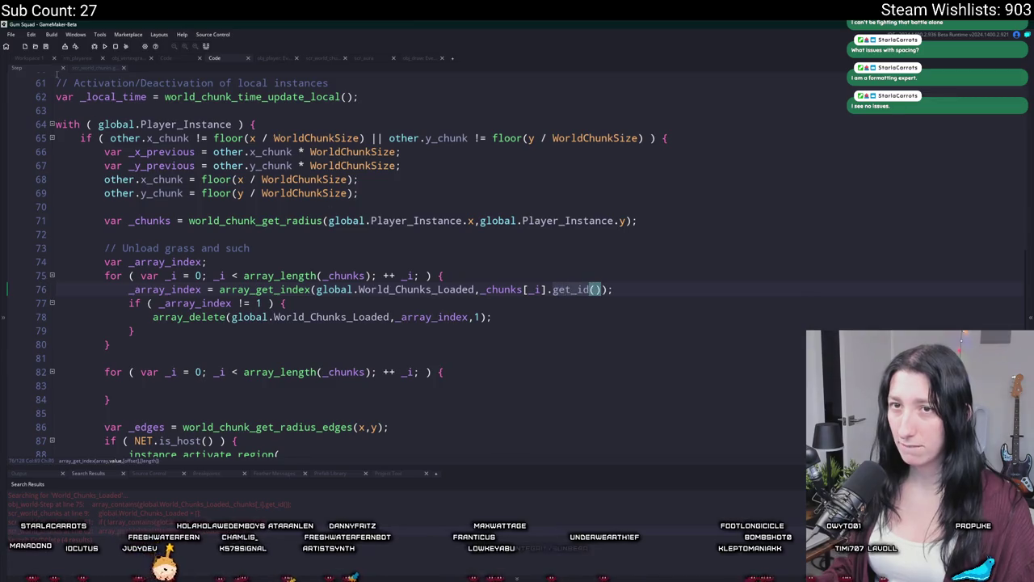
left_click(46, 64)
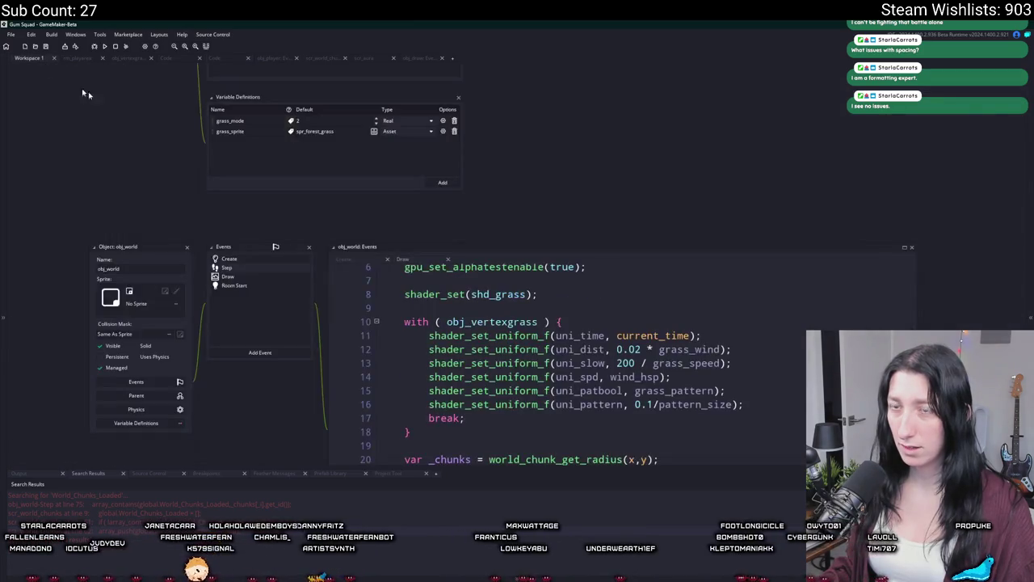
- In scr_world_chunks, declare the global World_Chunks_Loaded_Ids array on line 10
left_click(273, 58)
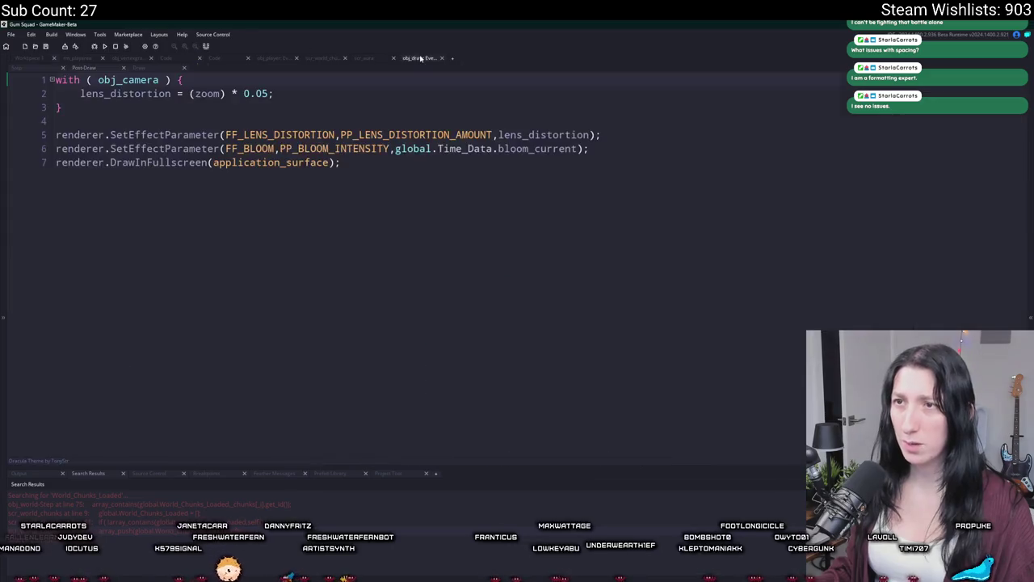
left_click(303, 58)
left_click(257, 294)
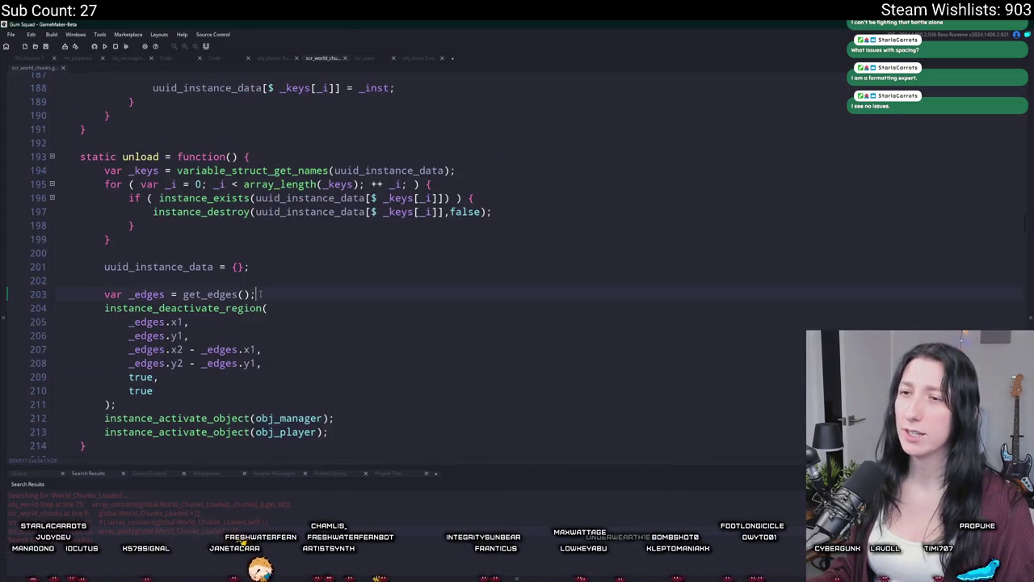
key("ctrl+f")
scroll(323, 267, "up", 20)
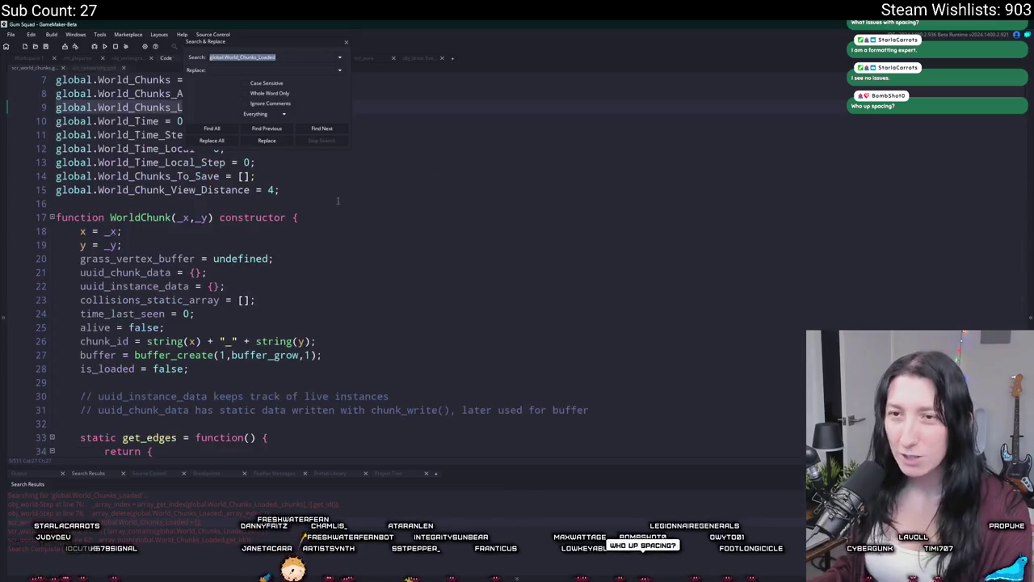
left_click(251, 203)
left_click(215, 204)
type("_Ids")
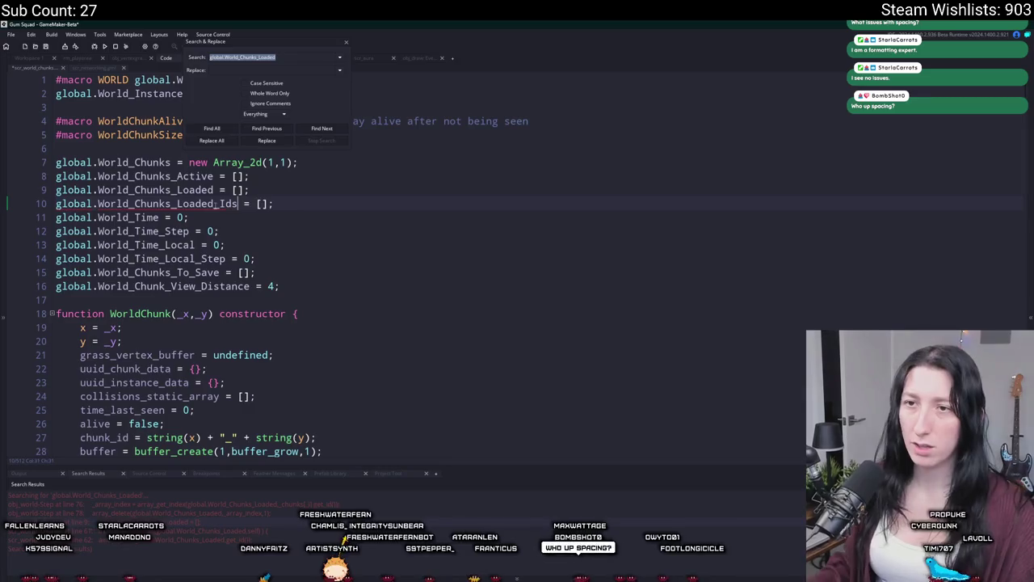
left_click(346, 42)
left_click_drag(237, 204, 55, 204)
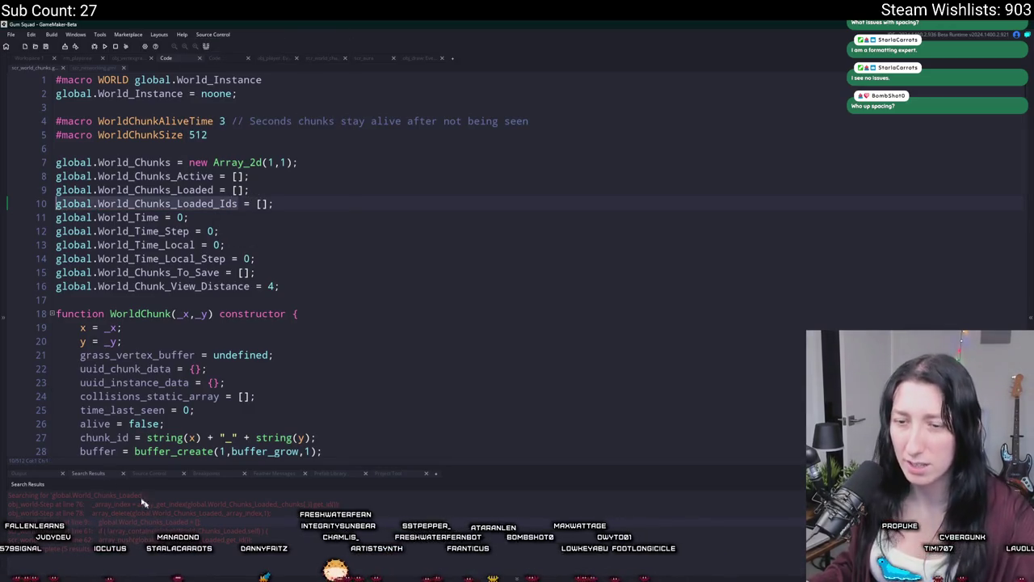
- In mark_as_loaded, duplicate the array_push line so it also pushes into World_Chunks_Loaded_Ids
double_click(190, 536)
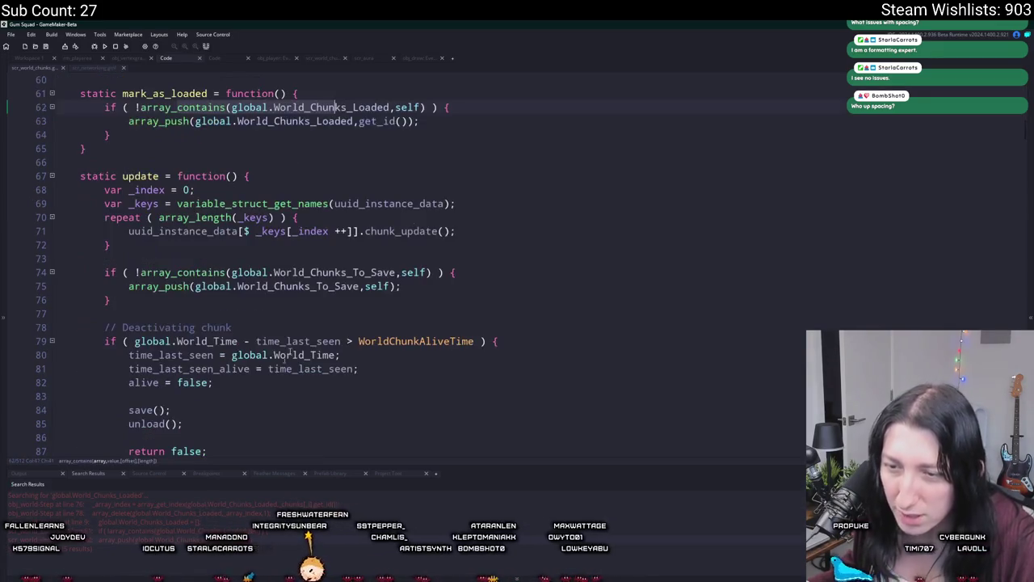
scroll(471, 195, "up", 1)
left_click(471, 195)
key("ctrl+d")
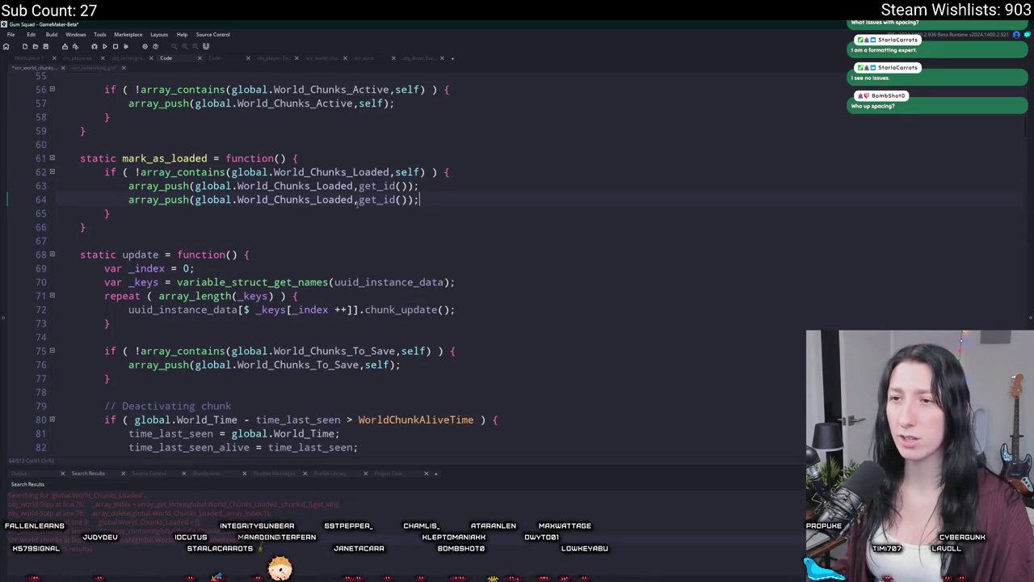
left_click(274, 199)
key("ctrl+Right")
type("_Ids")
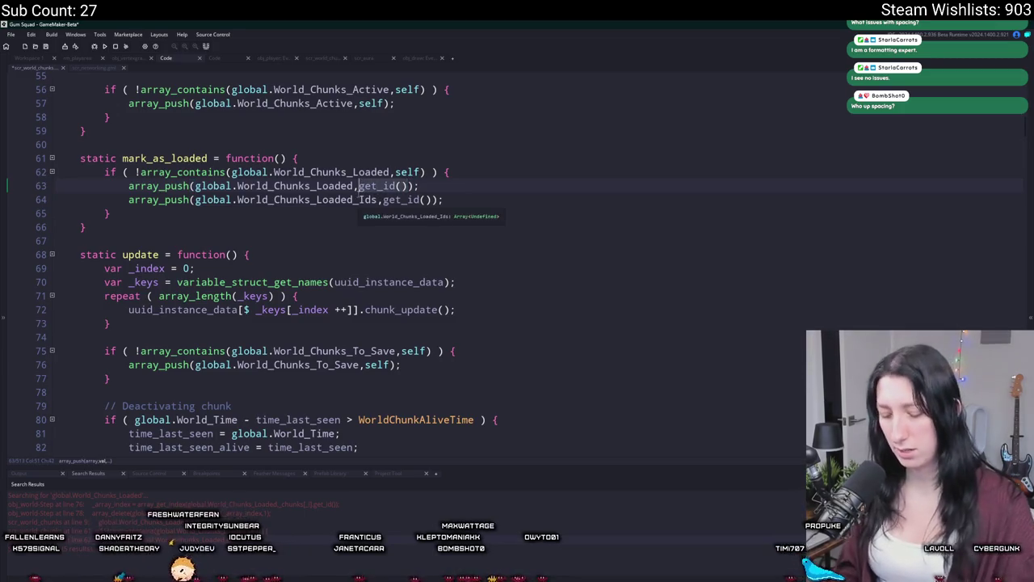
type("self")
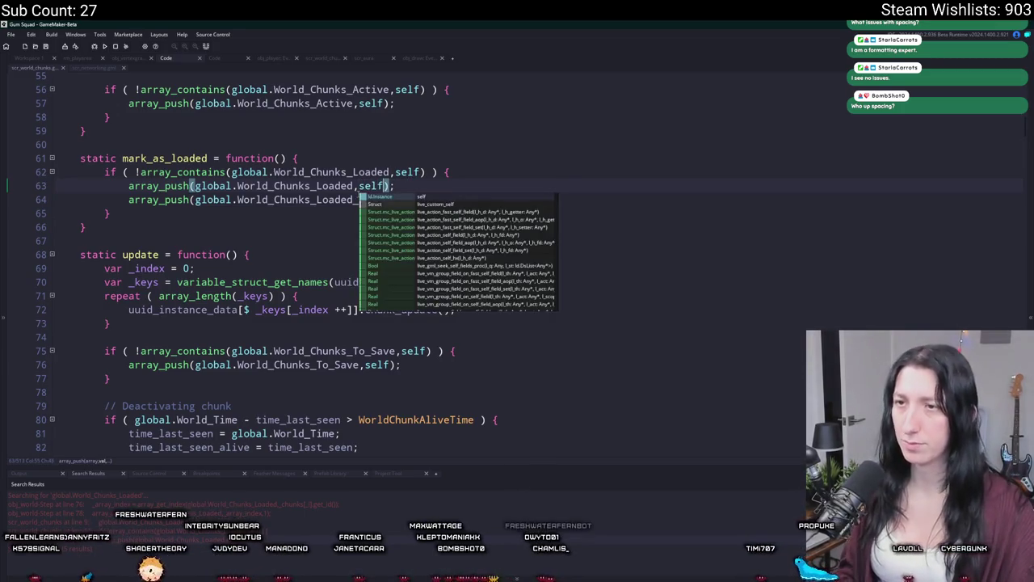
left_click(350, 186)
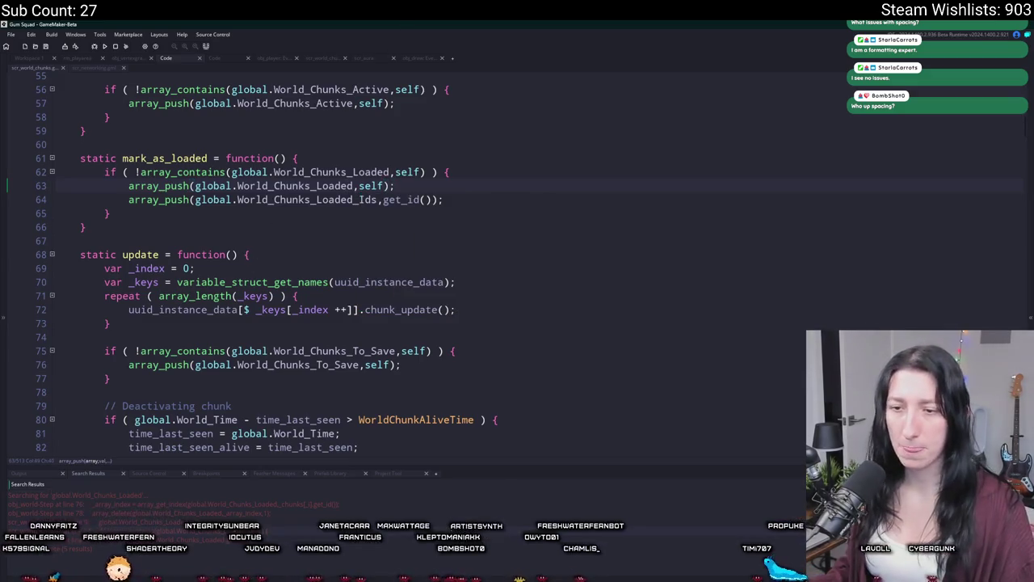
- Change the line-62 check to array_contains(global.World_Chunks_Loaded_Ids, get_id())
key("Up")
key("Up")
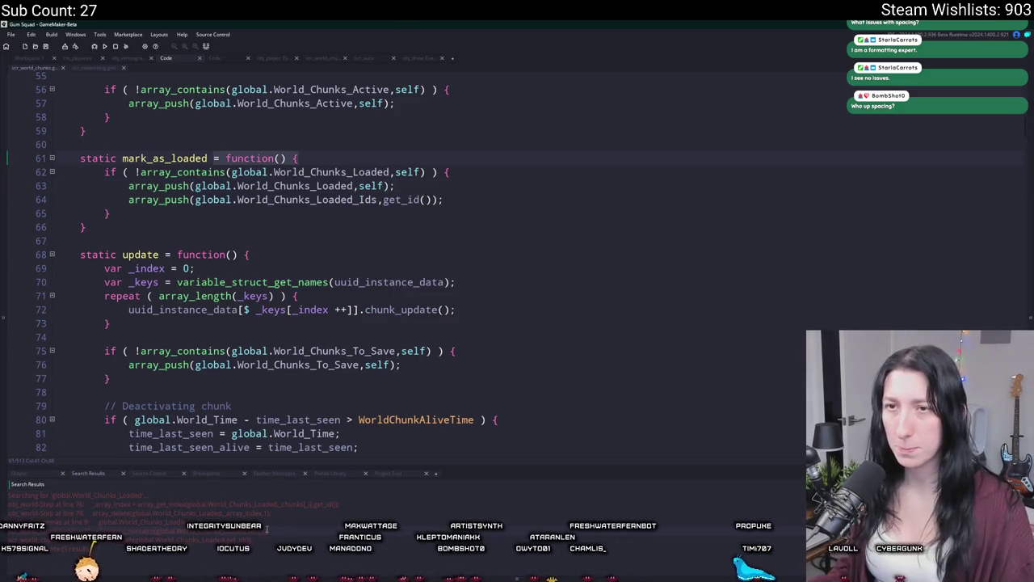
scroll(287, 389, "up", 2)
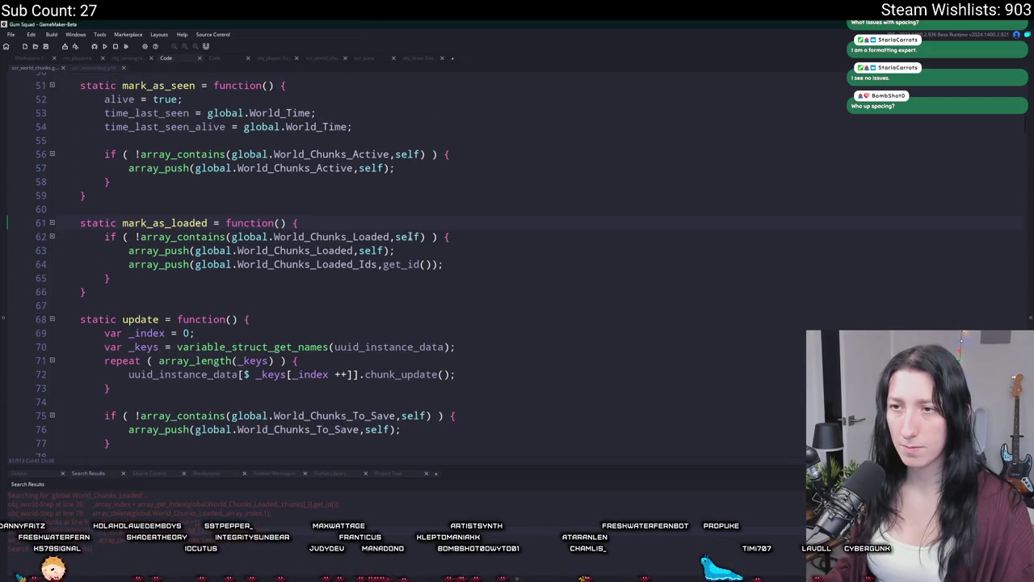
double_click(307, 264)
key("ctrl+c")
double_click(361, 237)
key("ctrl+v")
left_click(428, 264)
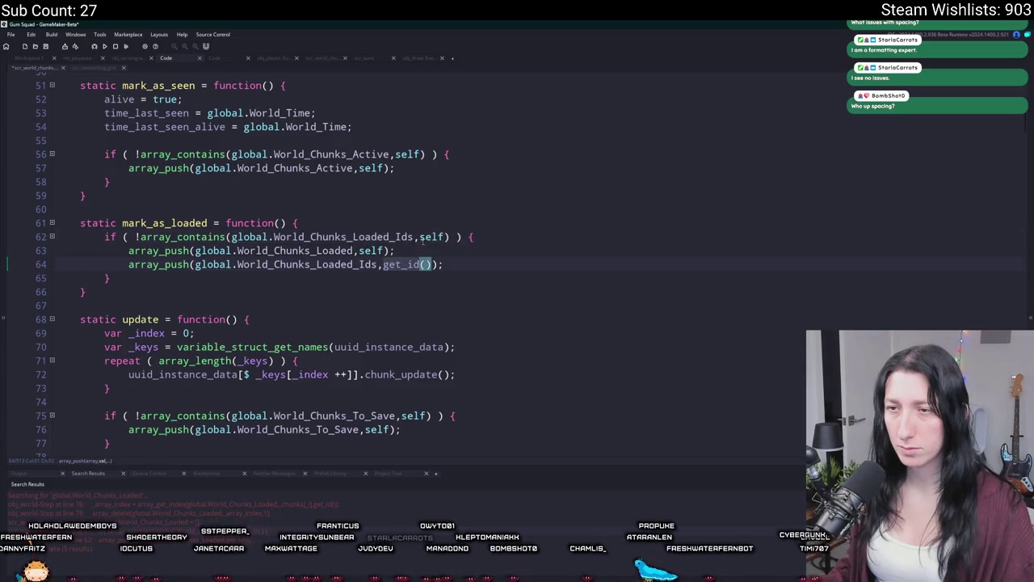
left_click_drag(440, 265, 383, 264)
key("ctrl+c")
double_click(431, 236)
key("ctrl+v")
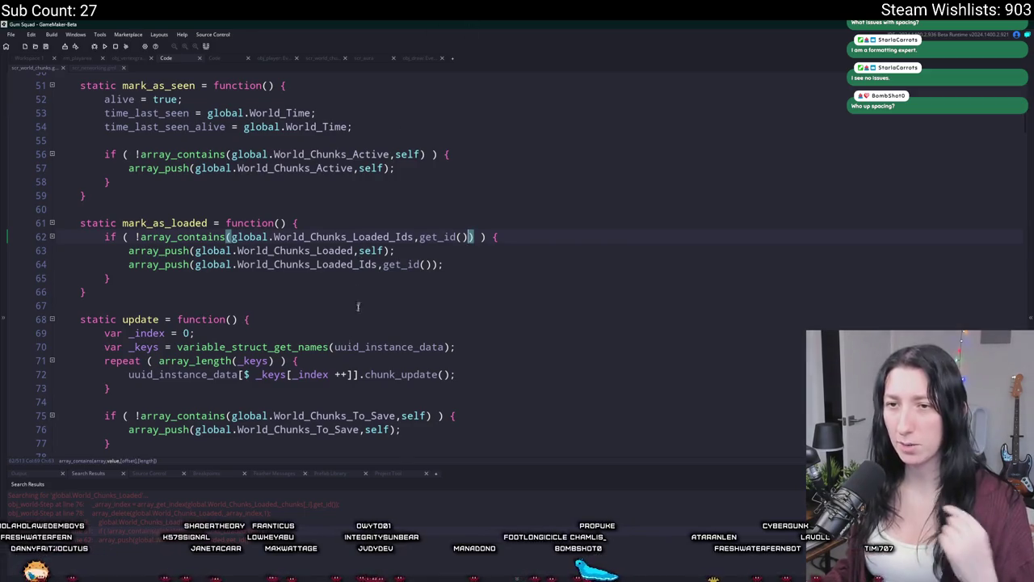
double_click(197, 515)
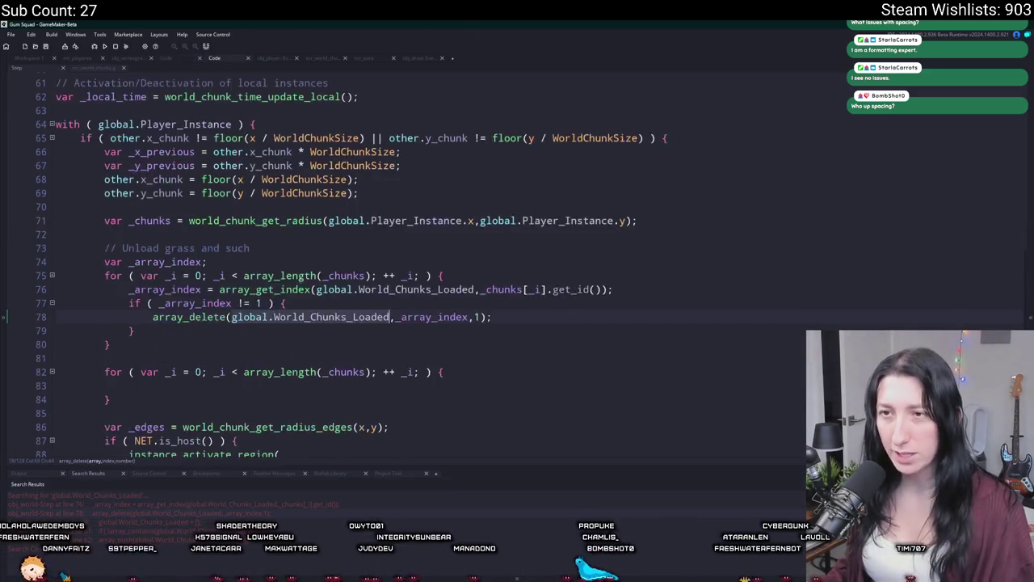
- Duplicate the array_delete line for World_Chunks_Loaded_Ids and make array_get_index search World_Chunks_Loaded_Ids
left_click(538, 353)
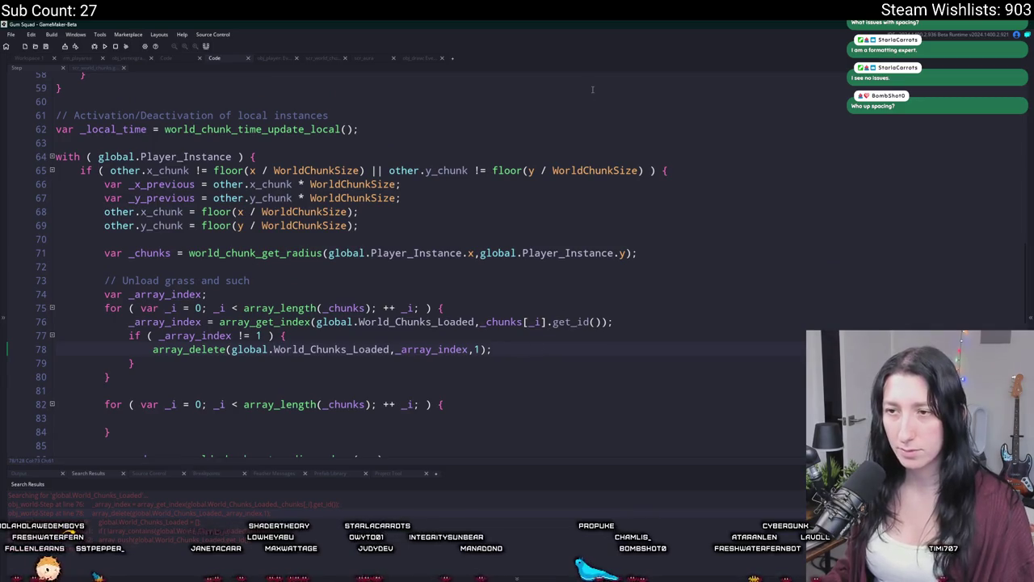
key("ctrl+d")
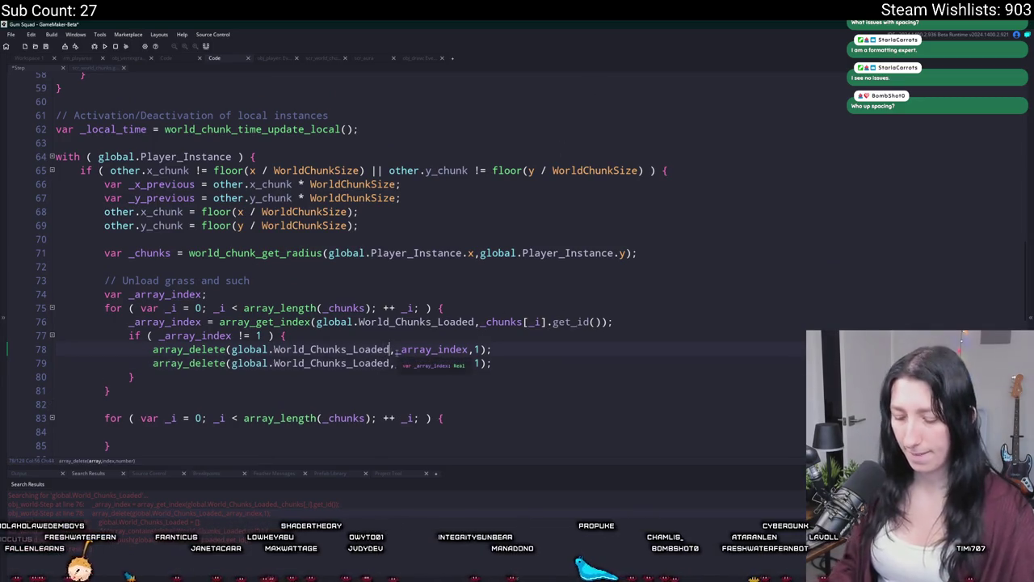
left_click(394, 363)
type("_Ids")
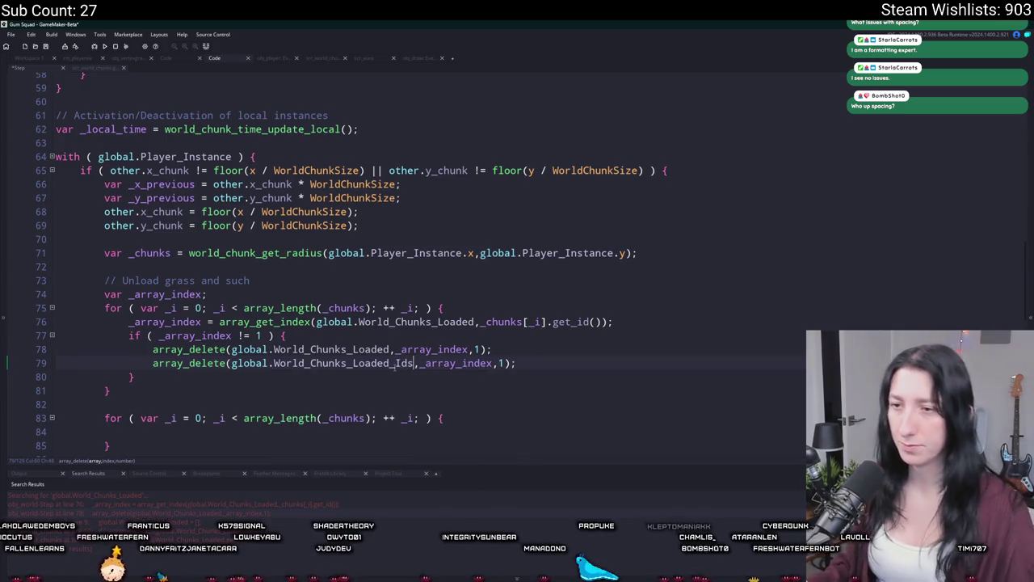
left_click(474, 322)
type("_Ids")
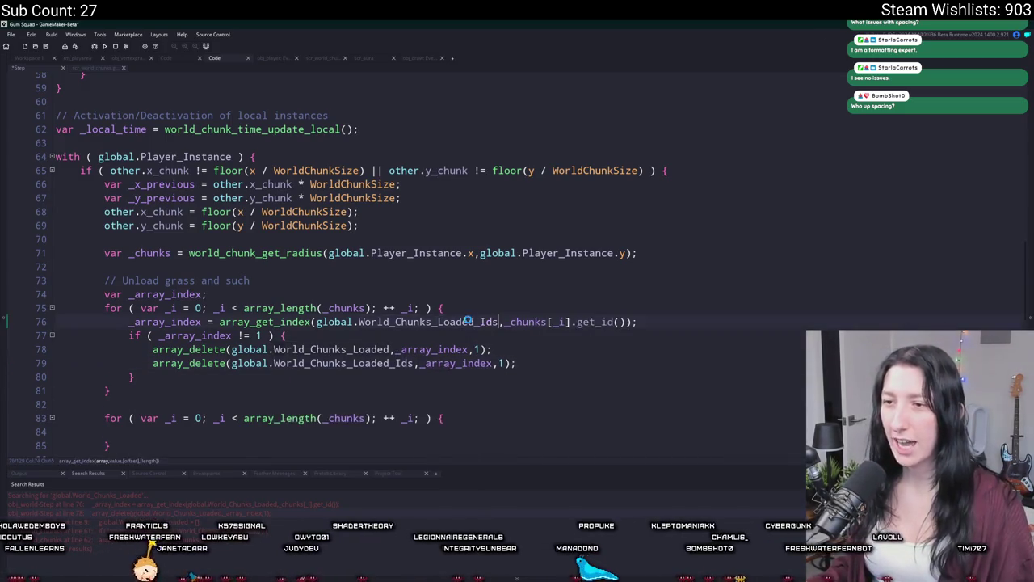
- Make the second loop iterate global.World_Chunks_Loaded instead of _chunks
scroll(478, 307, "down", 1)
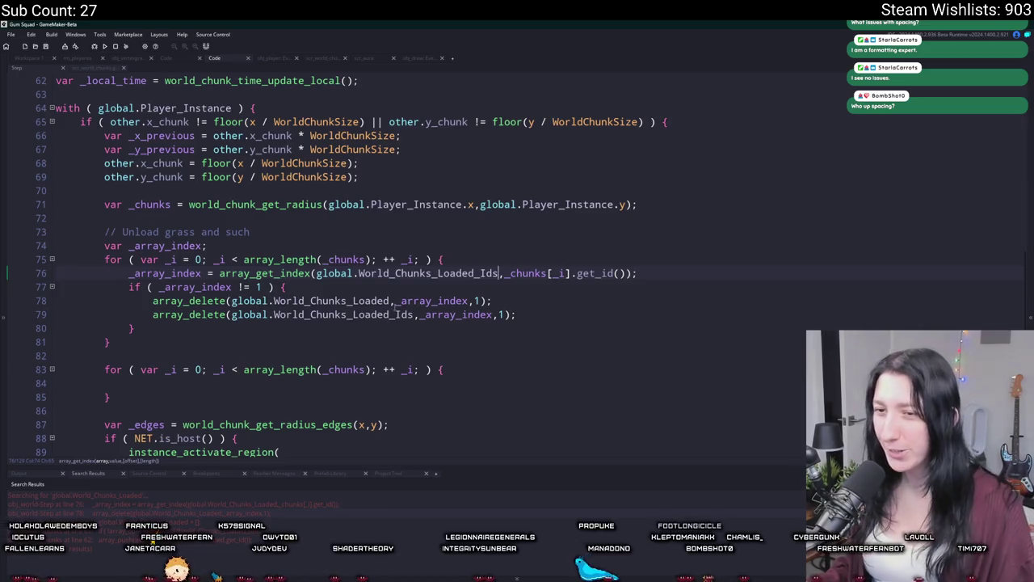
left_click(420, 301)
left_click(243, 301)
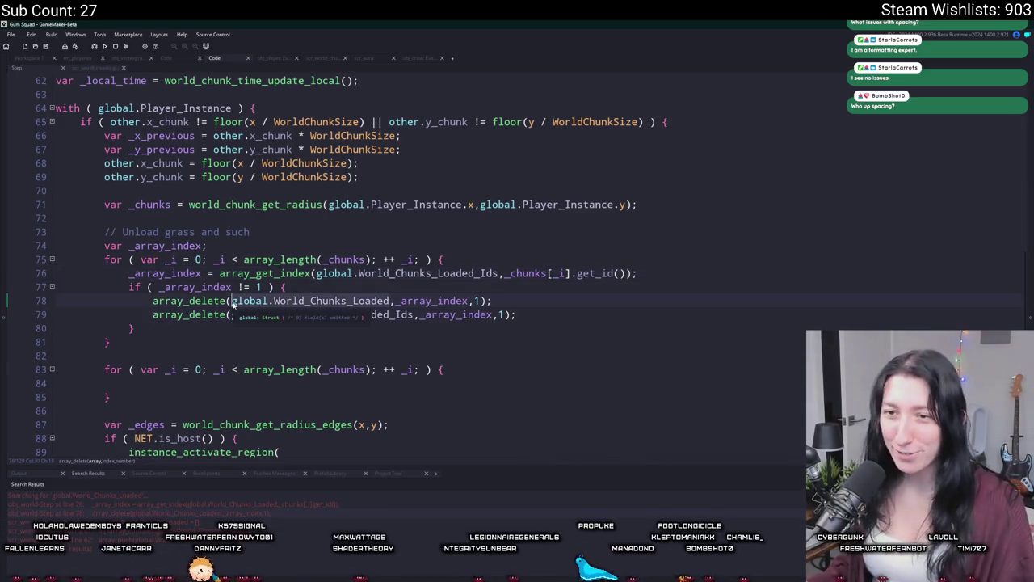
left_click(307, 386)
left_click(343, 369)
key("ctrl+v")
left_click(330, 383)
scroll(330, 383, "down", 1)
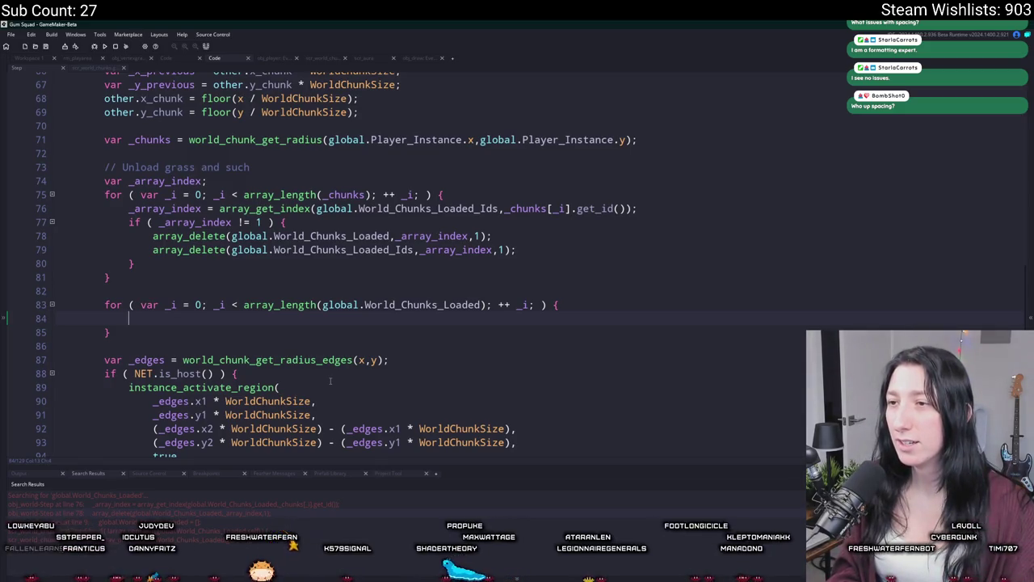
- Inside the second loop, call global.World_Chunks_Loaded[_i].unload_grass();
key("ctrl+v")
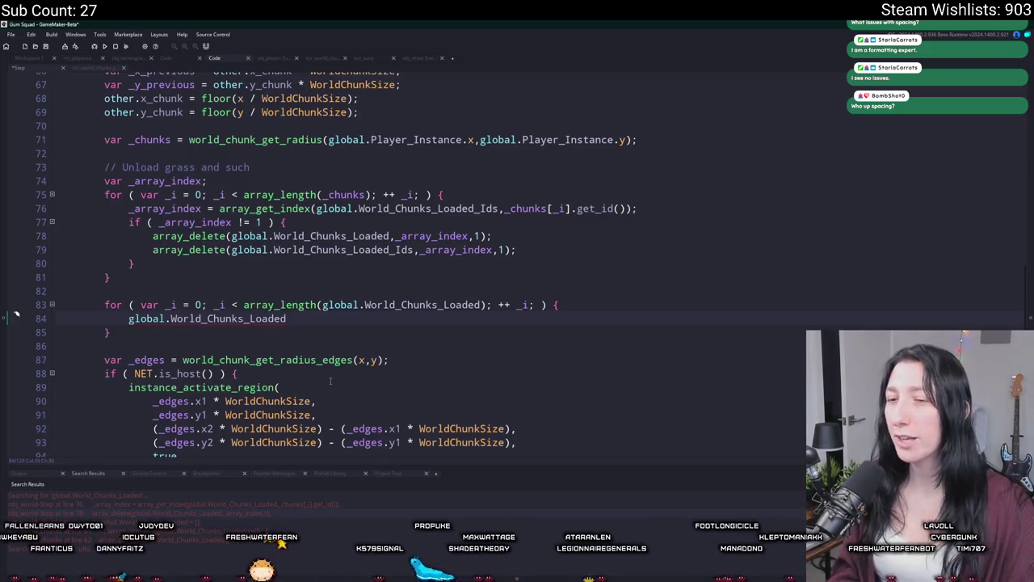
type("[_i].i")
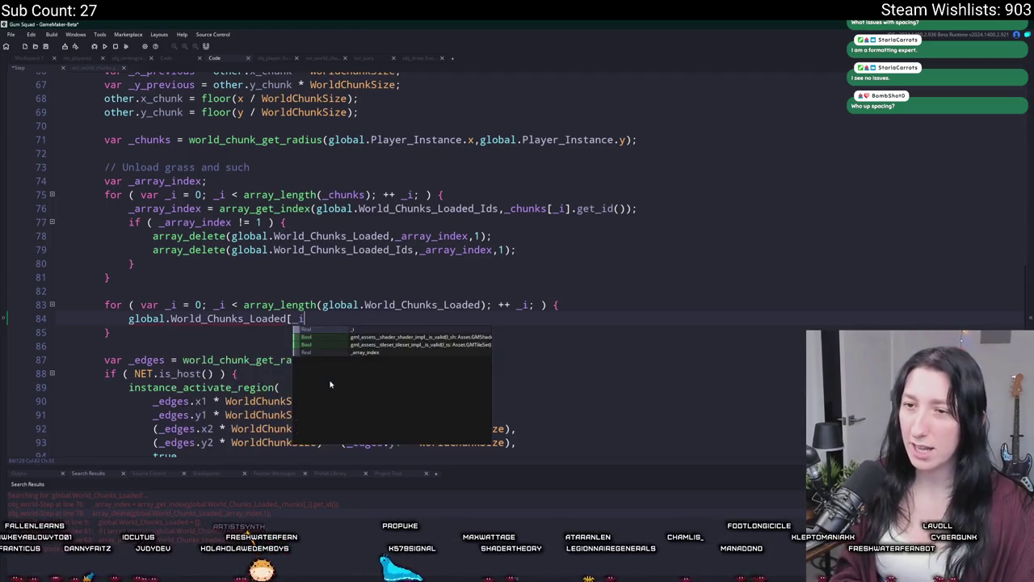
key("BackSpace")
type("unloa")
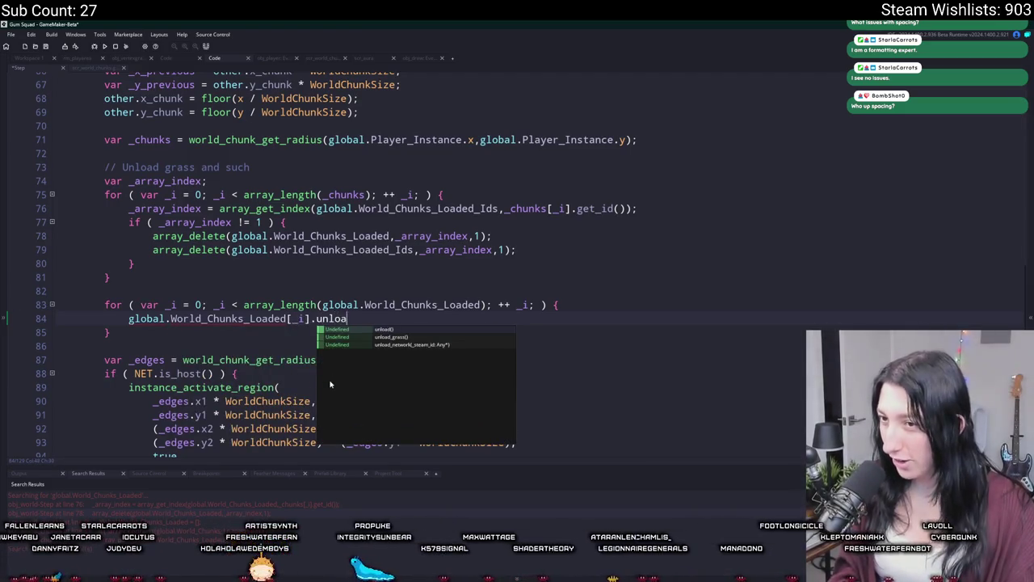
type("d_grass();")
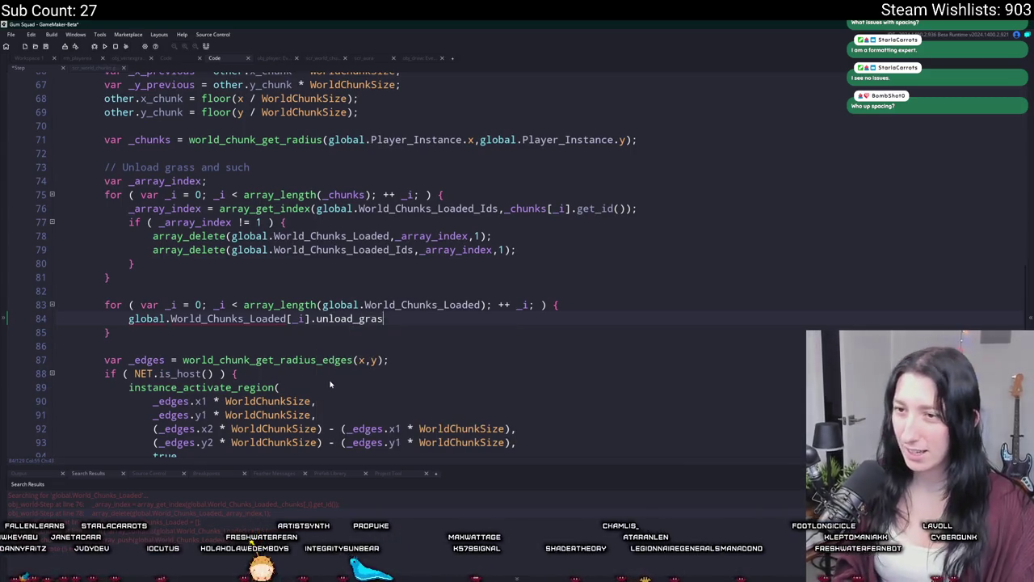
- After the loop, add reset lines for global.World_Chunks_Loaded and global.World_Chunks_Loaded_Ids
key("Down")
key("Down")
key("Return")
key("Return")
key("Up")
type("global.World_Chunks_Loaded =")
key("ctrl+d")
double_click(397, 250)
key("ctrl+c")
double_click(243, 373)
key("ctrl+v")
scroll(215, 200, "down", 1)
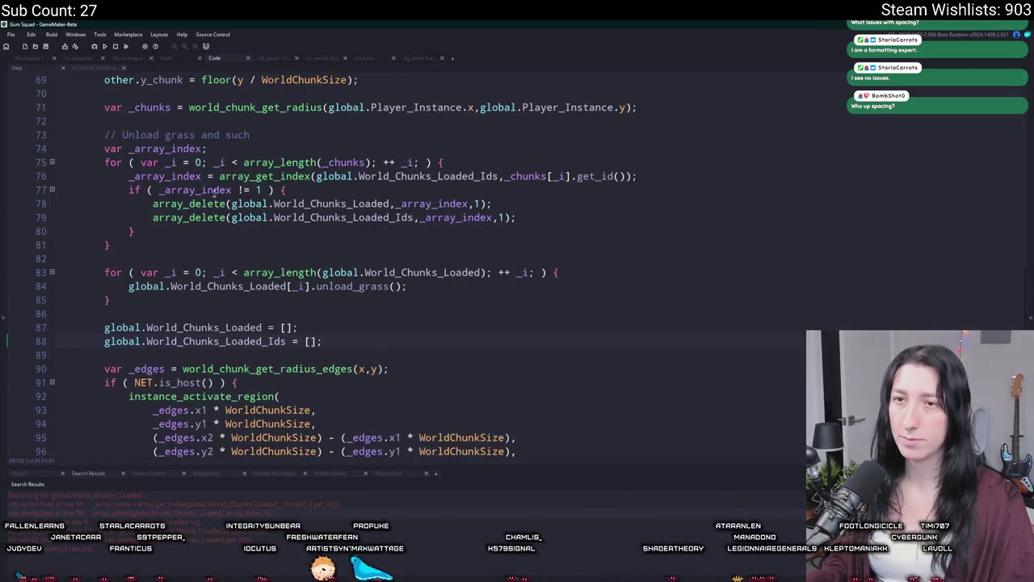
- Test-run, then log global.World_Chunks_Loaded_Ids[_i] in the loop and run again with F5
key("F5")
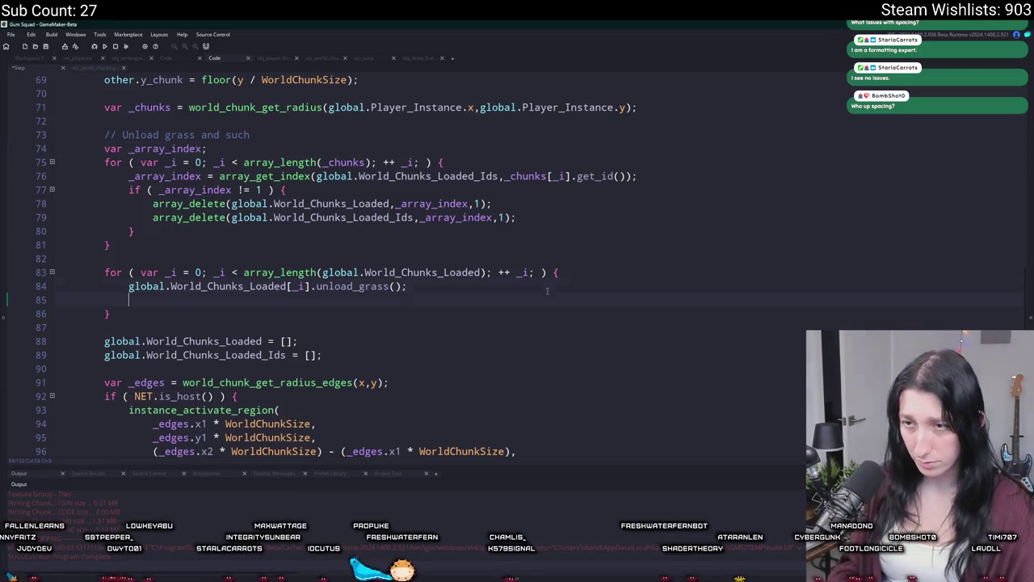
key("Return")
type("show_messag")
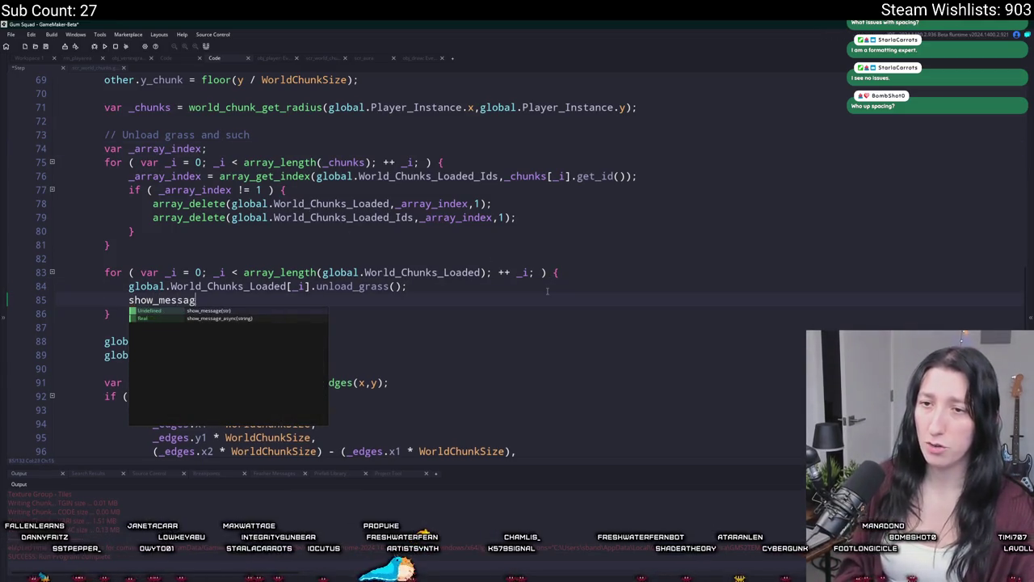
type("e(")
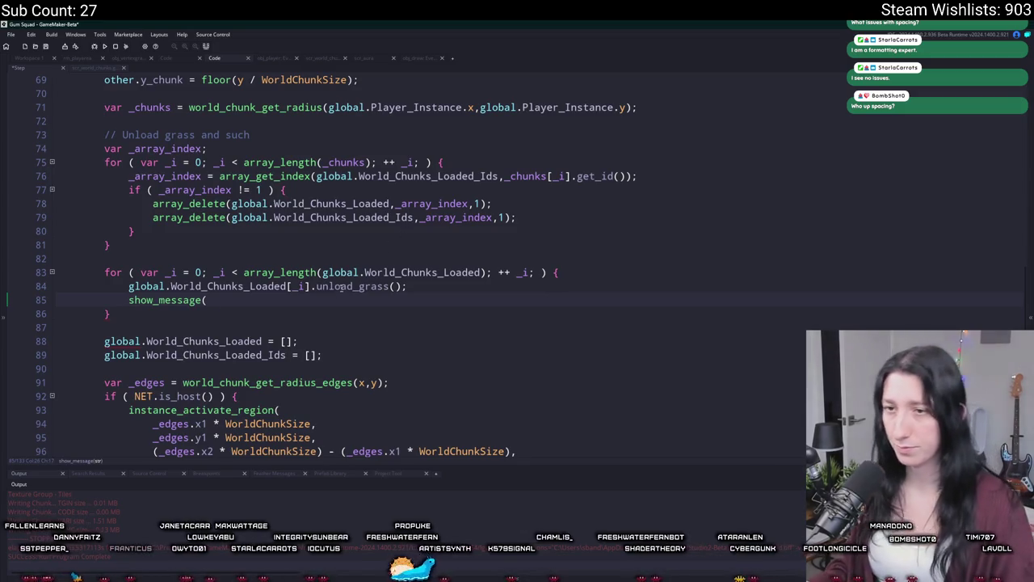
type("g")
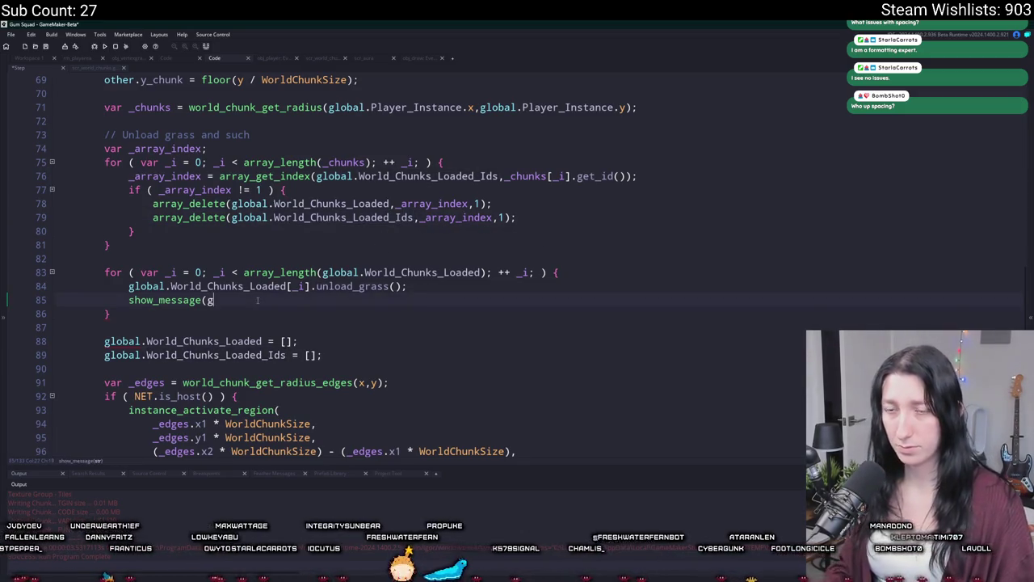
type("lobal.World_Chunks_Loaded_Ids")
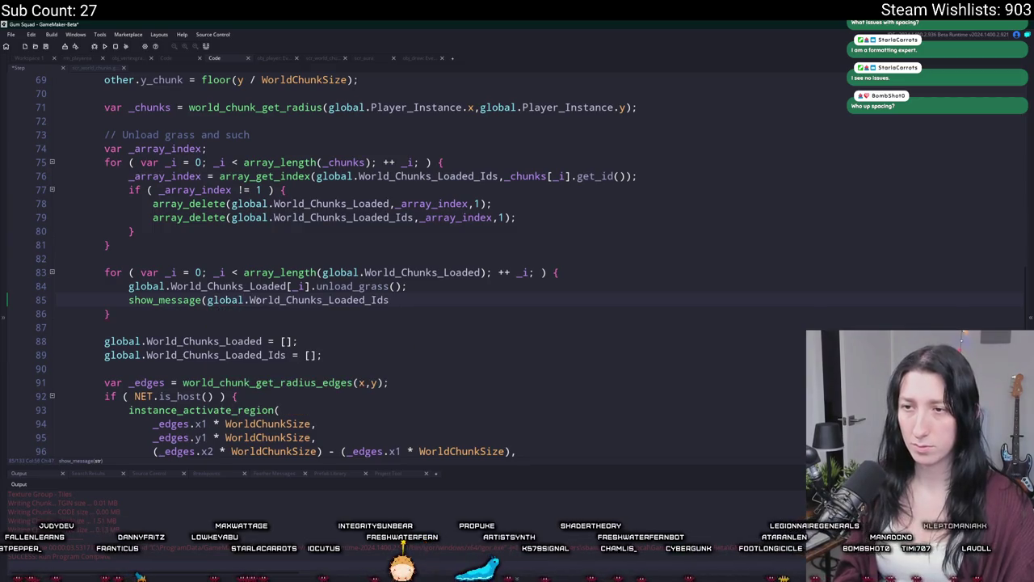
type(");")
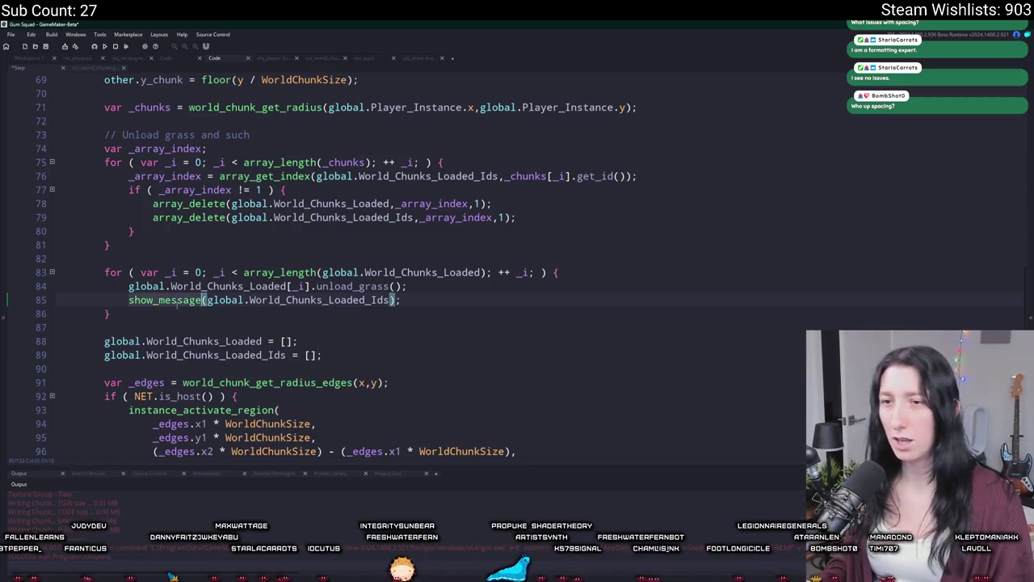
double_click(162, 300)
type("lo")
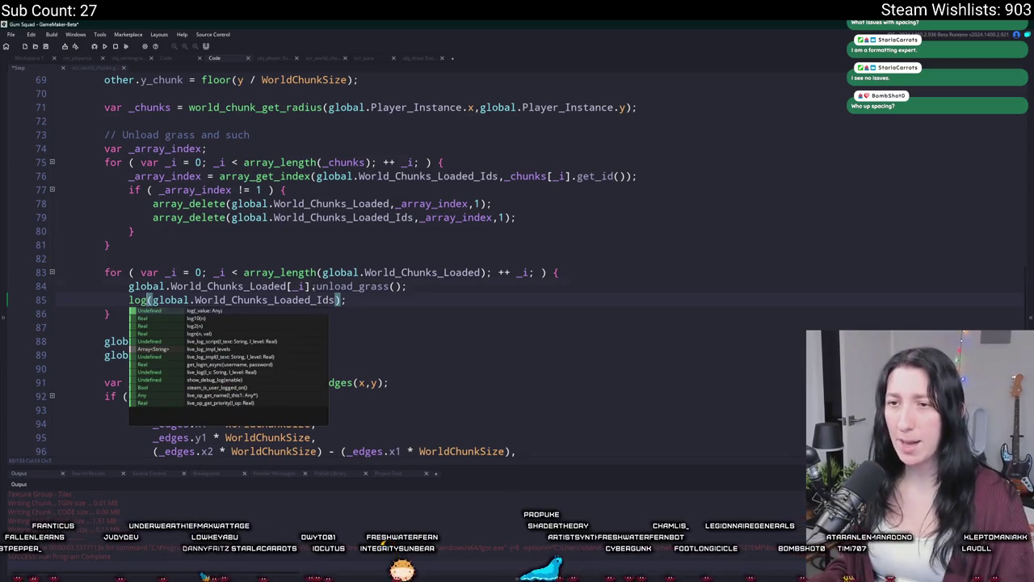
key("Return")
left_click(338, 300)
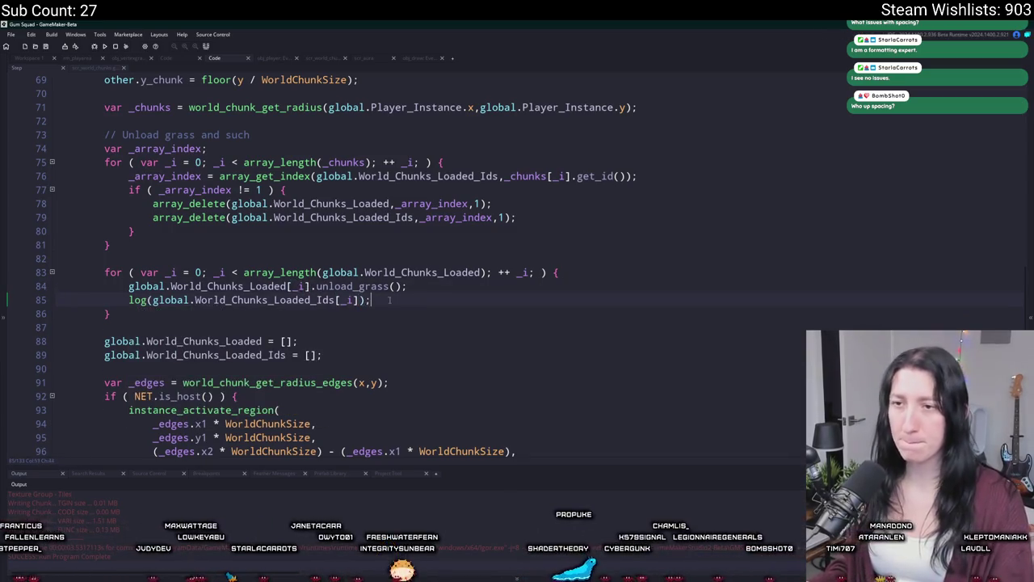
key("F5")
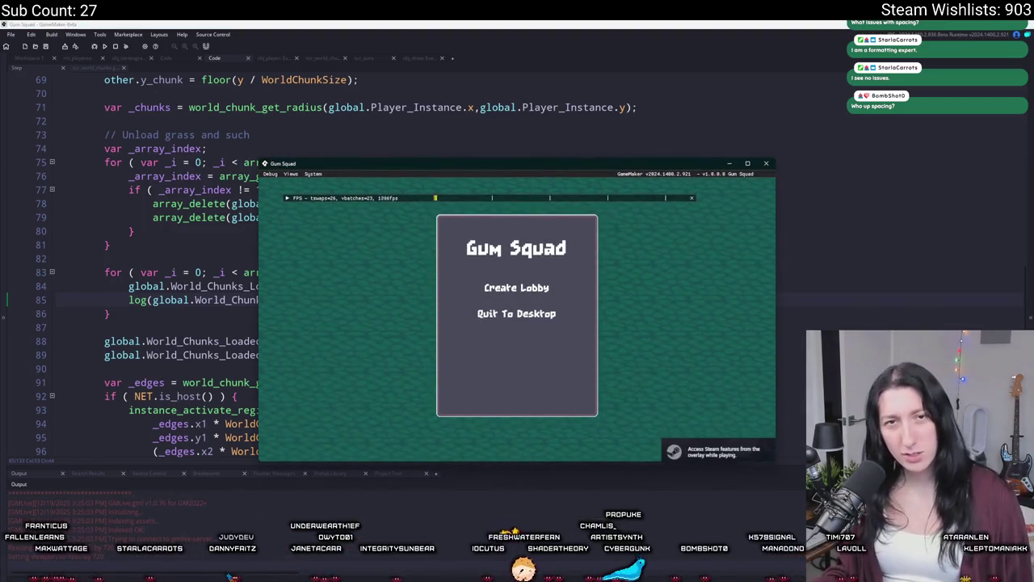
- Create a lobby, walk the player right with D, then return to the code editor
left_click(517, 287)
key("d")
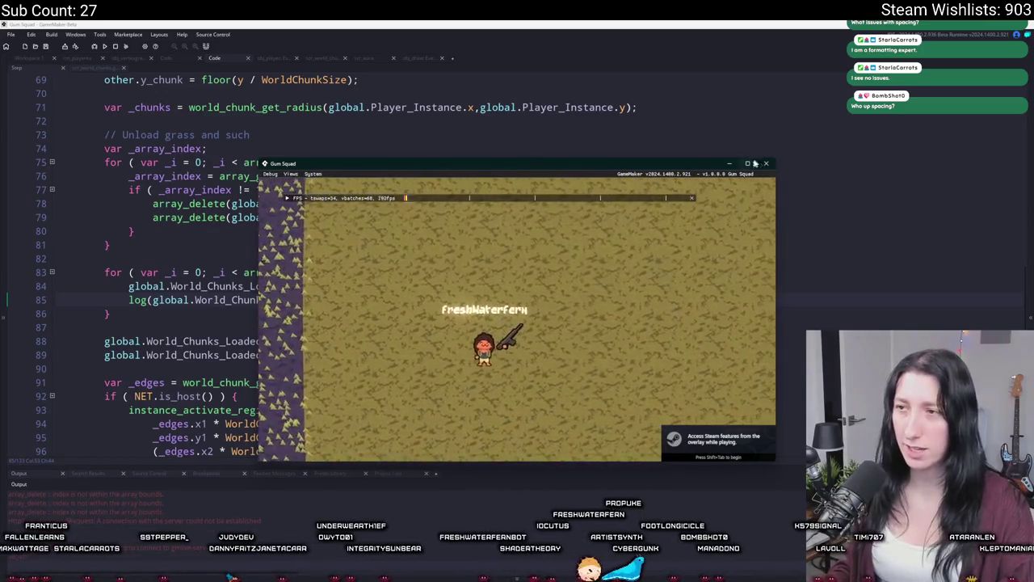
left_click(719, 127)
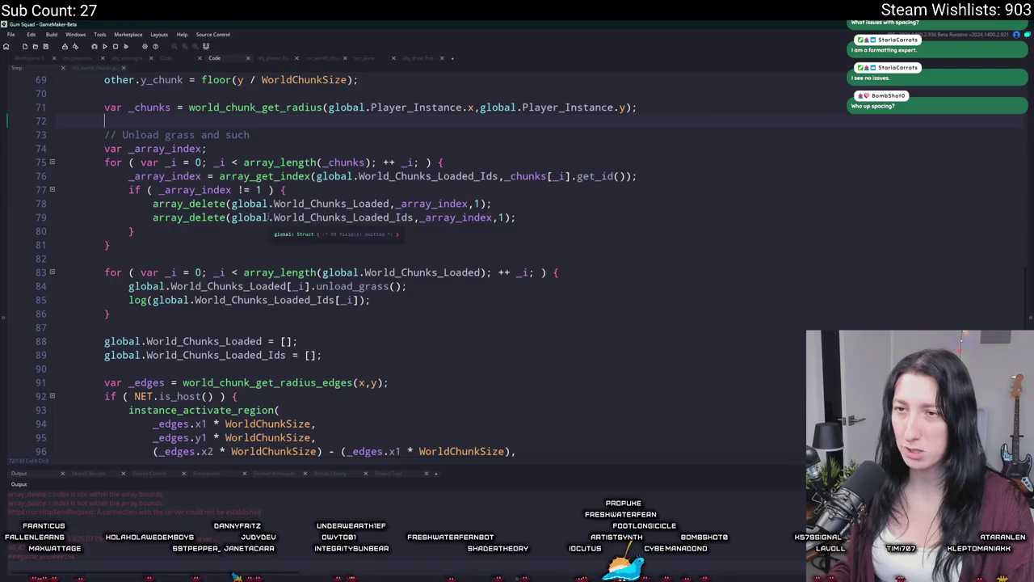
- Inspect the World_Chunks_Loaded_Ids lookup and _array_index use on lines 76–78
left_click(469, 204)
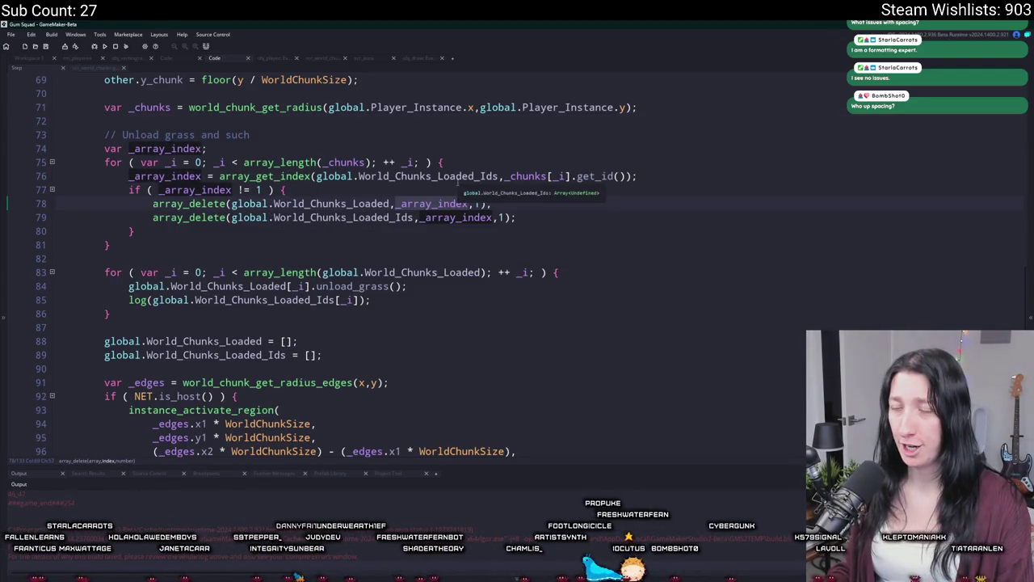
left_click(457, 179)
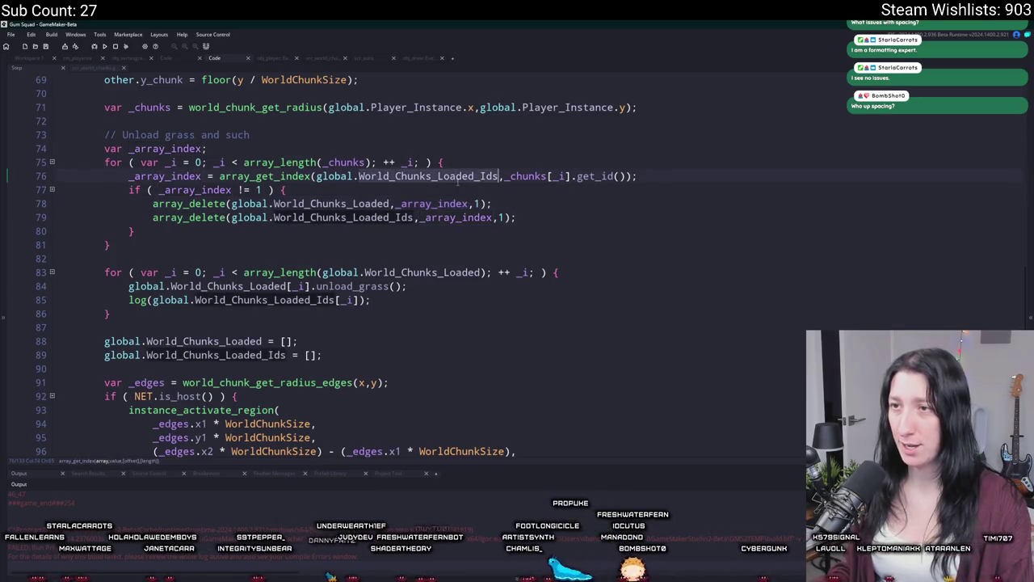
scroll(457, 183, "up", 1)
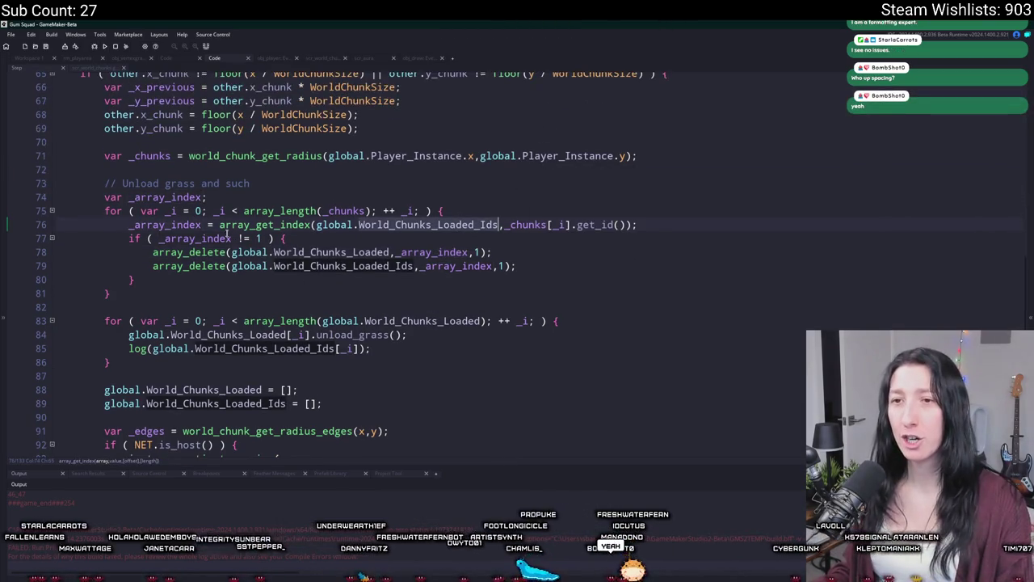
left_click(201, 224)
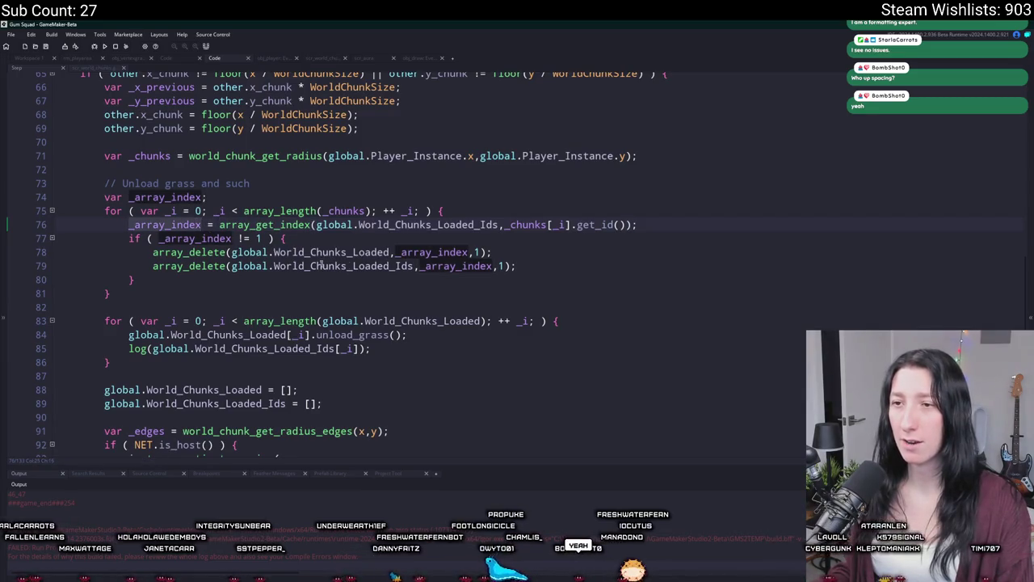
left_click(463, 252)
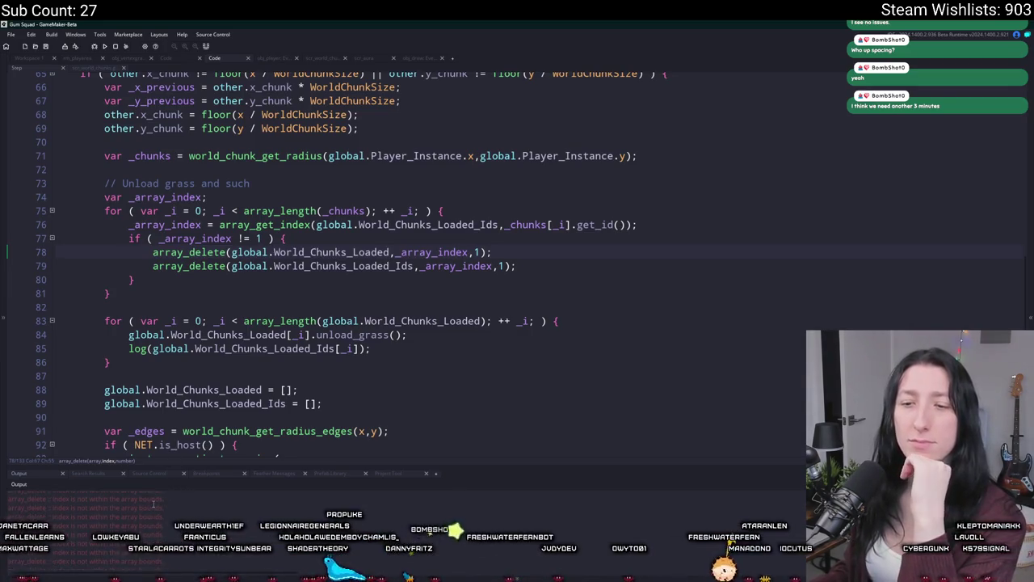
- Add a temporary log call on line 80 printing _array_index, then rebuild
left_click(551, 265)
key("Return")
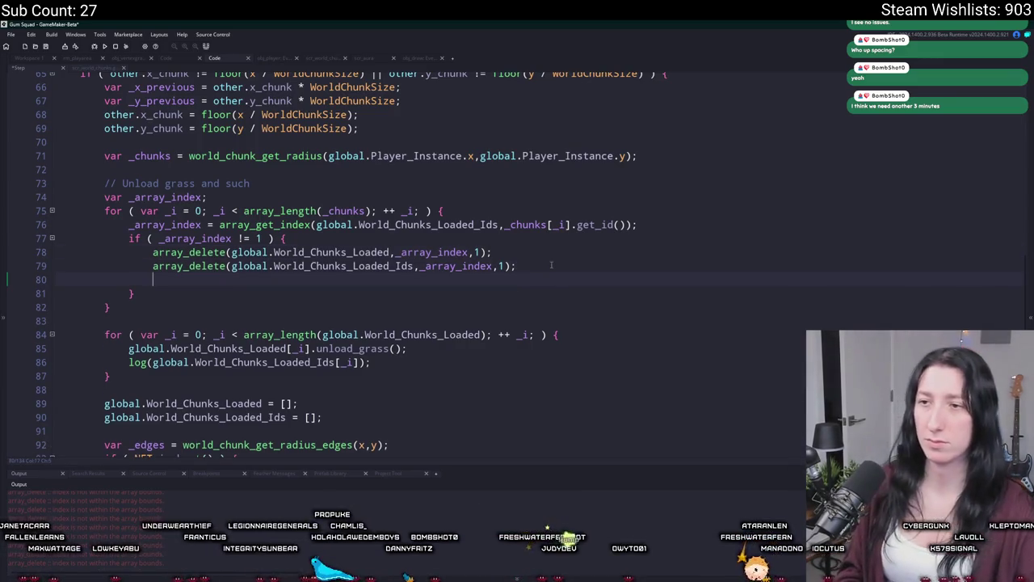
type("log(\"He")
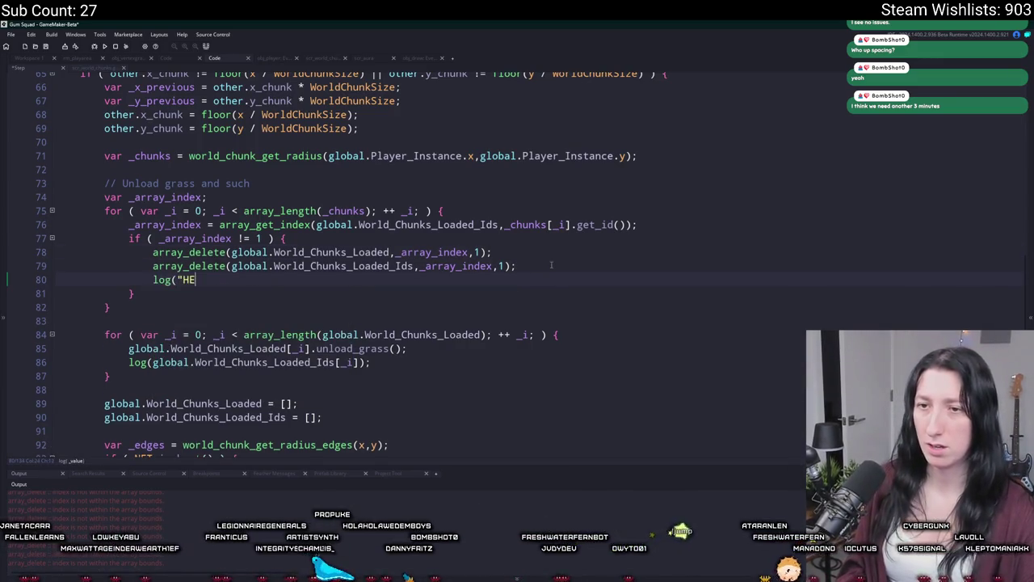
type("llo?\");")
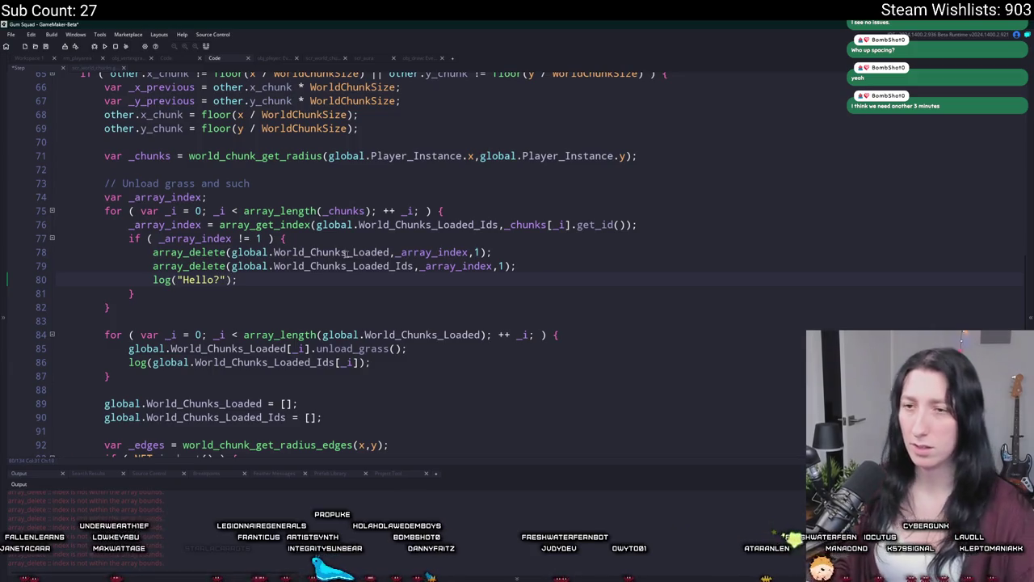
left_click_drag(225, 280, 178, 280)
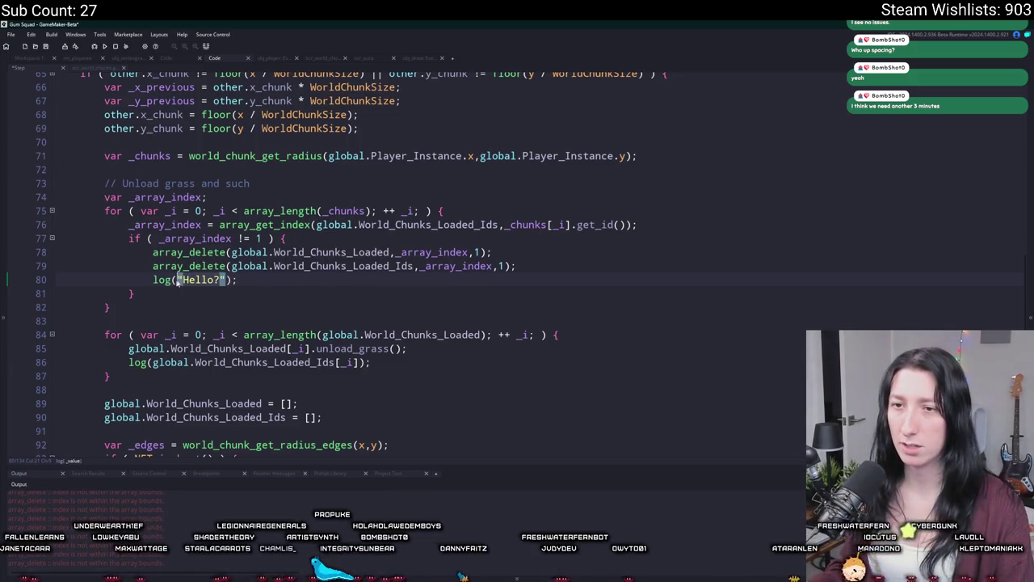
type("_i")
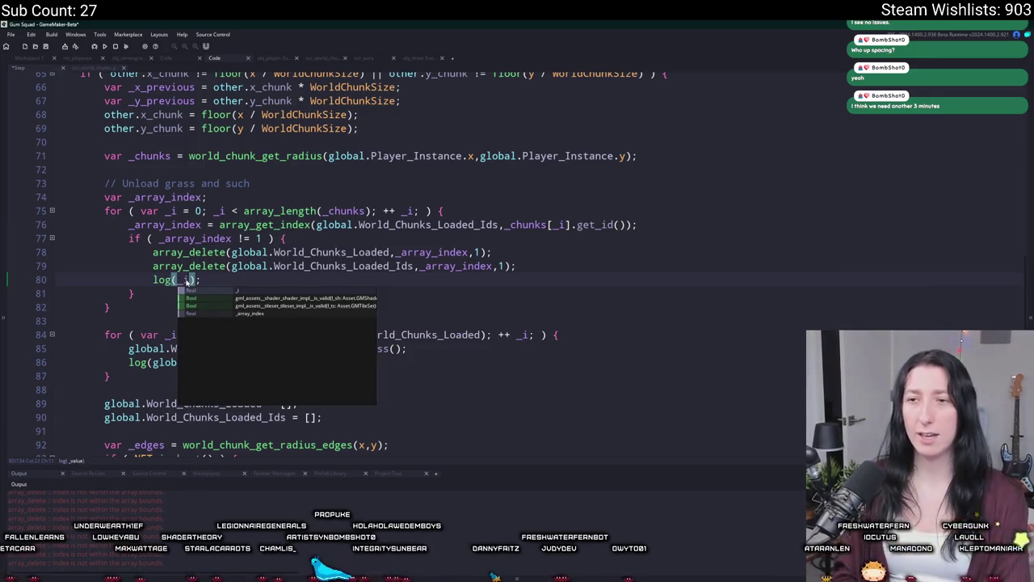
type("[")
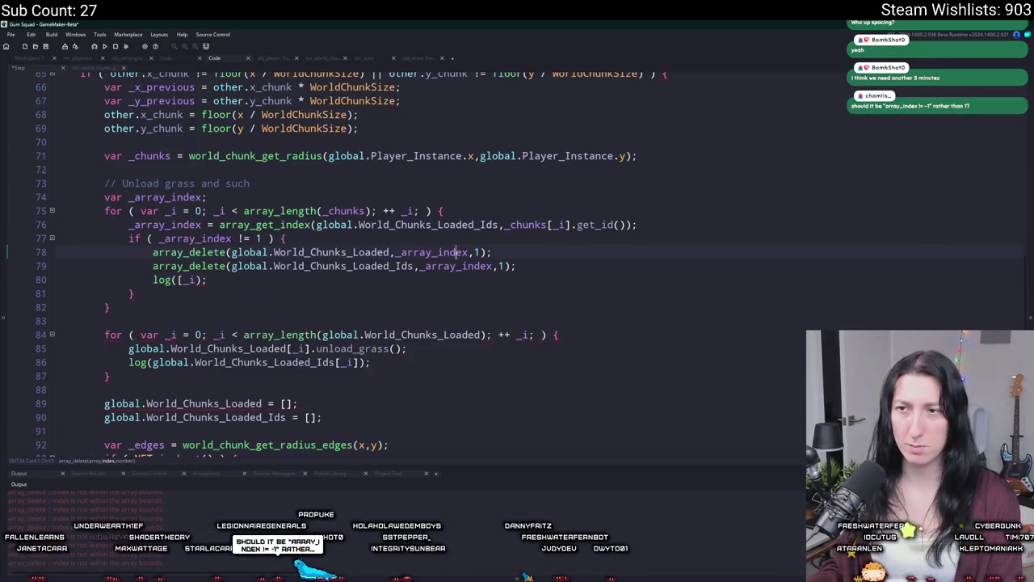
double_click(433, 252)
key("ctrl+c")
left_click(194, 280)
type(",")
key("ctrl+v")
type("]")
key("F5")
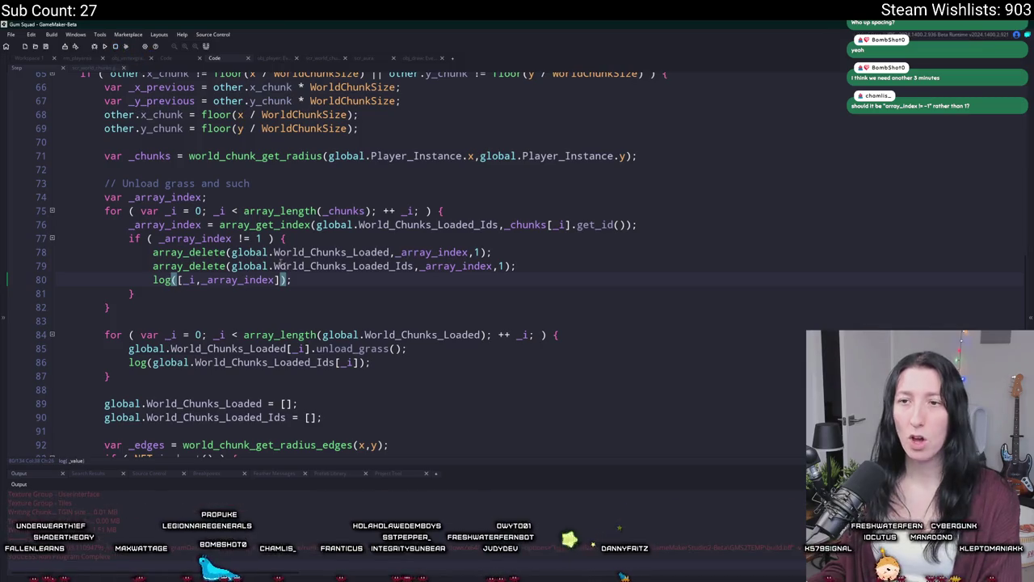
- Change line 77's check to _array_index != -1, delete the temporary log line, and rebuild
left_click(257, 239)
type("-")
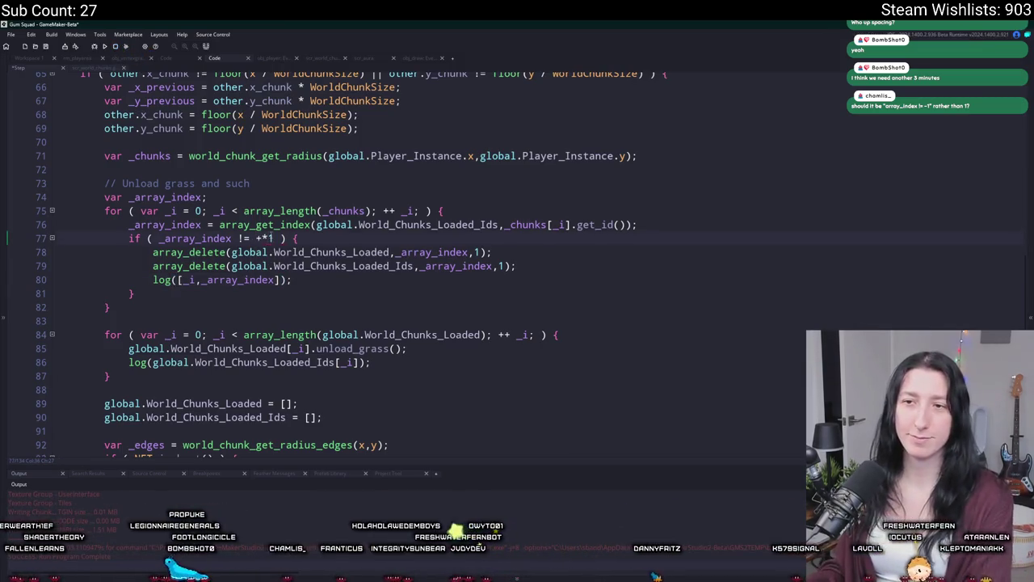
left_click_drag(293, 280, 60, 282)
key("BackSpace")
key("BackSpace")
key("F4")
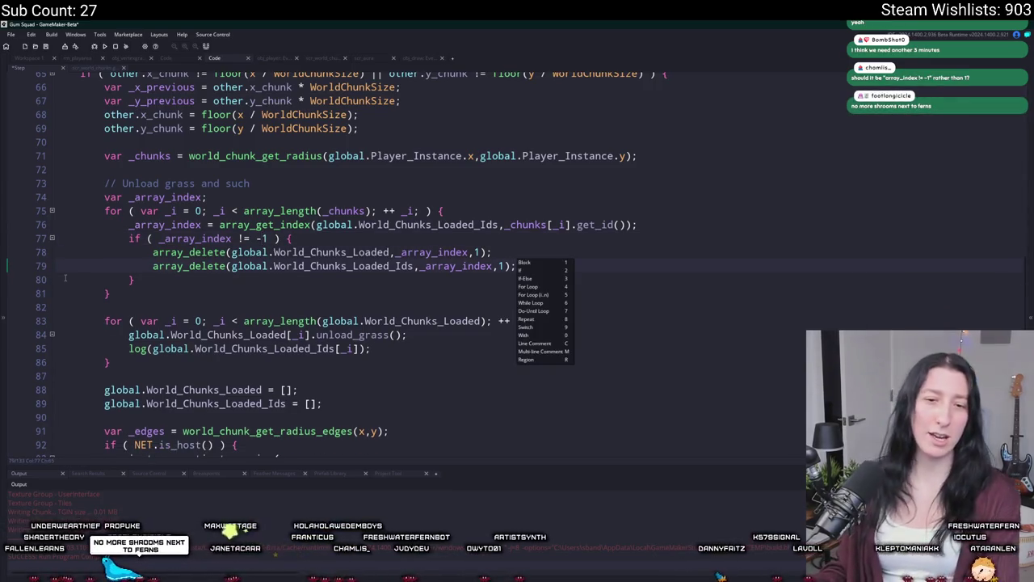
key("F5")
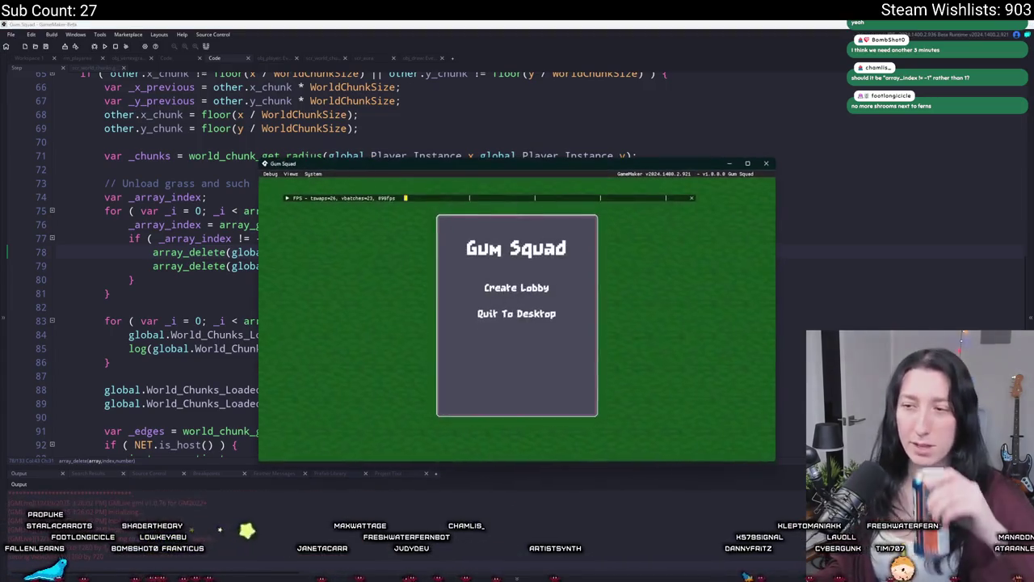
- Create a lobby and walk left and right across chunks in the F1 debug view
left_click(517, 288)
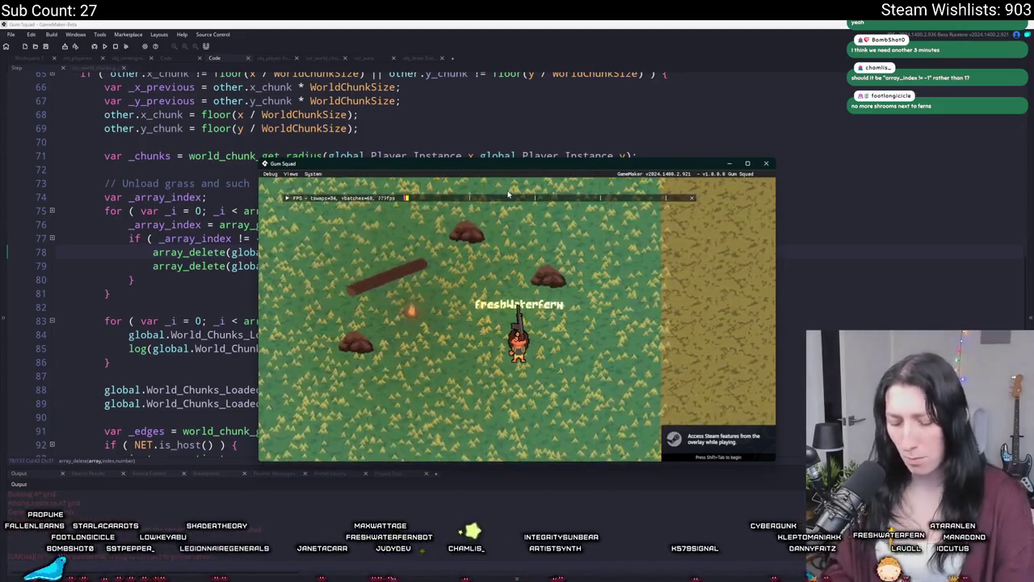
key("d")
key("F1")
key("d")
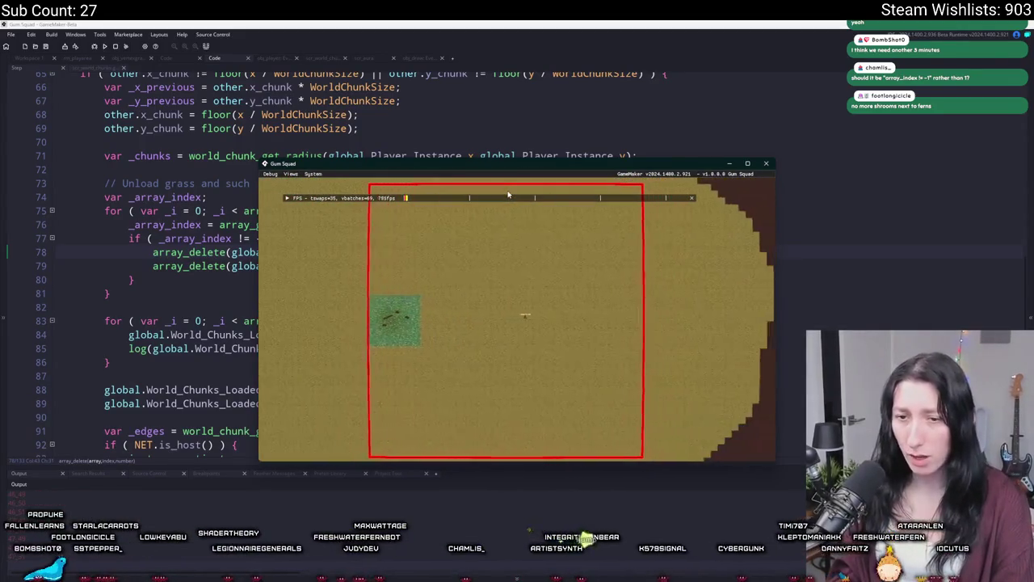
key("d")
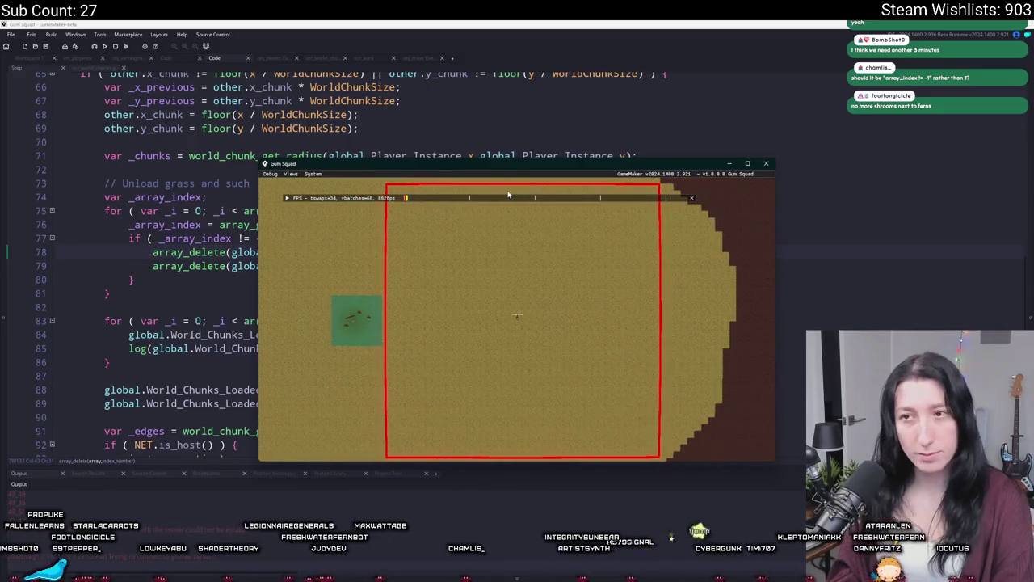
key("a")
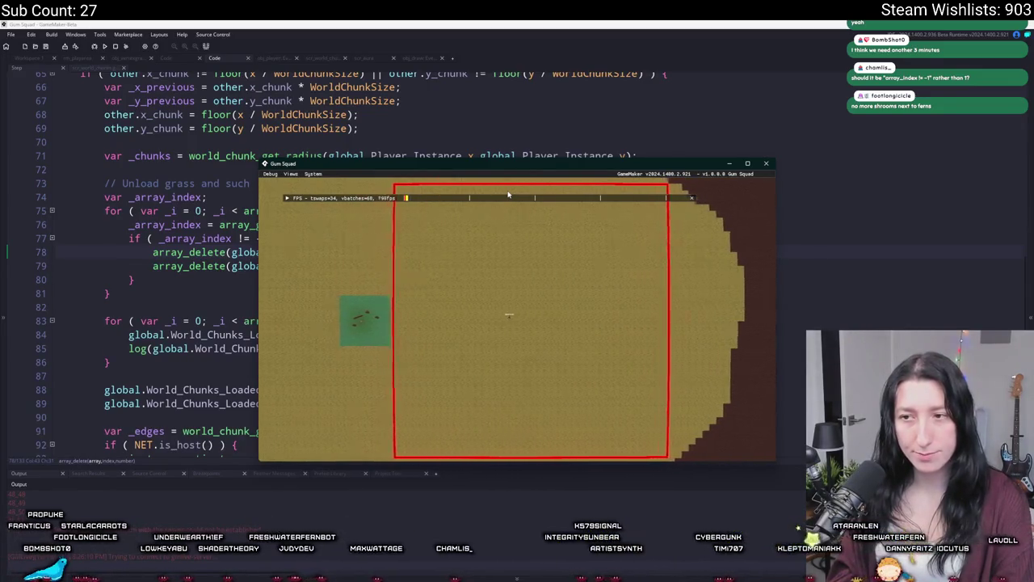
key("d")
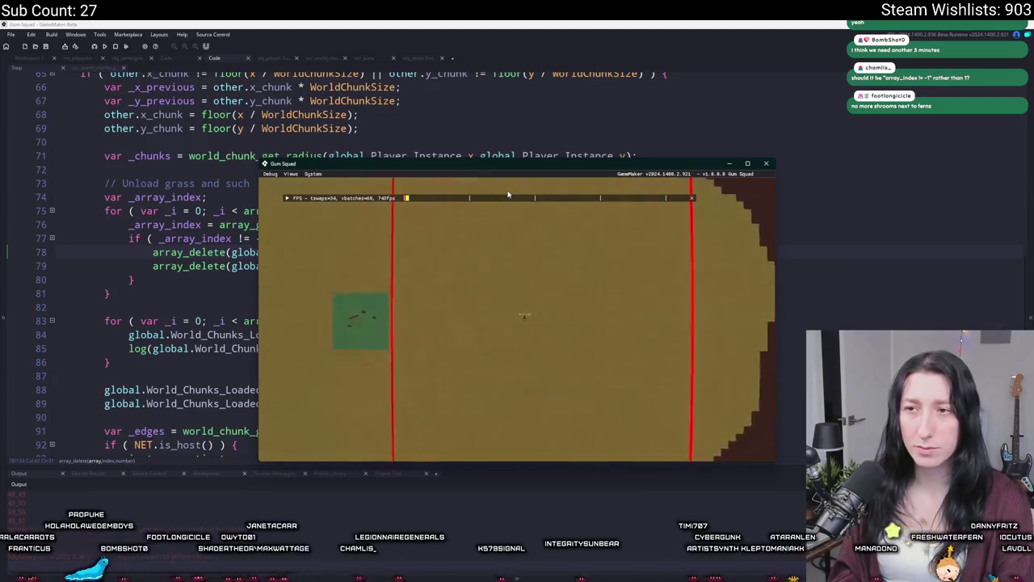
- Return to the normal camera, walk onto the grass full-screen, then switch back to the code
key("z")
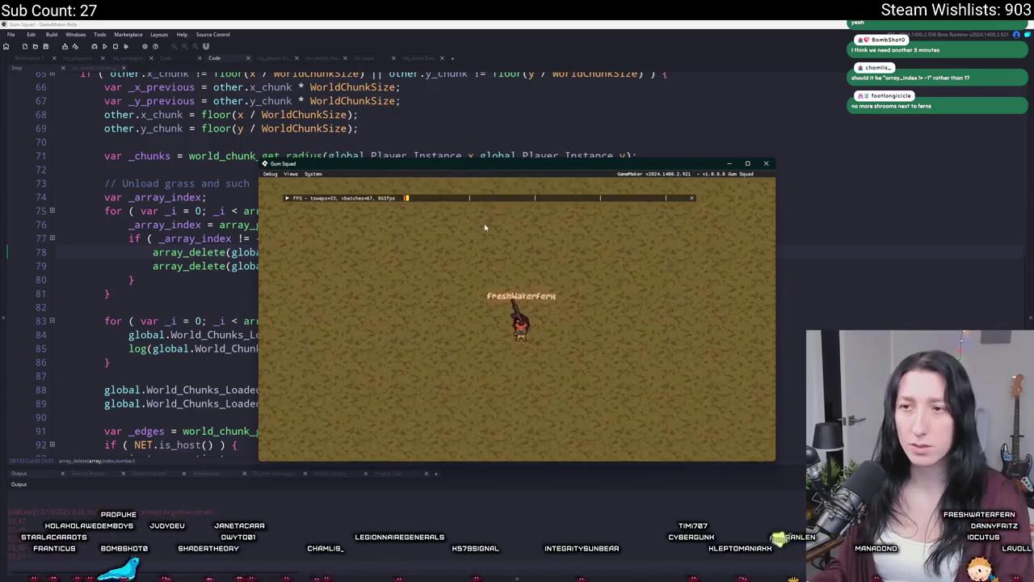
scroll(484, 224, "up", 2)
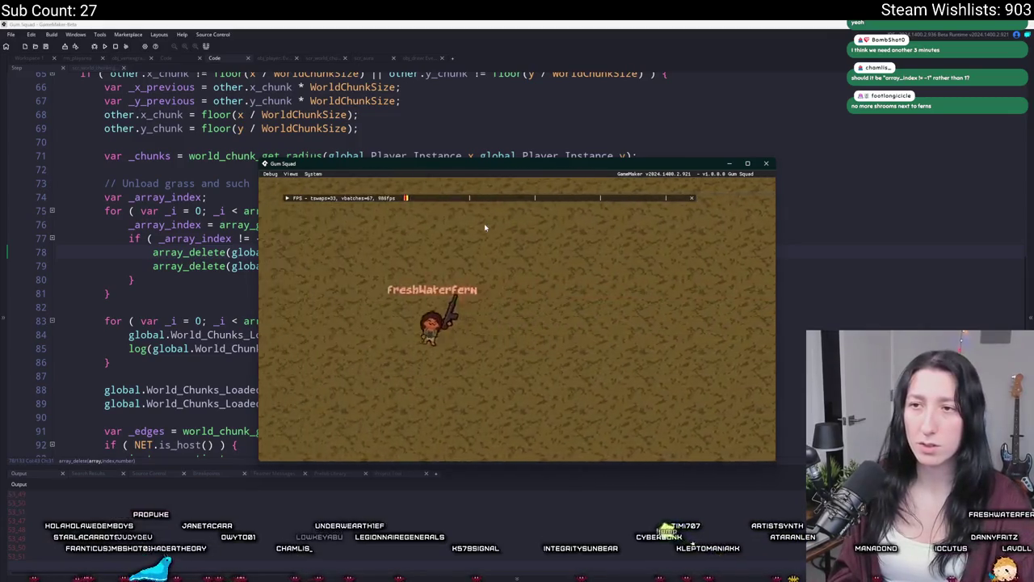
key("d")
left_click_drag(477, 163, 477, 20)
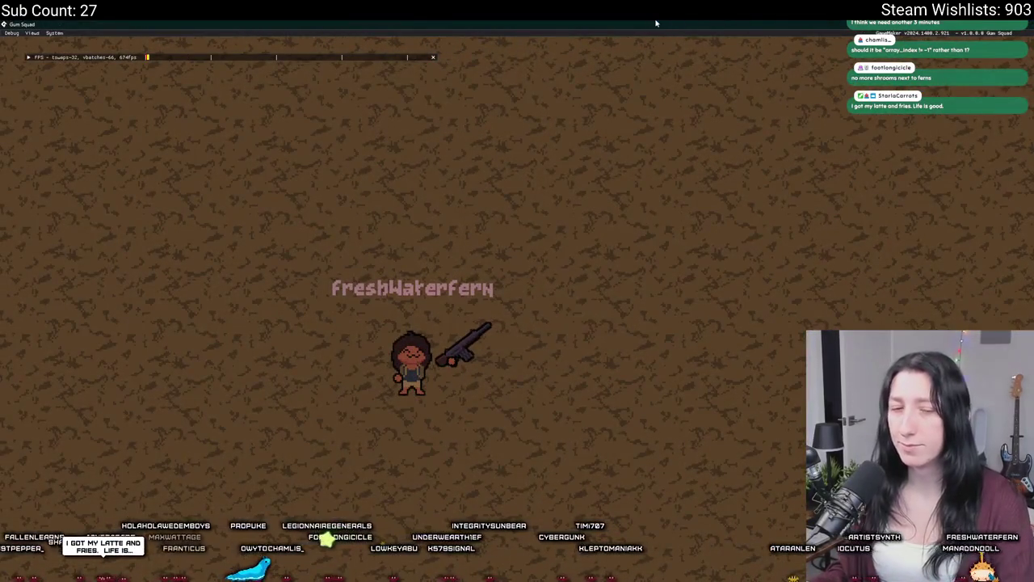
key("alt+Tab")
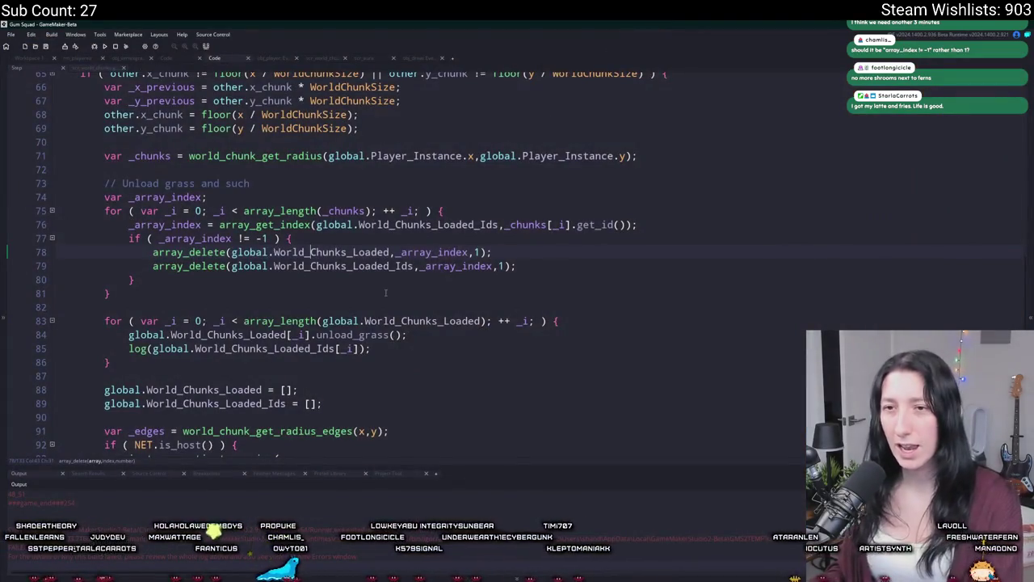
- Close the world-chunk script and return to the workspace
scroll(323, 242, "down", 3)
left_click(110, 233)
left_click(110, 68)
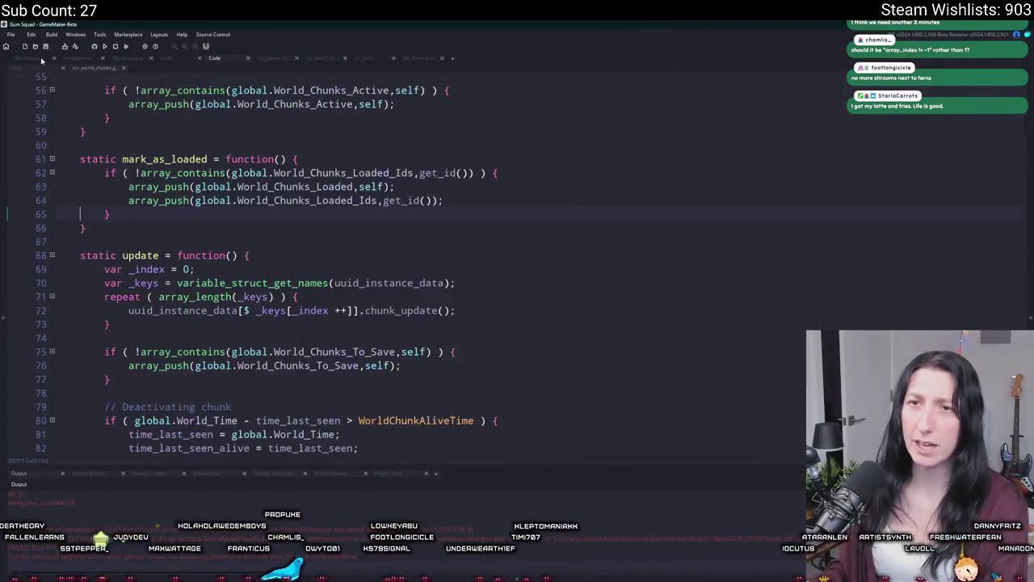
scroll(267, 263, "up", 1)
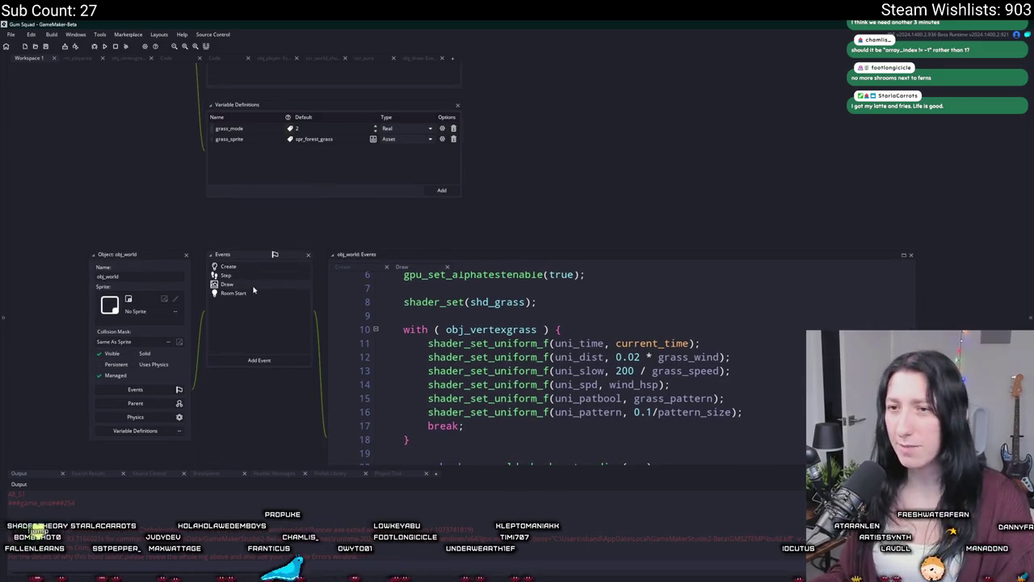
scroll(525, 364, "up", 2)
scroll(550, 368, "down", 4)
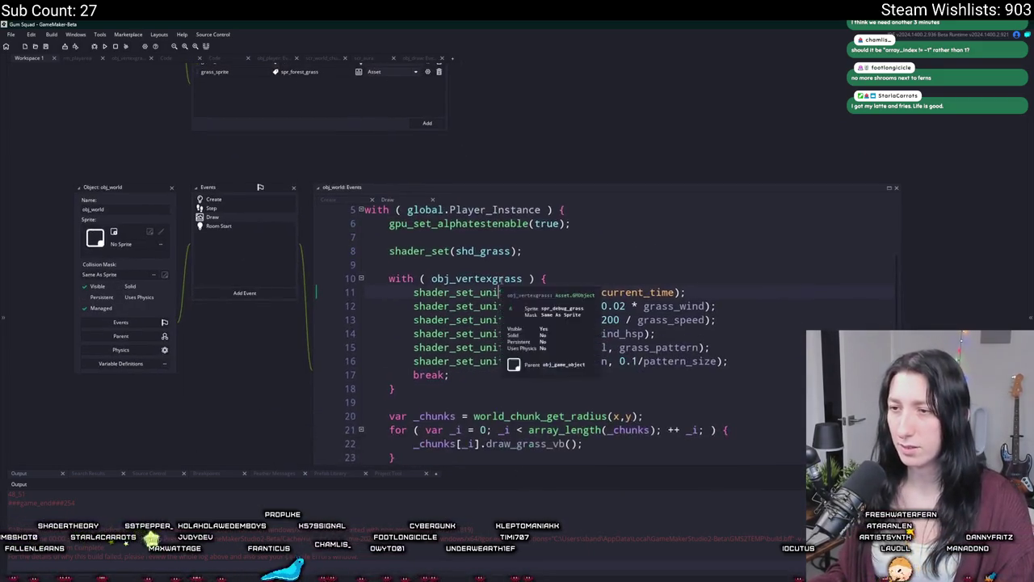
scroll(526, 243, "up", 3)
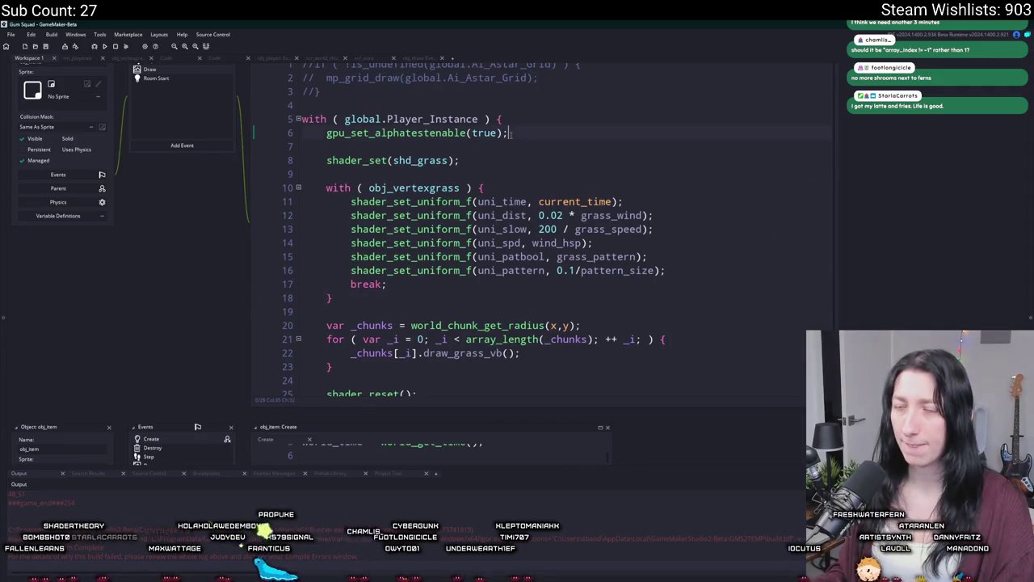
- Jump to obj_world through the asset search
key("ctrl+t")
type("obj_")
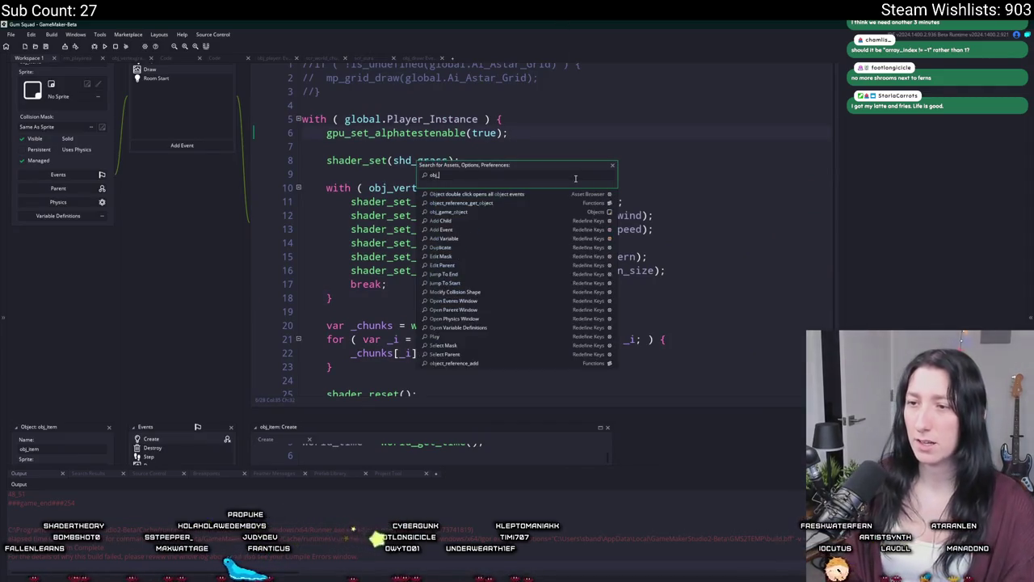
type("world")
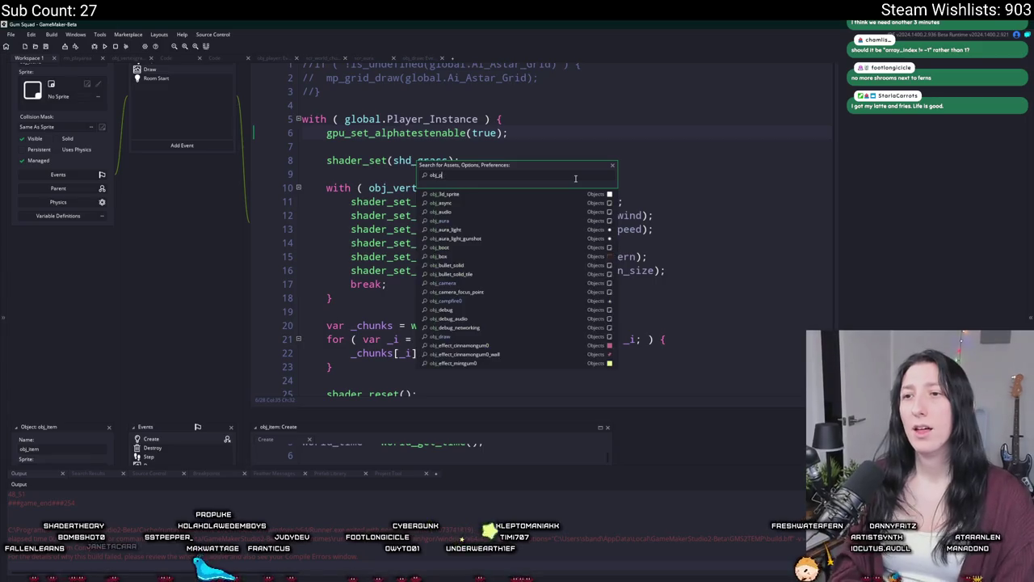
key("Return")
scroll(576, 183, "down", 5)
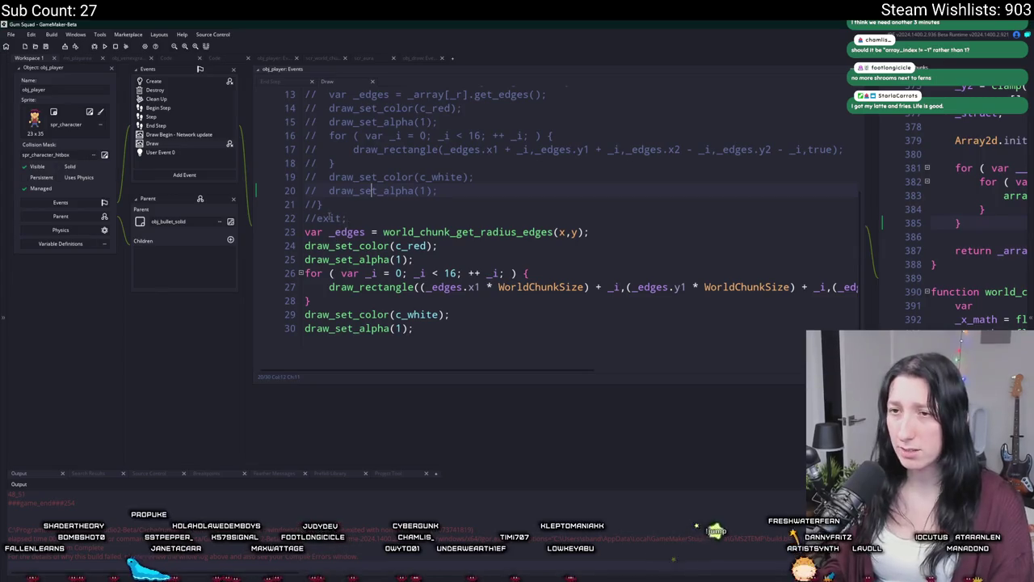
scroll(322, 216, "up", 4)
scroll(320, 217, "down", 4)
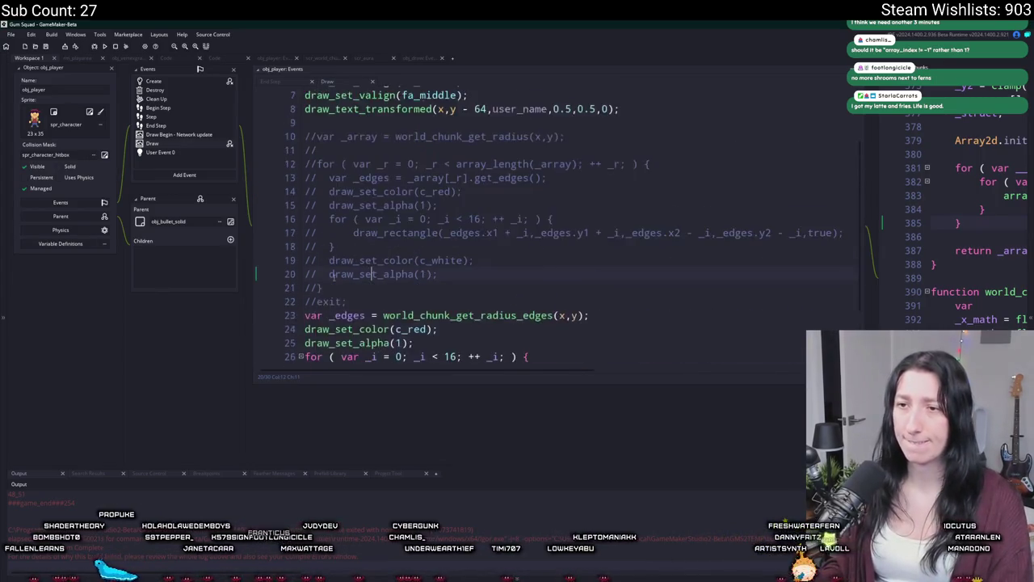
- Comment out the red chunk-edge drawing on lines 23–30 with Ctrl+K
left_click(302, 292)
left_click_drag(304, 250, 300, 380)
key("ctrl+k")
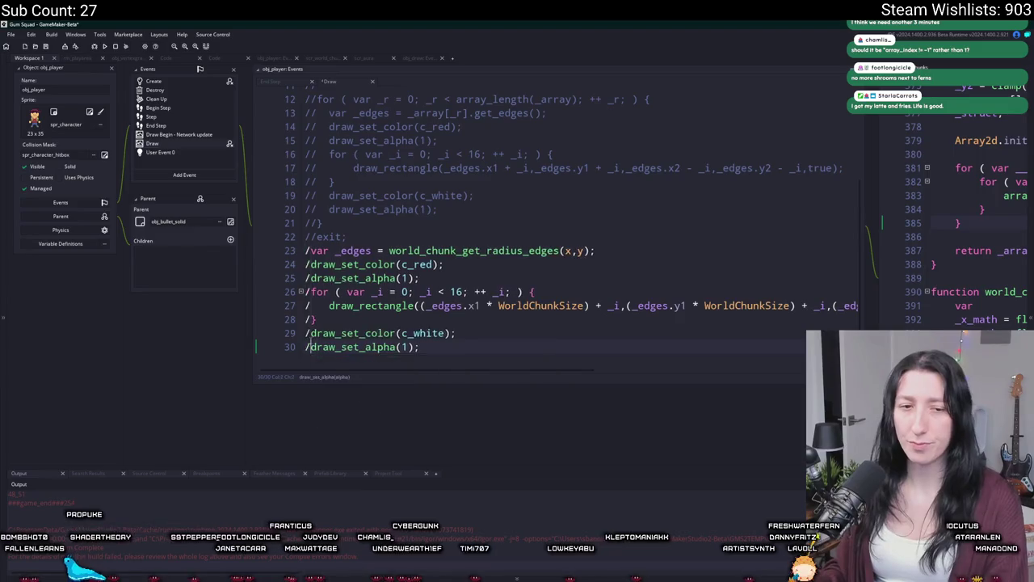
left_click(454, 272)
key("ctrl+t")
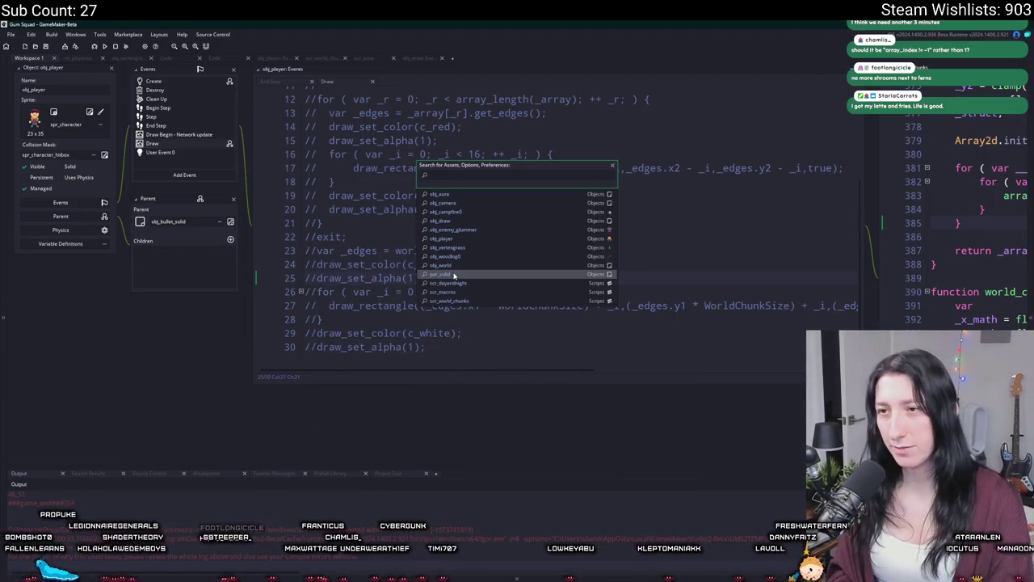
- Review obj_vertexgrass's Create and Draw event code, then launch a test run
type("obj_ver")
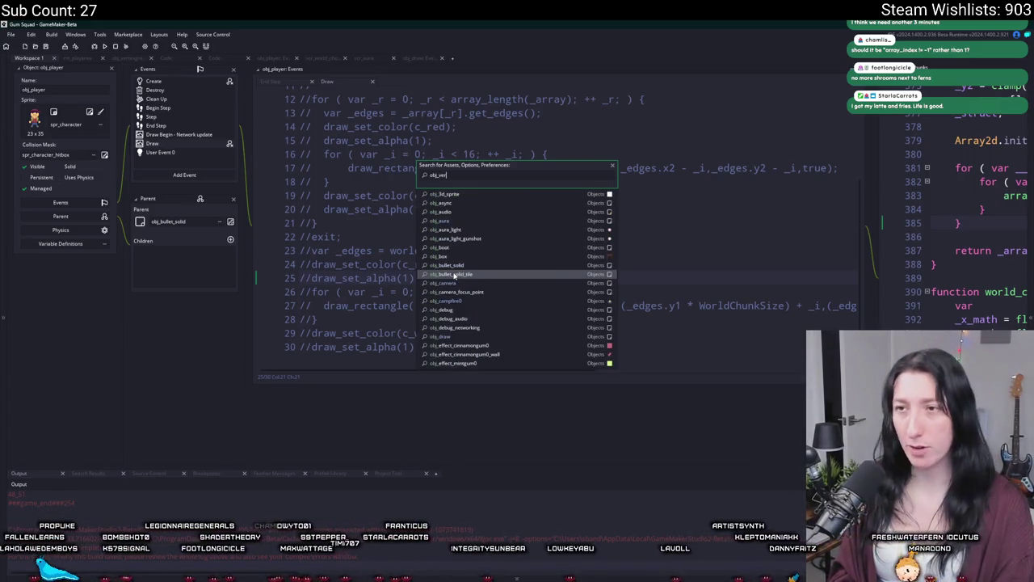
key("Return")
double_click(187, 111)
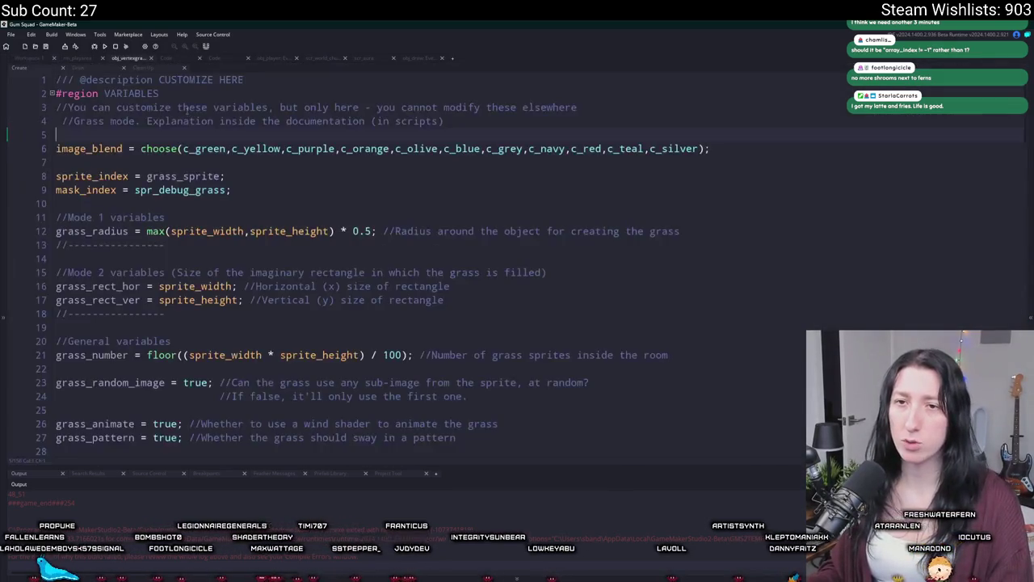
left_click(39, 59)
double_click(198, 115)
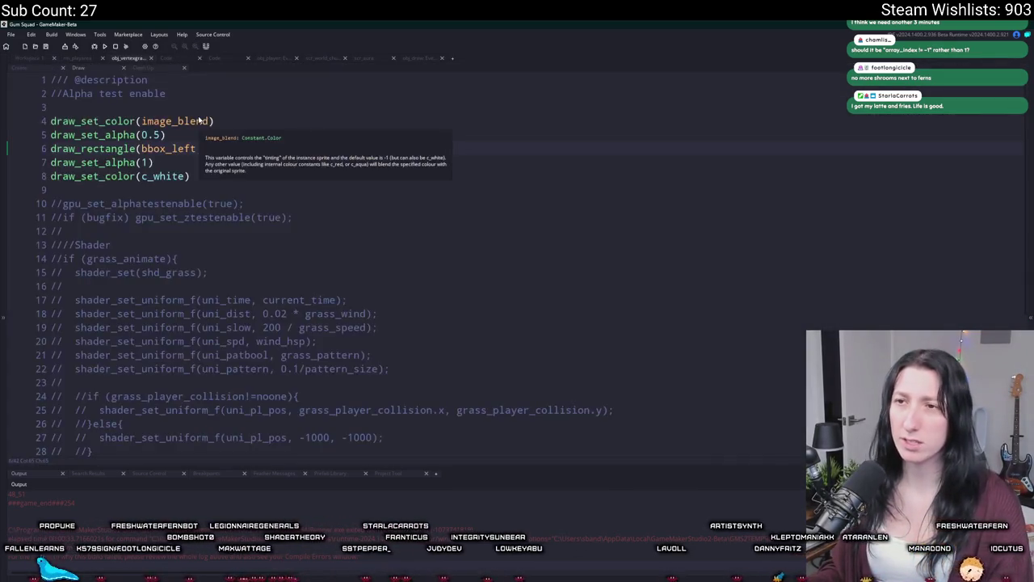
left_click(35, 60)
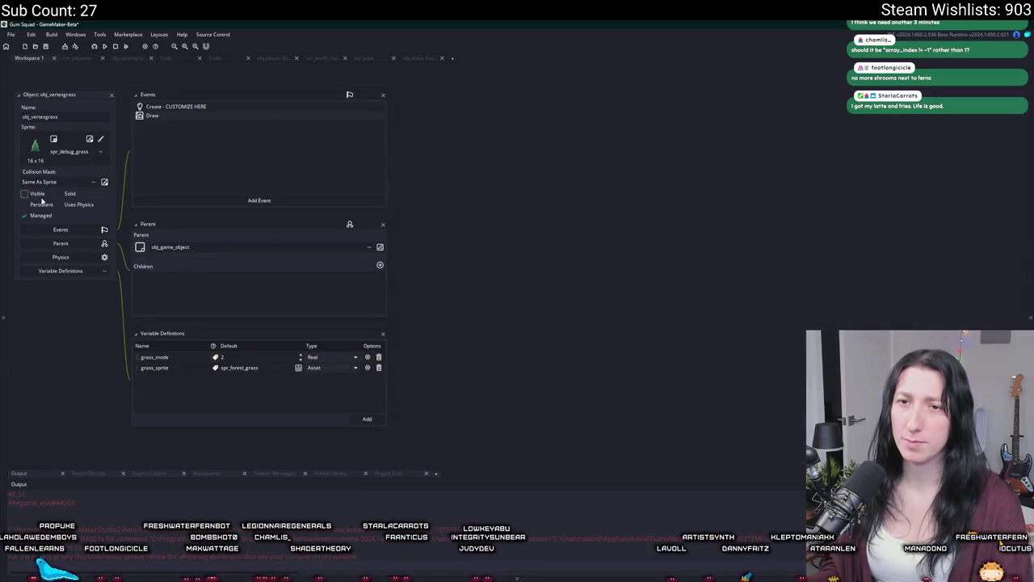
key("F5")
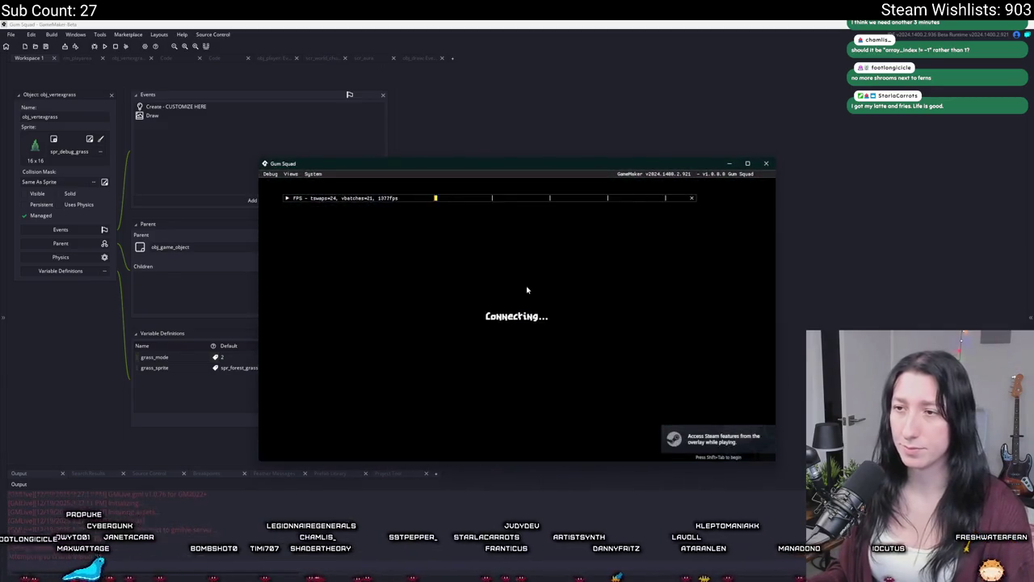
- Maximize the game window, zoom out over the grass map, then close the game
key("super+Up")
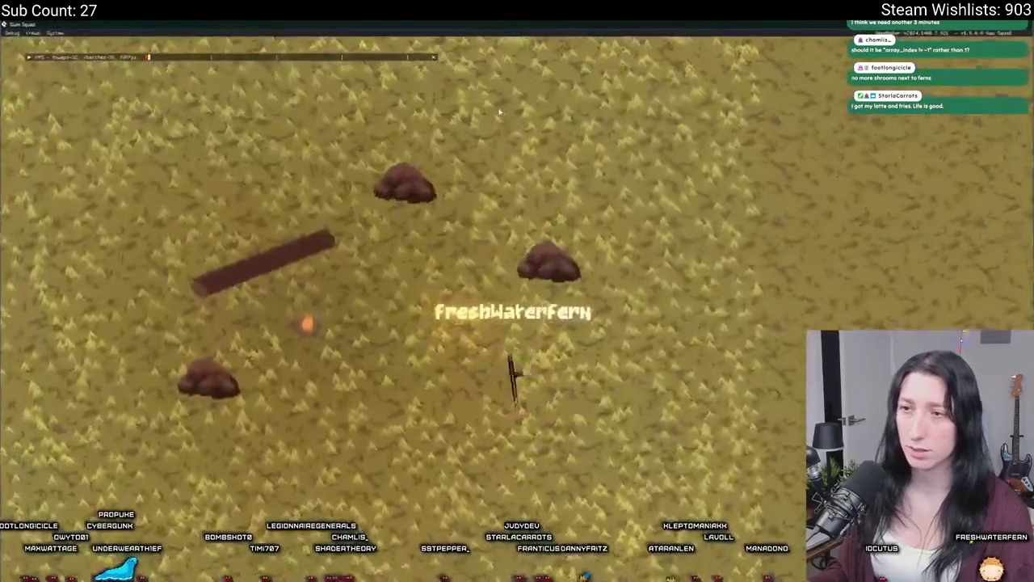
scroll(499, 112, "down", 5)
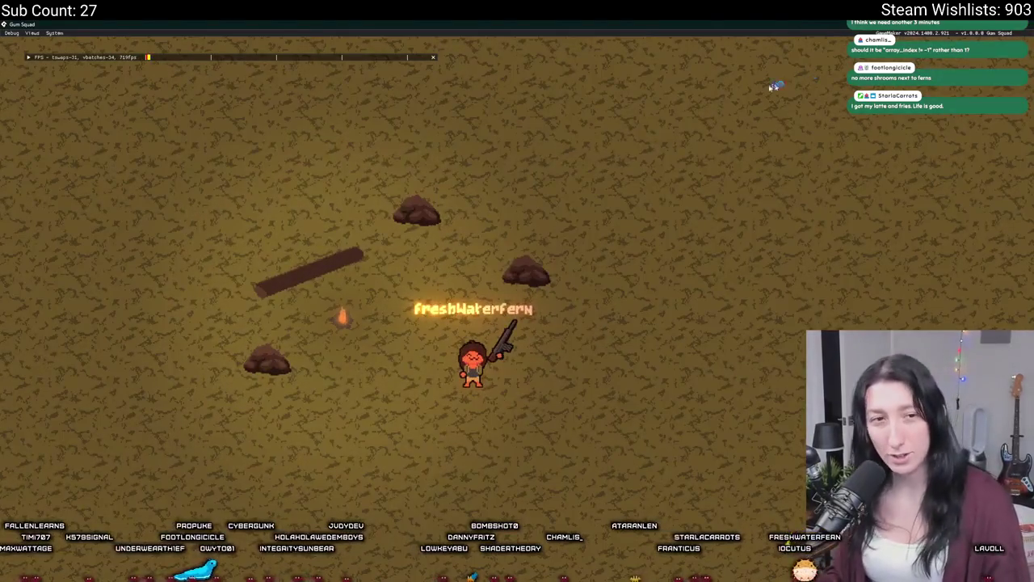
key("Escape")
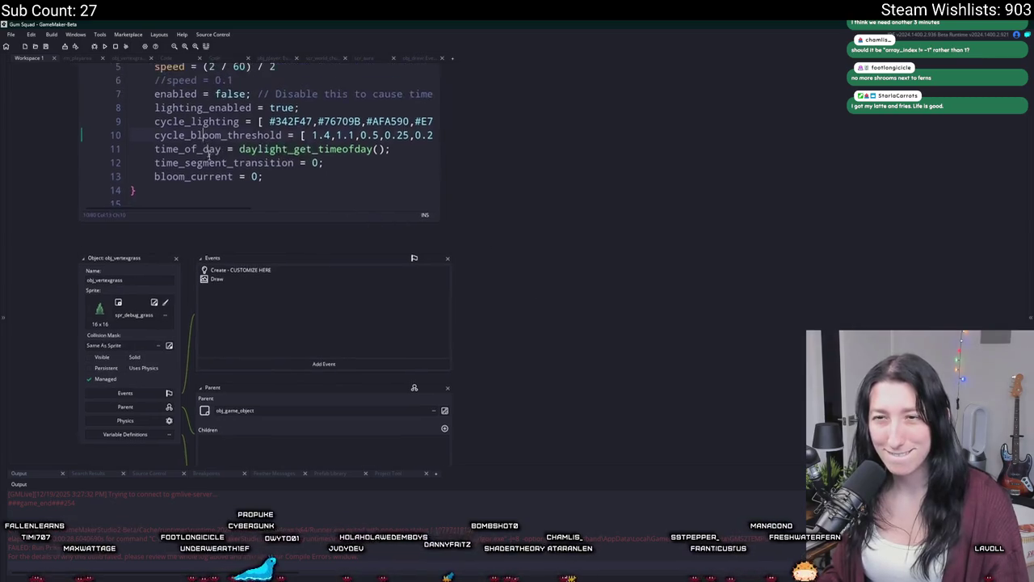
- Close obj_vertexgrass and look over the scr_aura and world-chunk script tabs
left_click(187, 295)
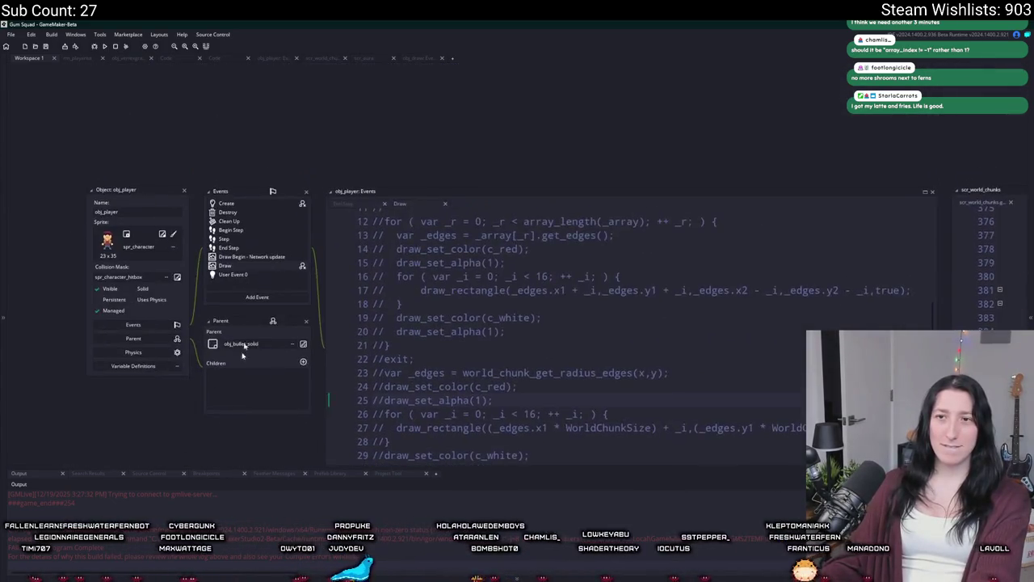
left_click(362, 60)
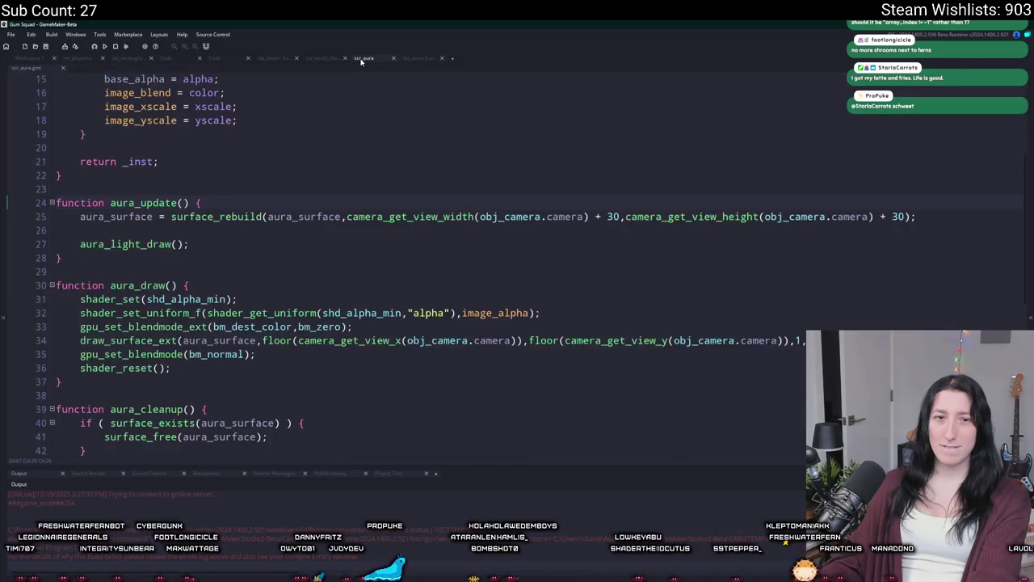
left_click(330, 60)
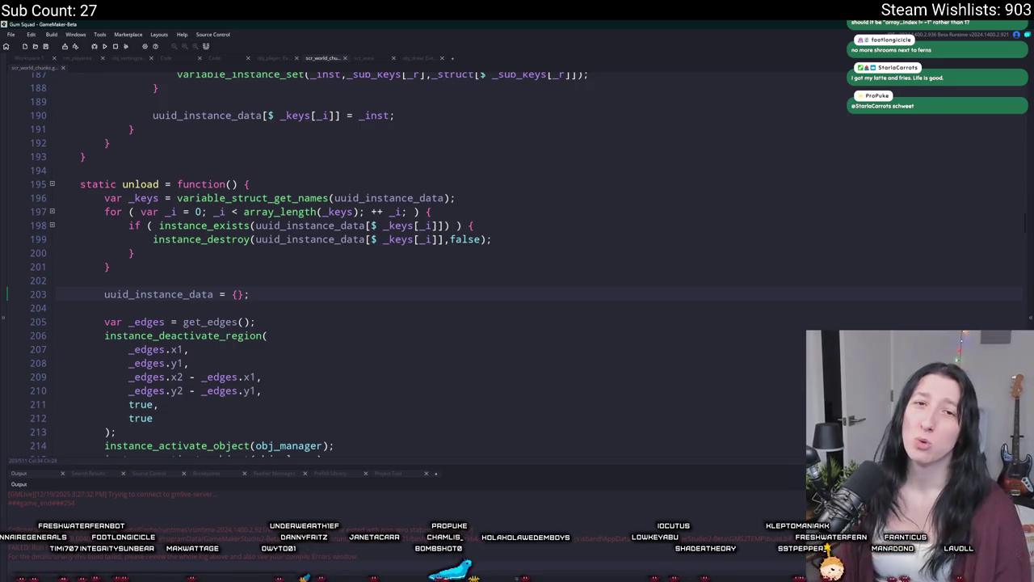
scroll(264, 270, "up", 2)
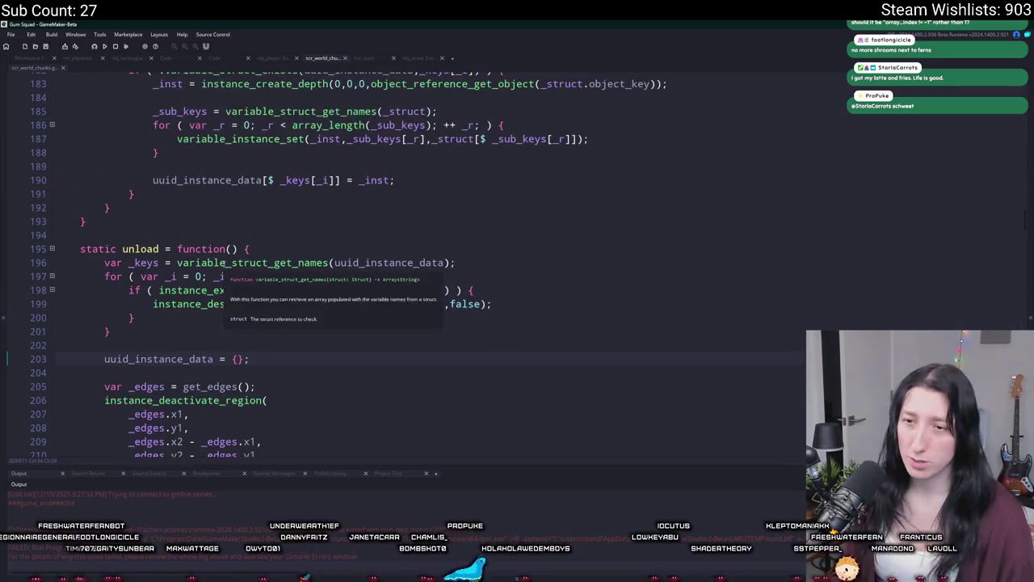
left_click(167, 60)
left_click(23, 58)
- Open obj_world's Create event and scroll up to the load_functions array
key("ctrl+t")
type("obj_wo")
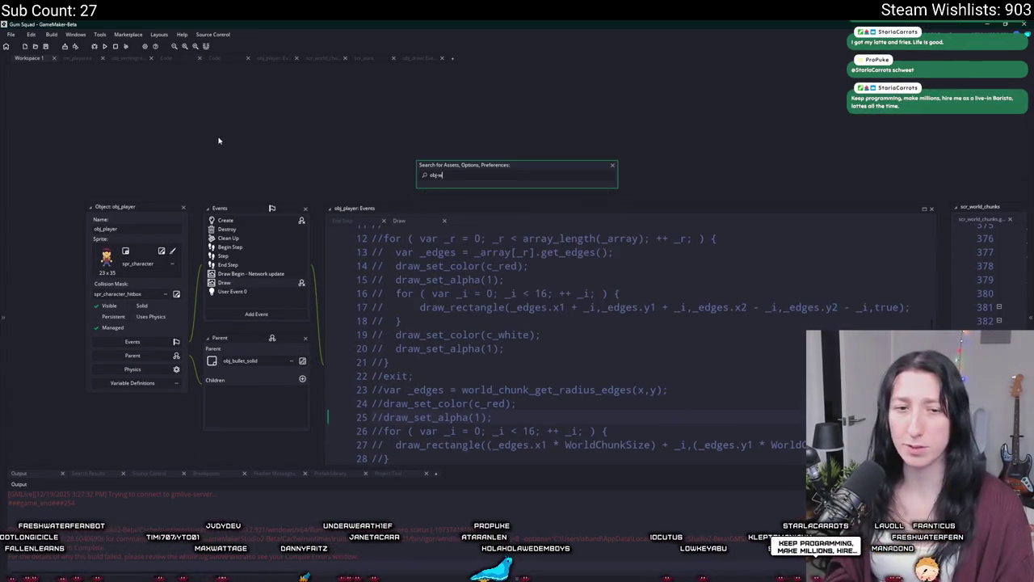
type("r")
key("Return")
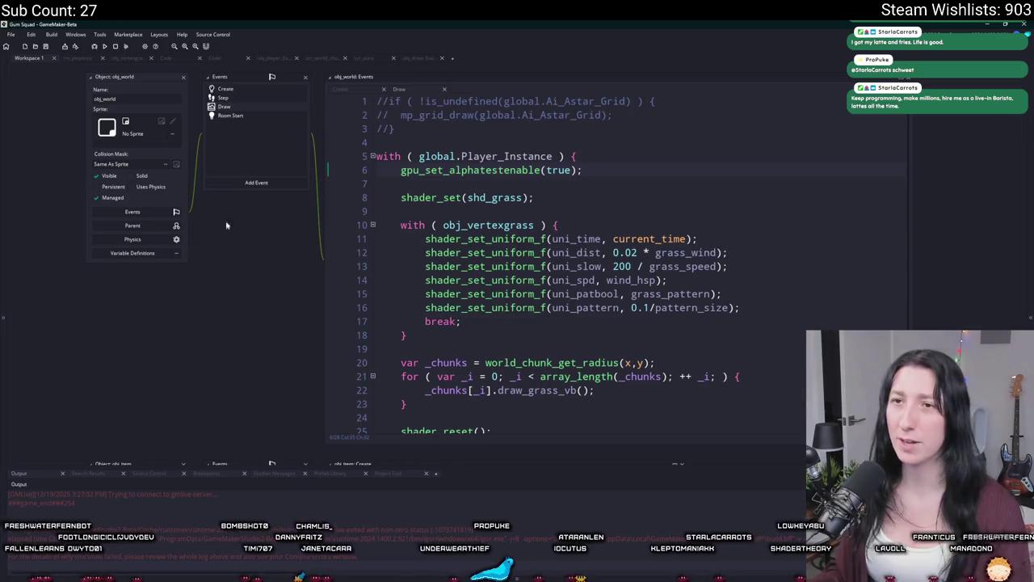
left_click(223, 96)
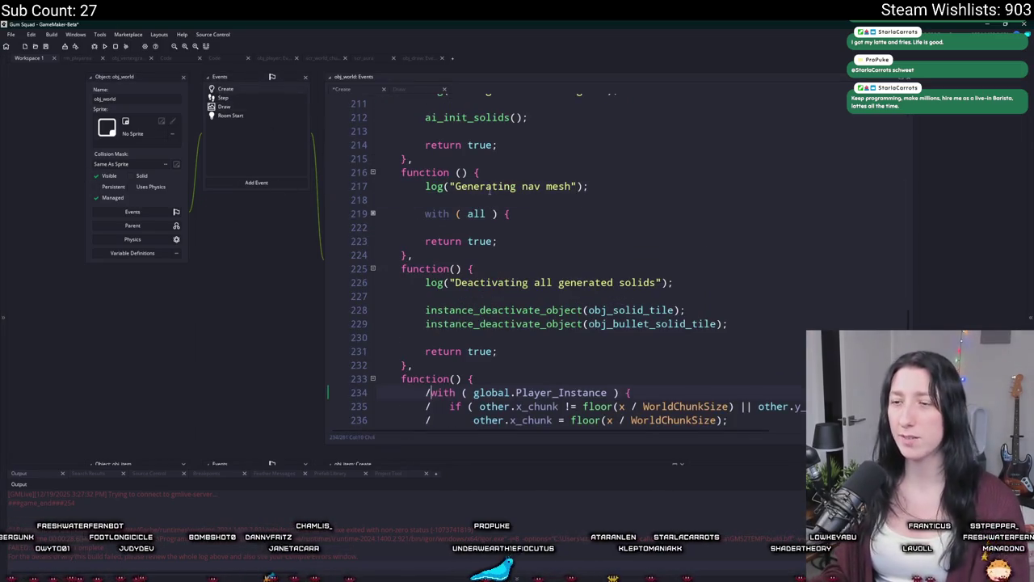
scroll(537, 301, "down", 8)
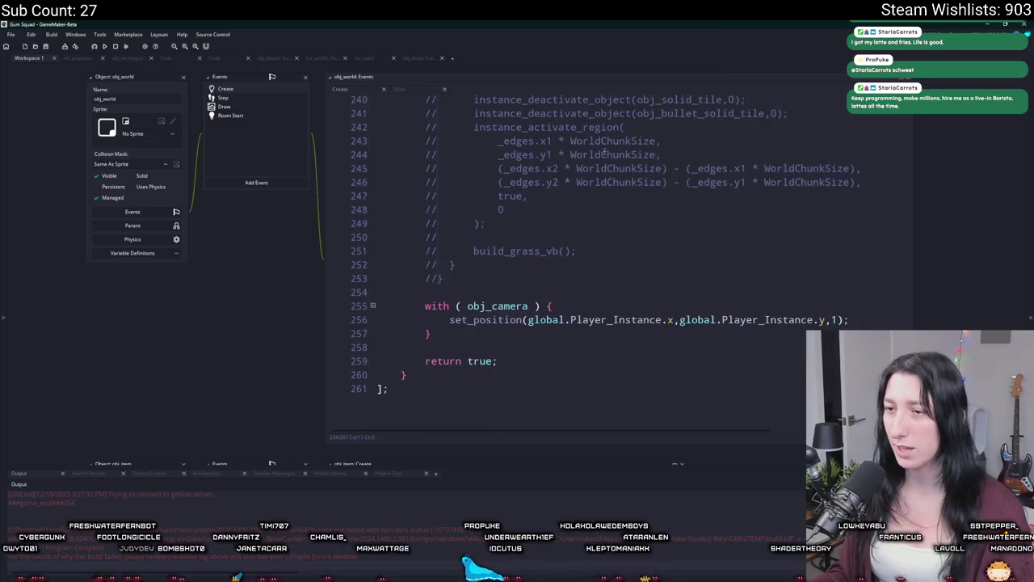
scroll(569, 116, "up", 4)
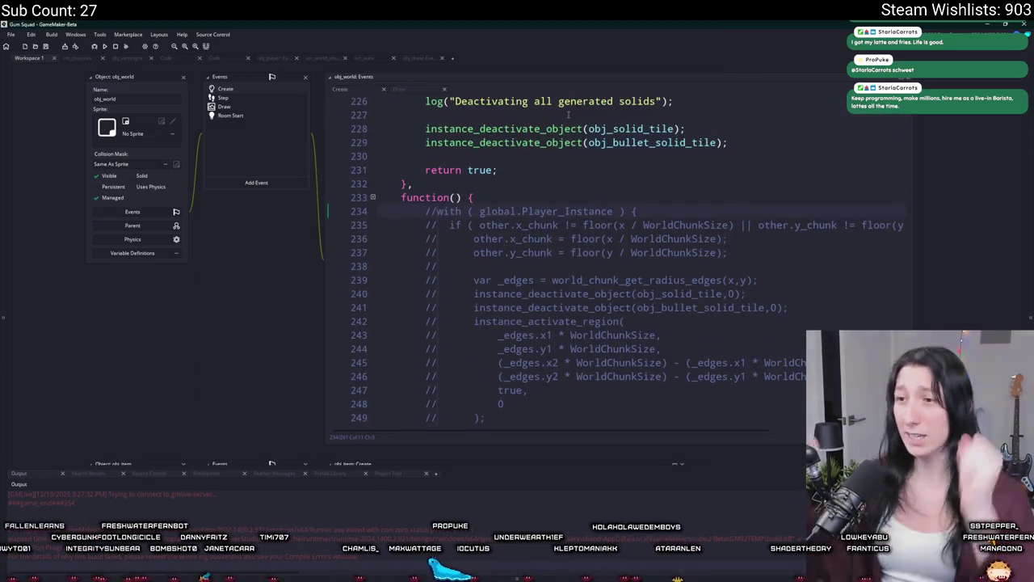
scroll(569, 116, "up", 8)
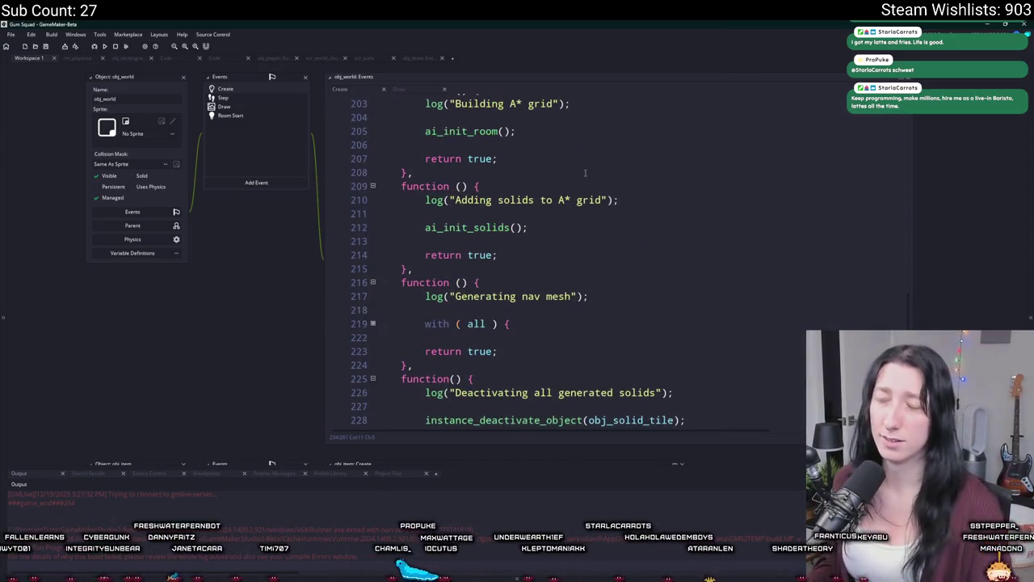
scroll(592, 205, "up", 9)
scroll(592, 204, "up", 20)
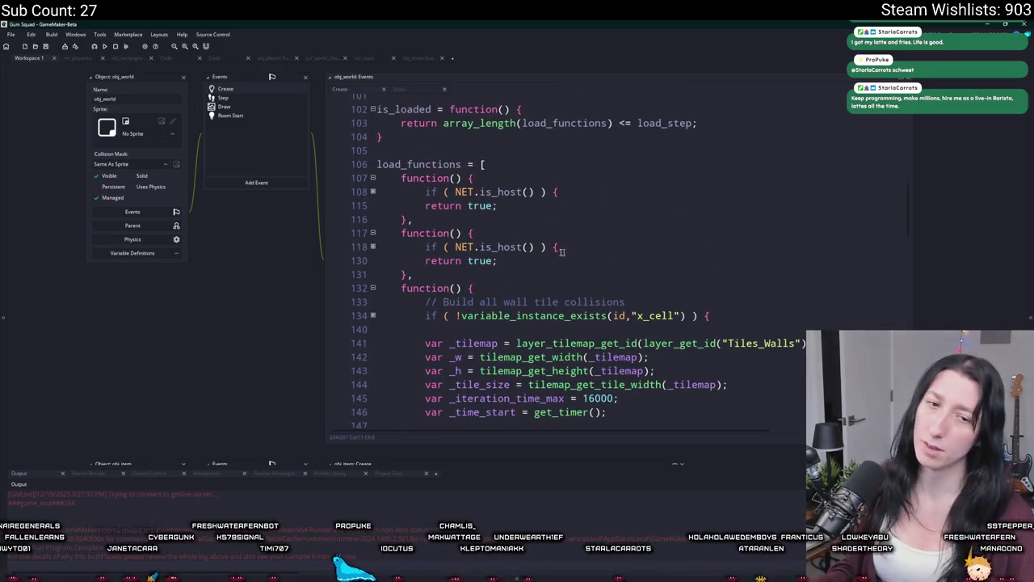
scroll(259, 165, "up", 5)
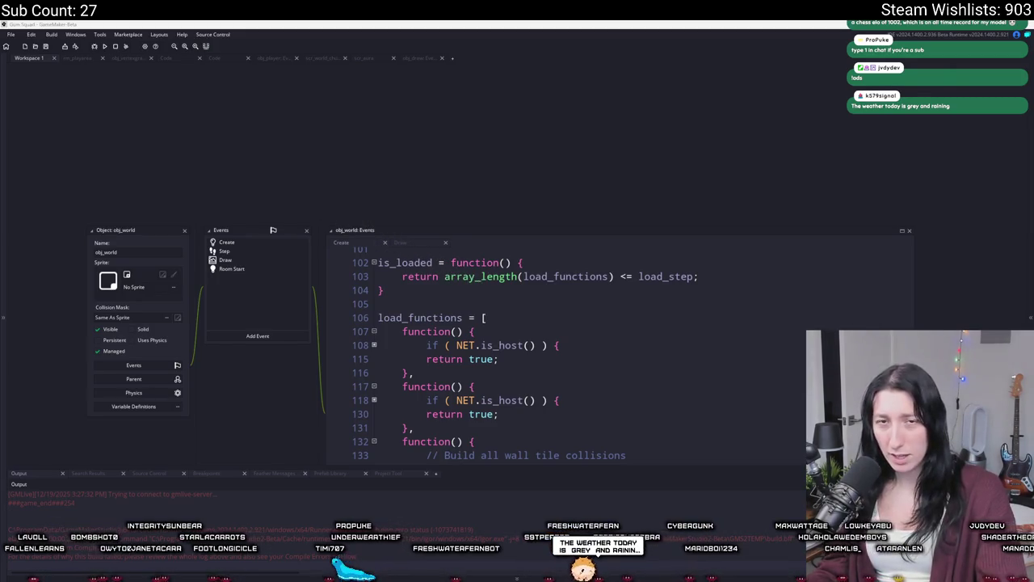
- Drag the Twitch stream manager window over the editor
left_click_drag(0, 50, 300, 45)
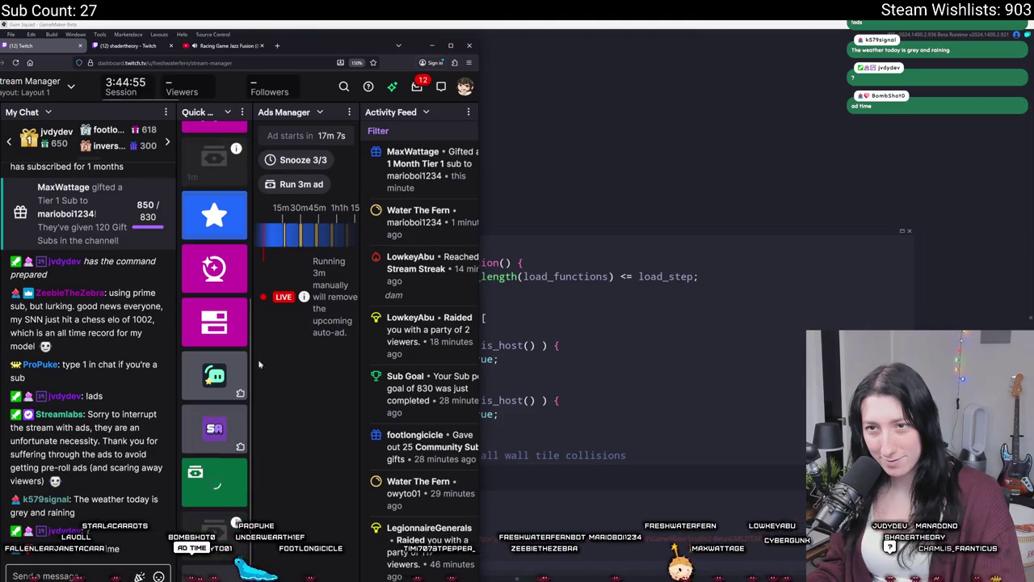
mouse_move(301, 53)
left_mouse_down()
mouse_move(9, 63)
mouse_move(0, 25)
mouse_move(0, 65)
left_mouse_up()
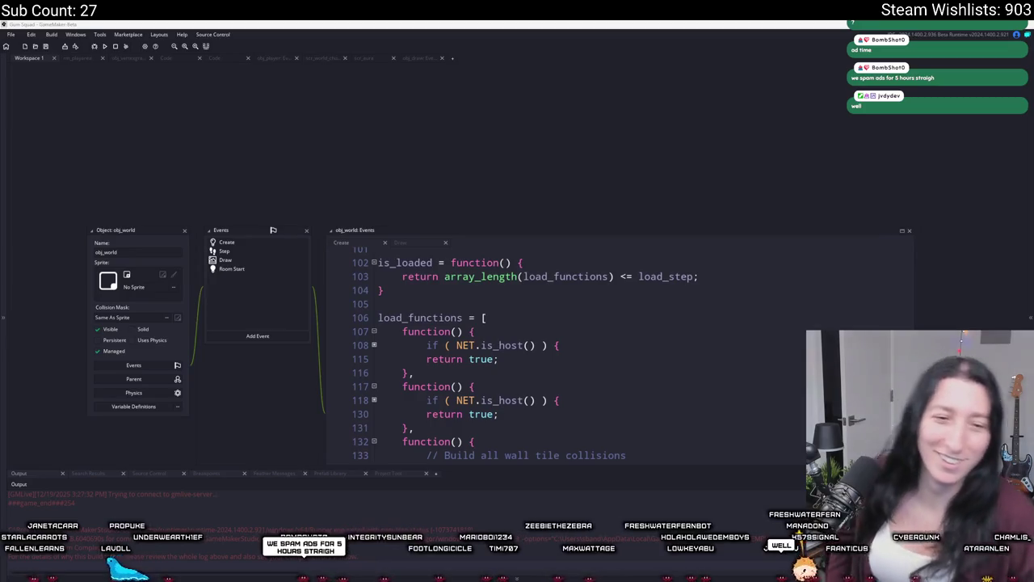
- Zoom the game view far out over the map, then quit the test run
key("d")
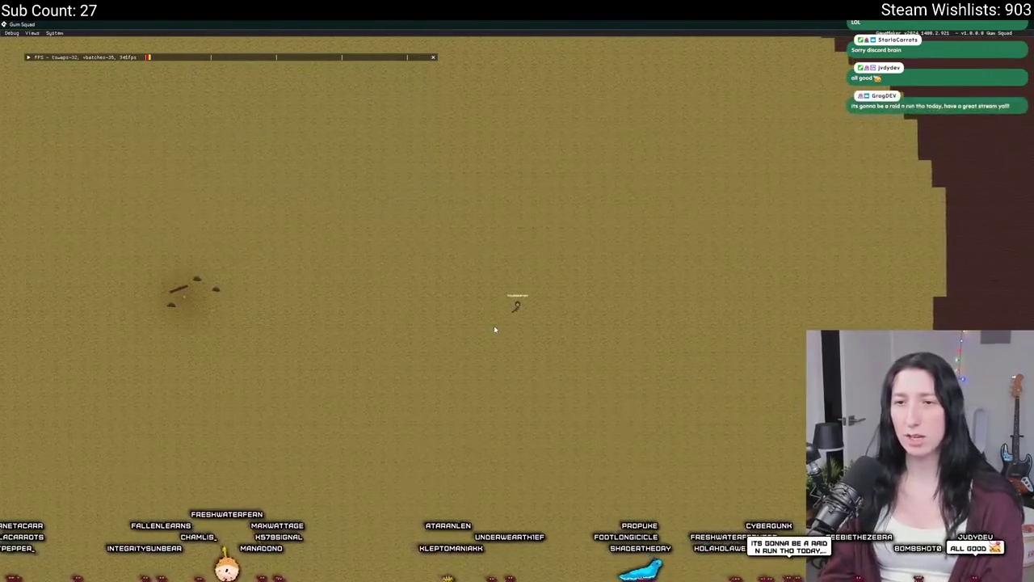
key("Escape")
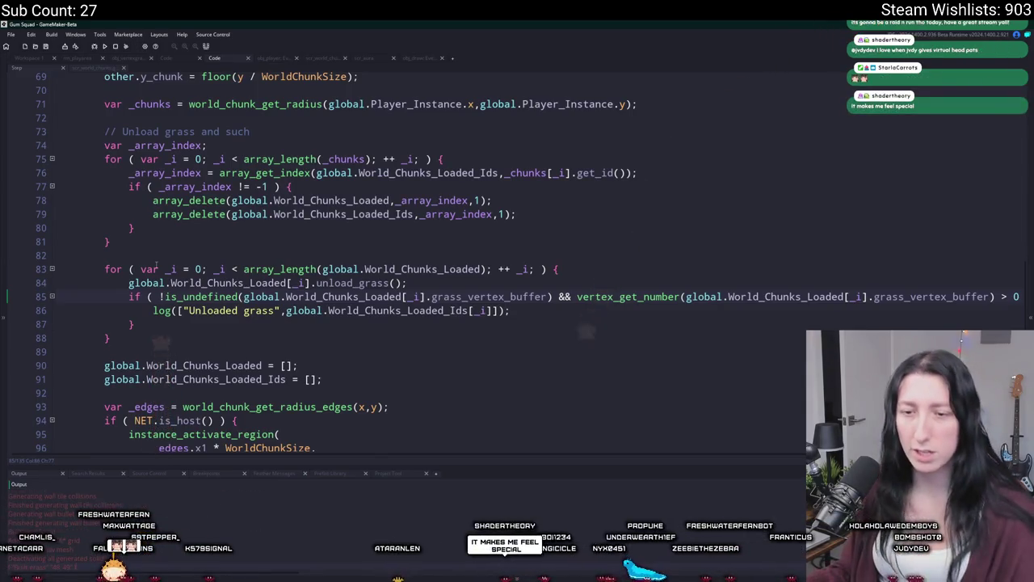
- Find obj_gmlive through the asset search and open its Create event code
left_click(264, 158)
key("ctrl+t")
type("obj_gra")
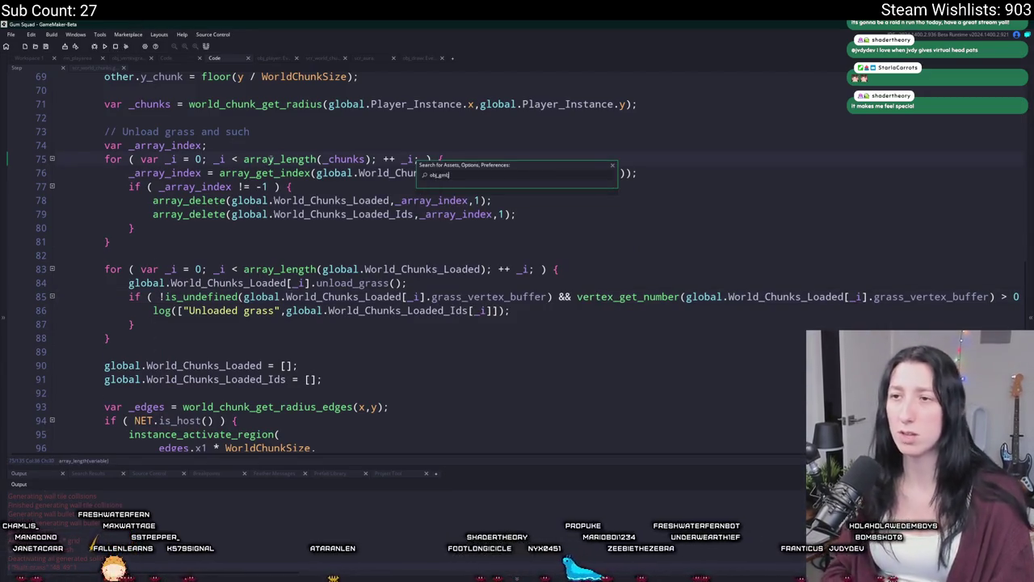
key("Return")
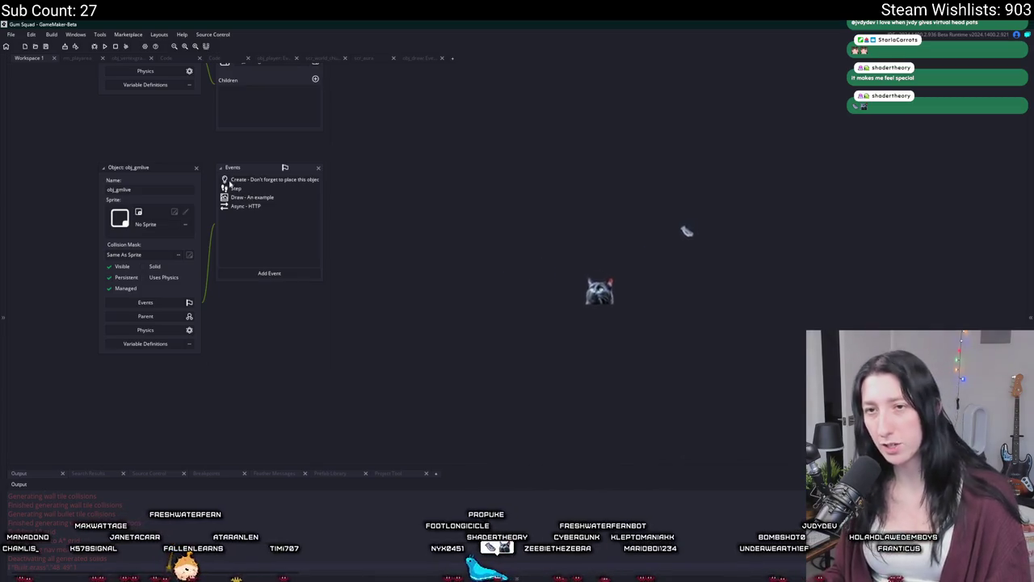
double_click(251, 179)
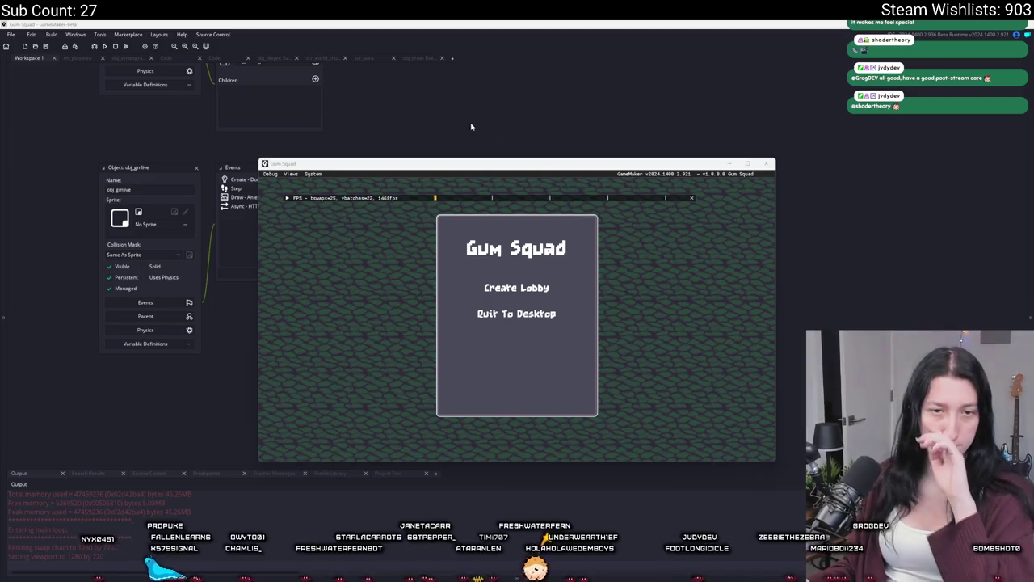
- Full-screen the game, create a lobby, zoom out, then restore the window and return to the editor
double_click(412, 169)
left_click(518, 247)
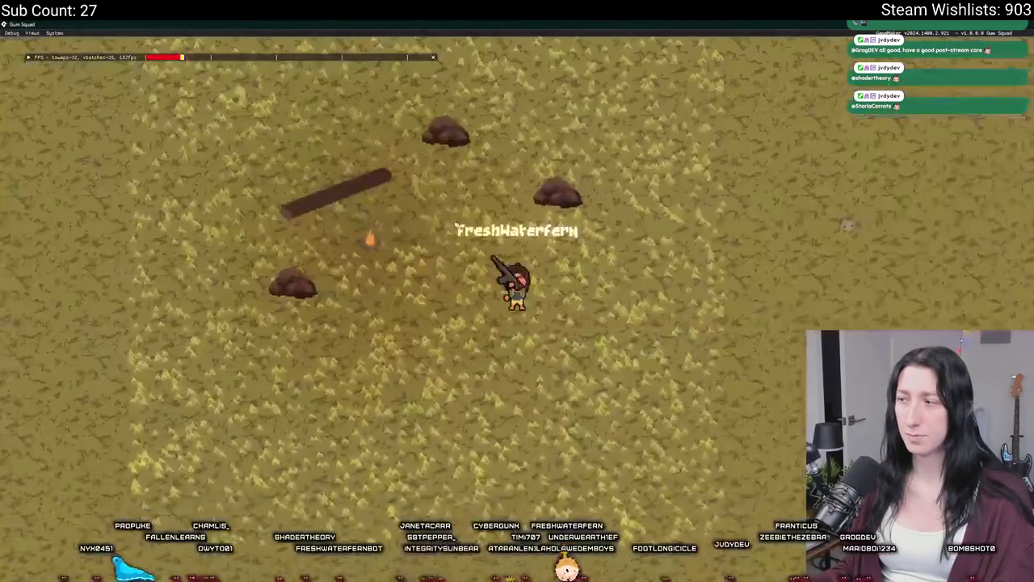
scroll(432, 291, "down", 10)
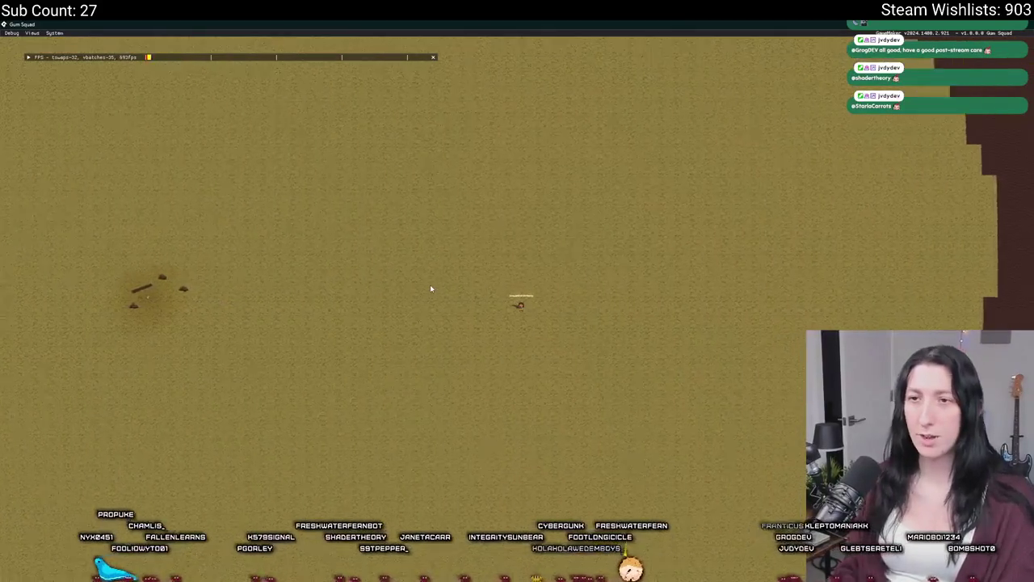
left_click_drag(596, 25, 596, 105)
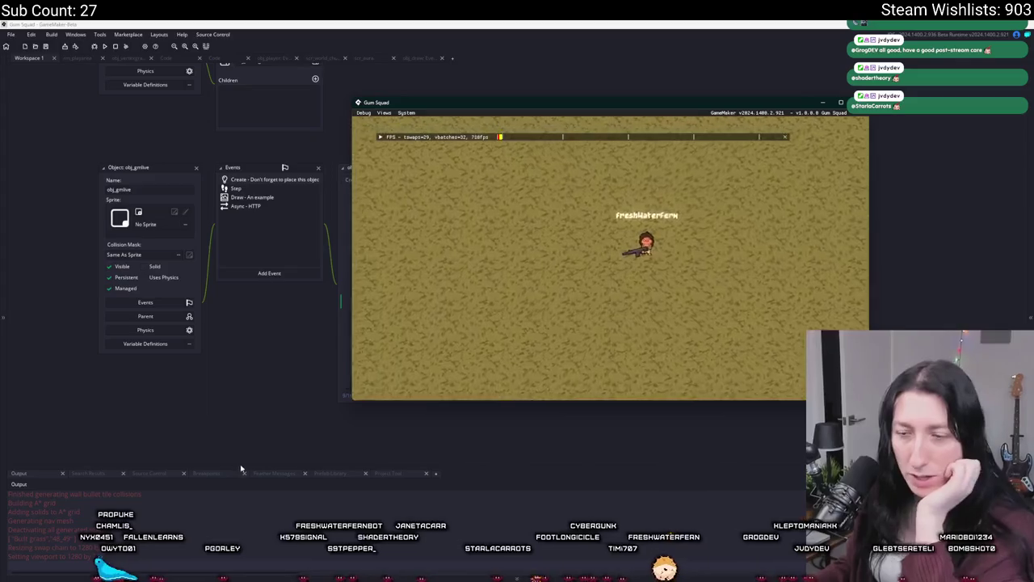
left_click(261, 293)
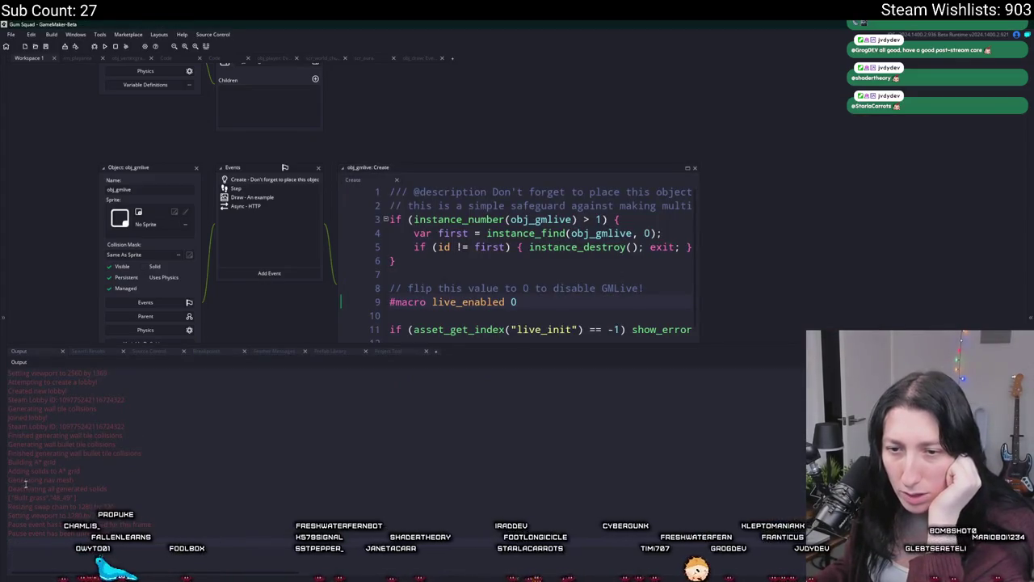
- Select the grass build messages in the Output log and enlarge the code editor above it
left_click_drag(94, 498, 15, 498)
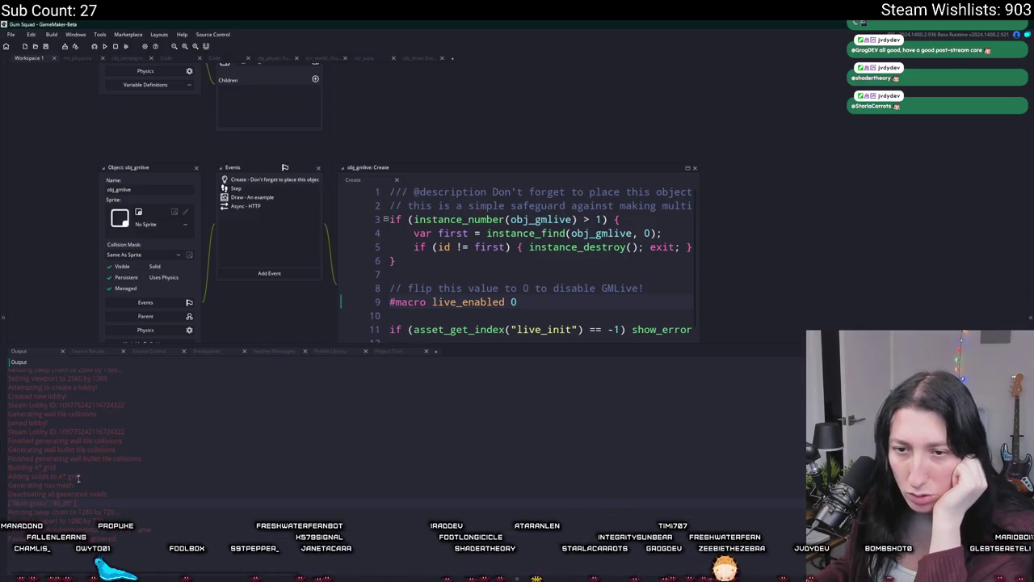
scroll(81, 498, "up", 2)
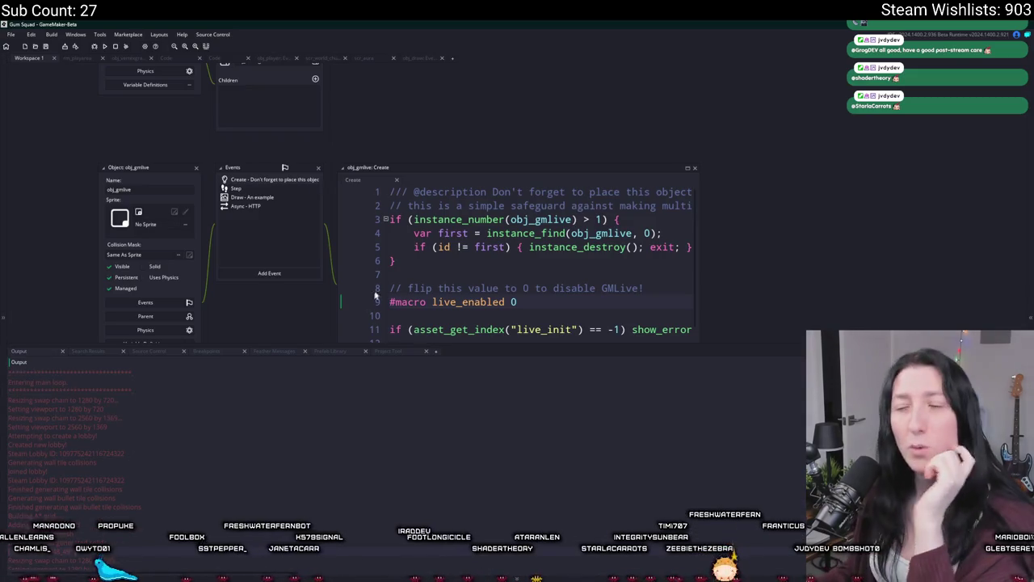
scroll(324, 462, "down", 2)
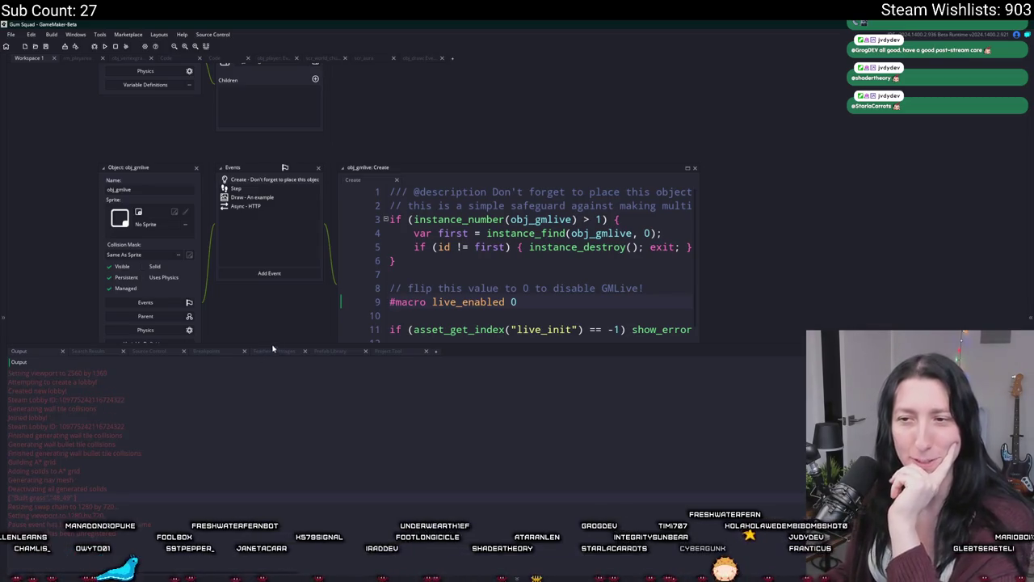
left_click_drag(272, 349, 272, 422)
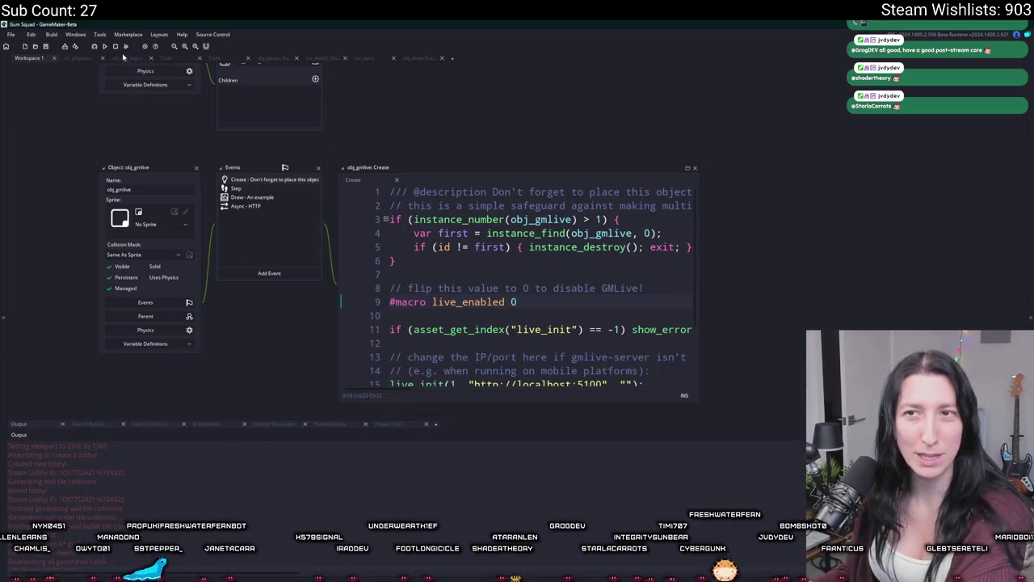
scroll(441, 238, "down", 5)
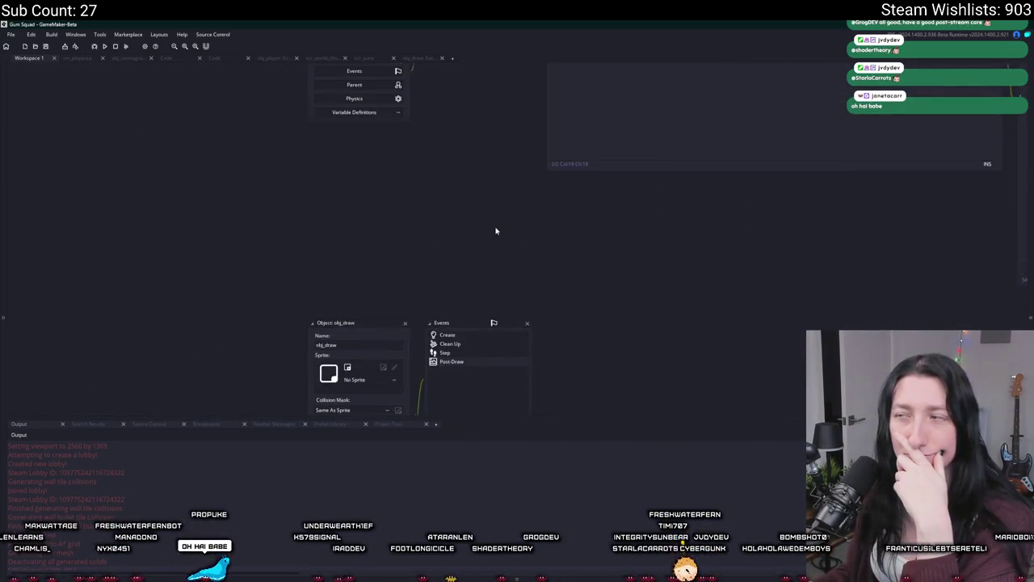
- Find obj_world with the asset search (obj_wor) and open its chunk-unloading event code
scroll(497, 228, "down", 3)
scroll(416, 211, "down", 6)
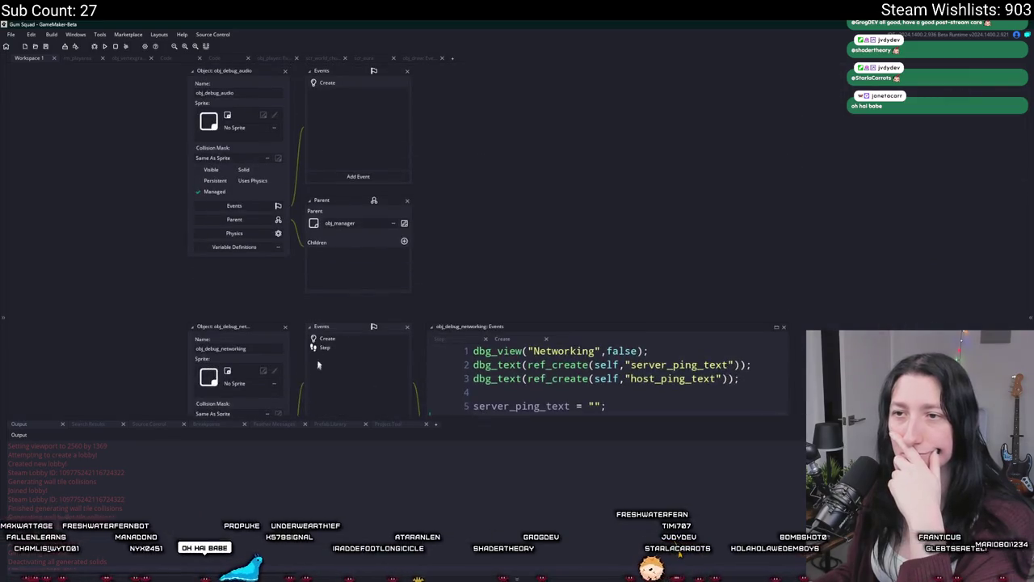
key("ctrl+t")
type("obj_wor")
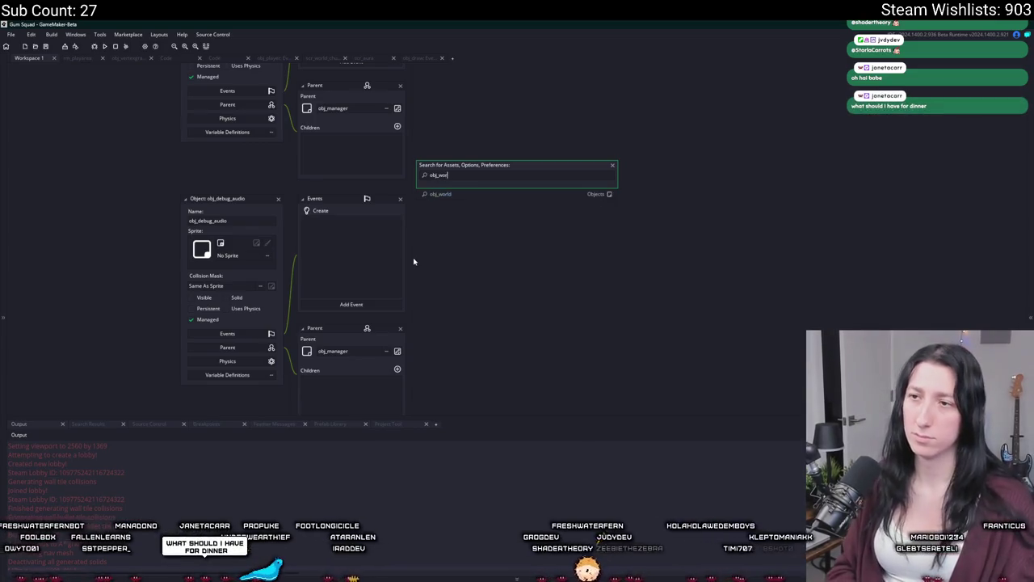
key("Return")
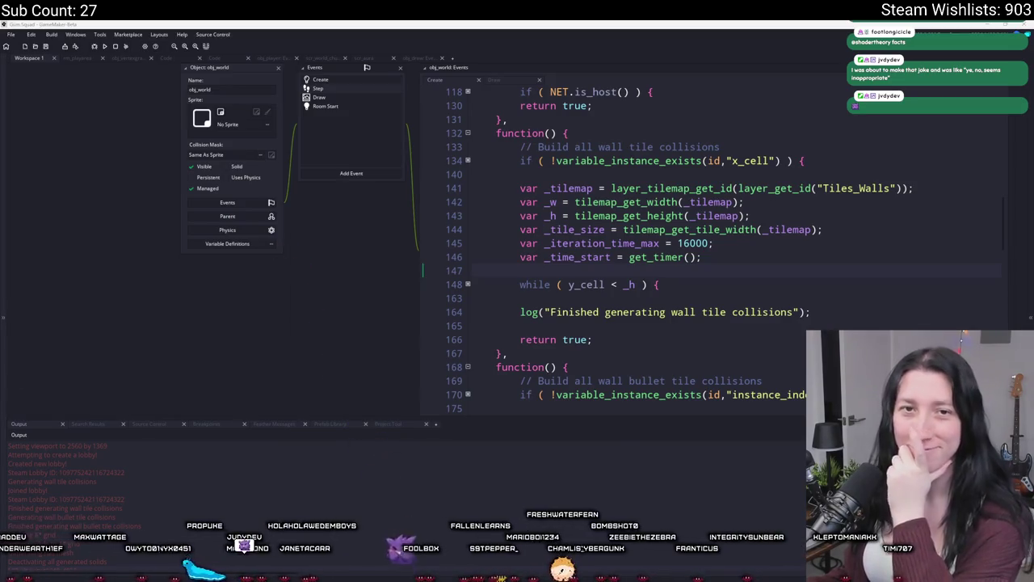
scroll(277, 308, "right", 2)
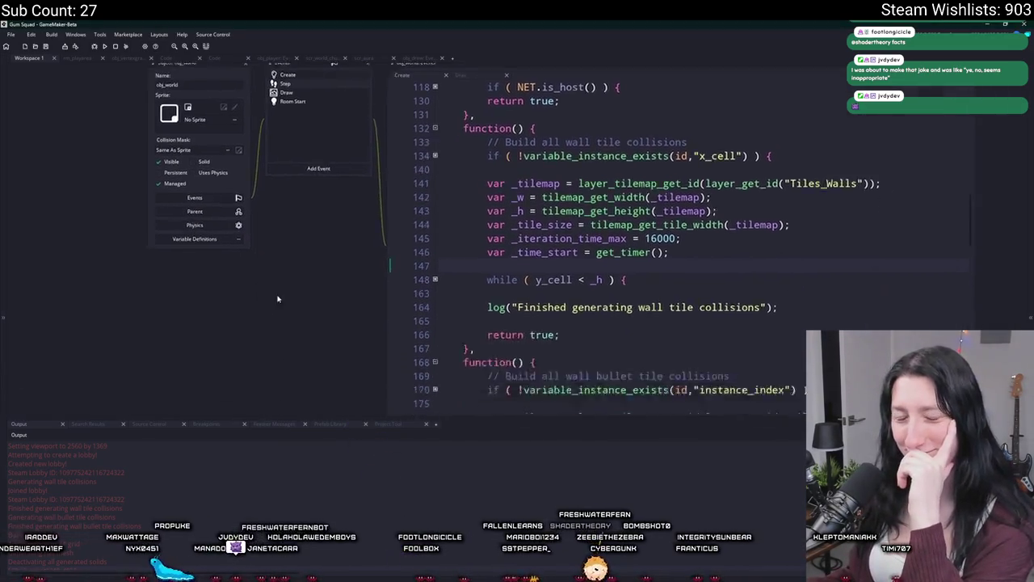
scroll(306, 218, "down", 3)
scroll(319, 186, "up", 3)
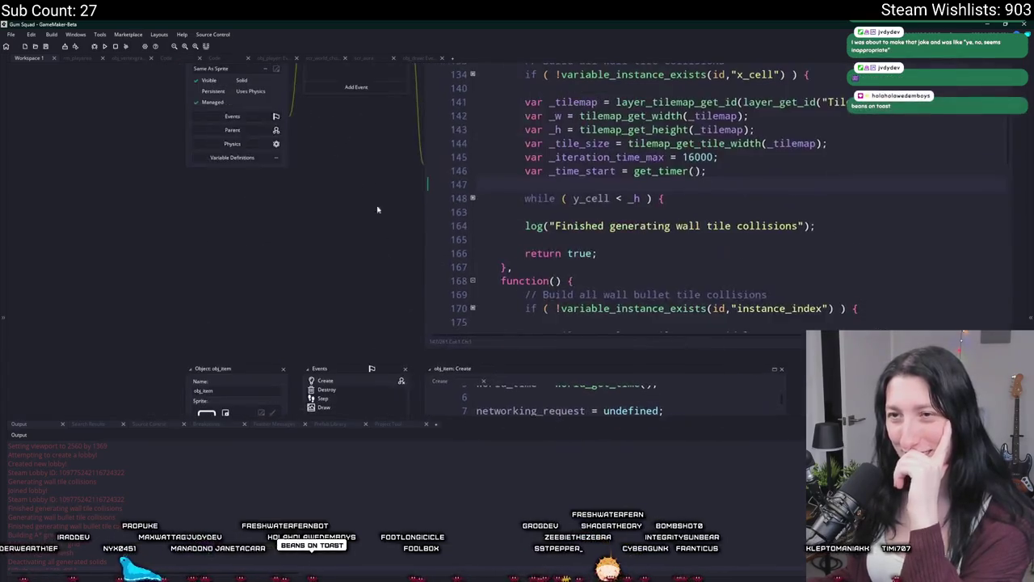
left_click(316, 82)
- Select the guarded Unloaded grass log block and locate unload_grass's definition in scr_world_chunks
scroll(269, 296, "up", 2)
scroll(269, 297, "down", 2)
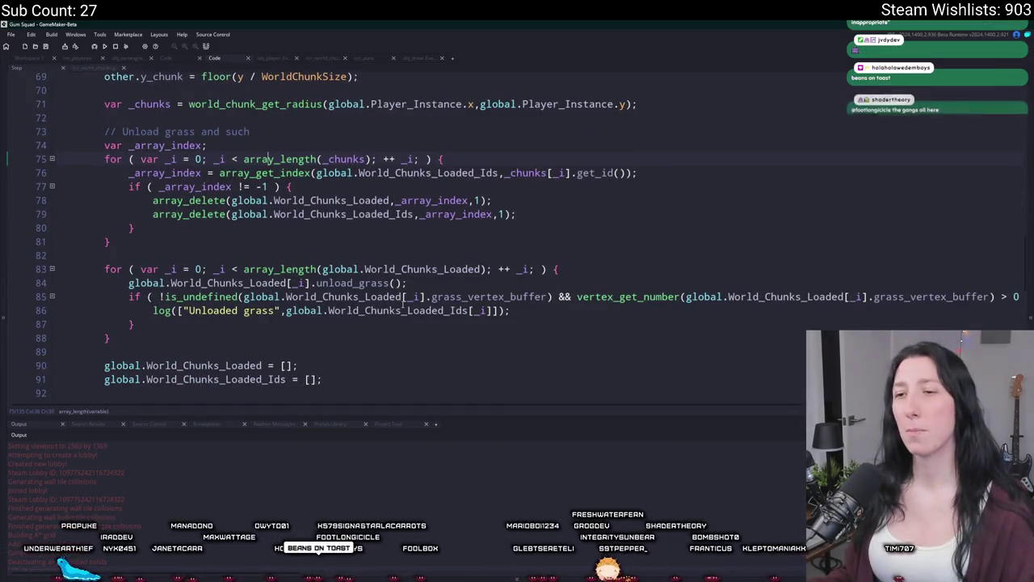
left_click_drag(178, 326, 129, 298)
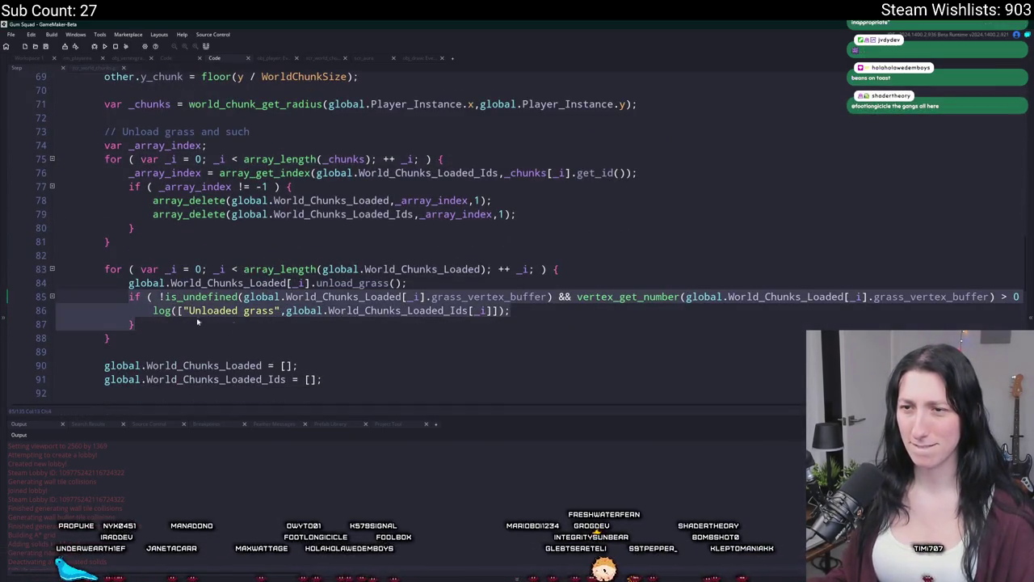
left_click(415, 286, "shift")
double_click(379, 283)
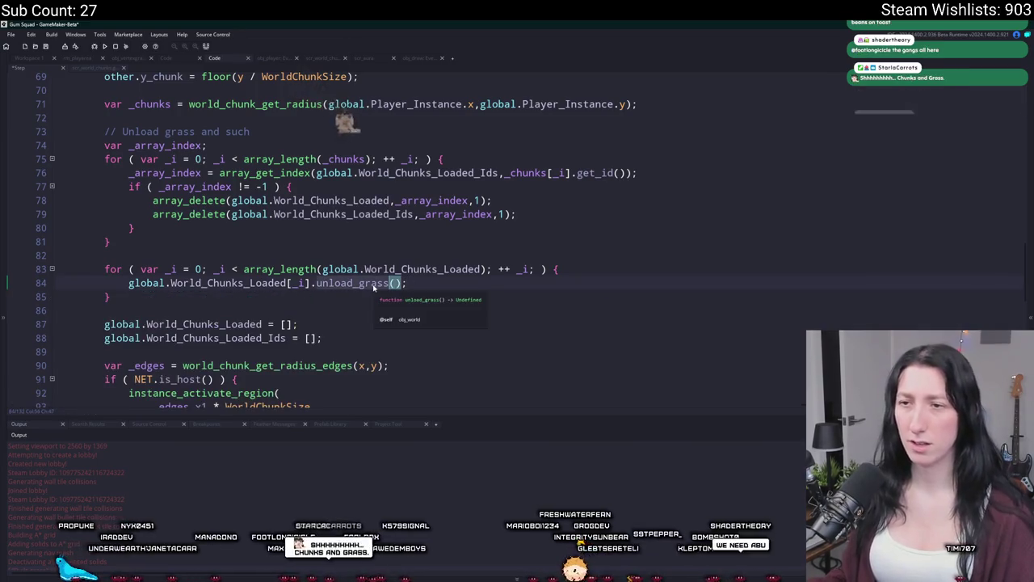
key("ctrl+shift+f")
key("Return")
double_click(140, 467)
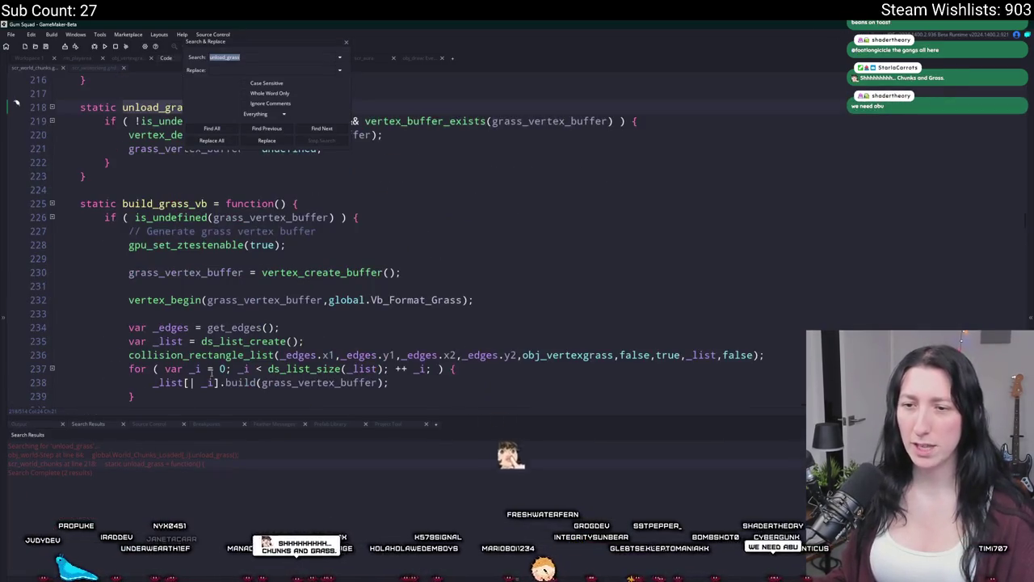
- Paste the log into unload_grass without its if wrapper or extra brace, then save and run
scroll(403, 209, "up", 2)
left_click(403, 209)
key("ctrl+v")
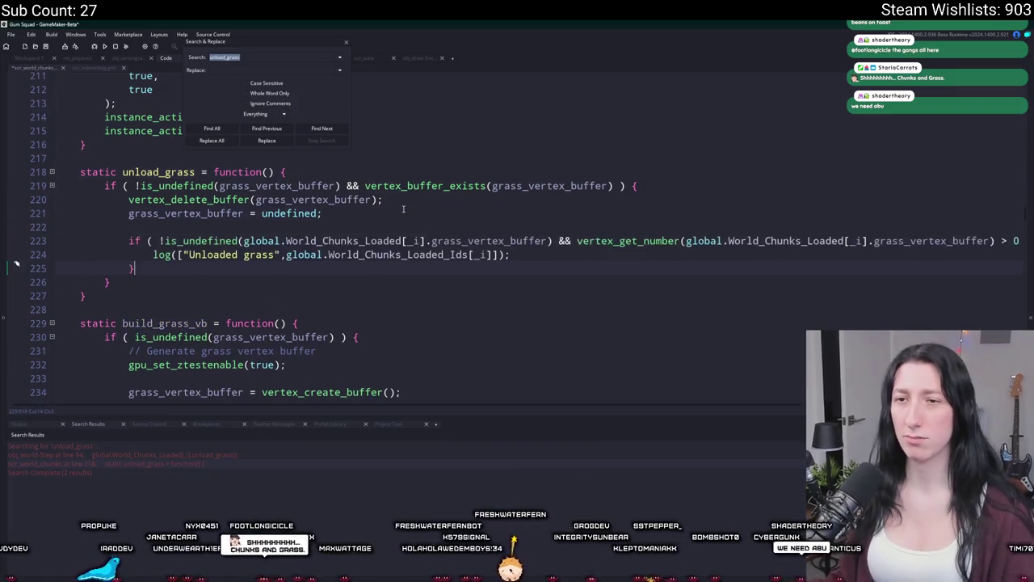
key("shift+Home")
key("BackSpace")
key("BackSpace")
key("shift+Up")
key("BackSpace")
key("shift+Tab")
key("ctrl+s")
key("F5")
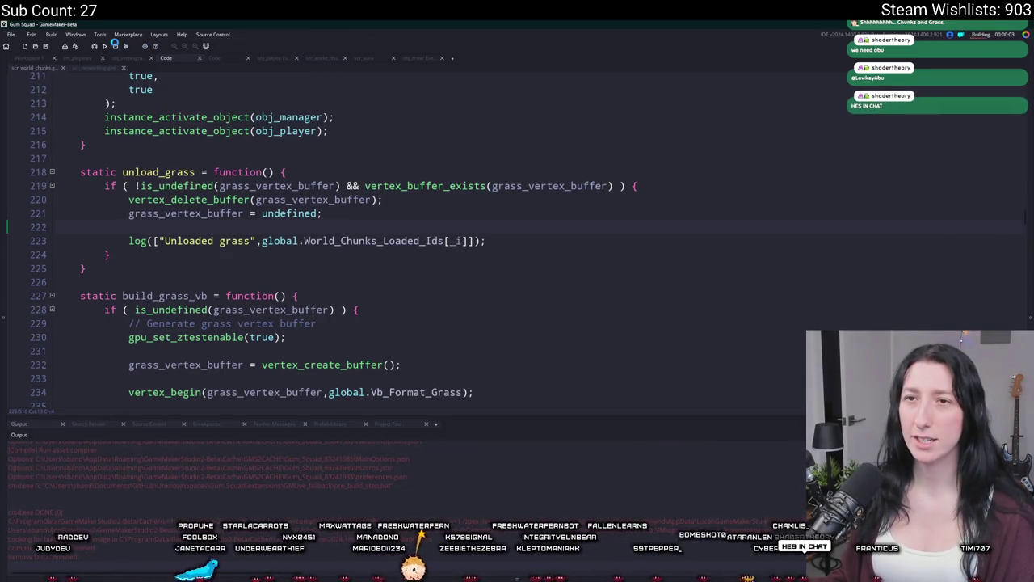
- Replace the log's old chunk id argument with get_id() and create a test lobby
key("ctrl+shift+Left")
key("ctrl+shift+Left")
key("ctrl+shift+Left")
key("BackSpace")
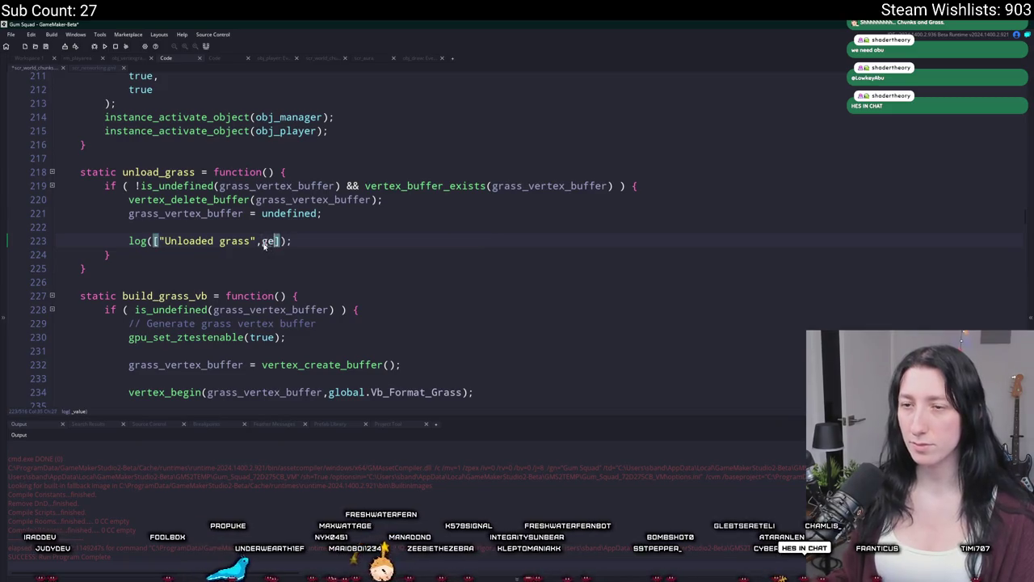
type("get_id()")
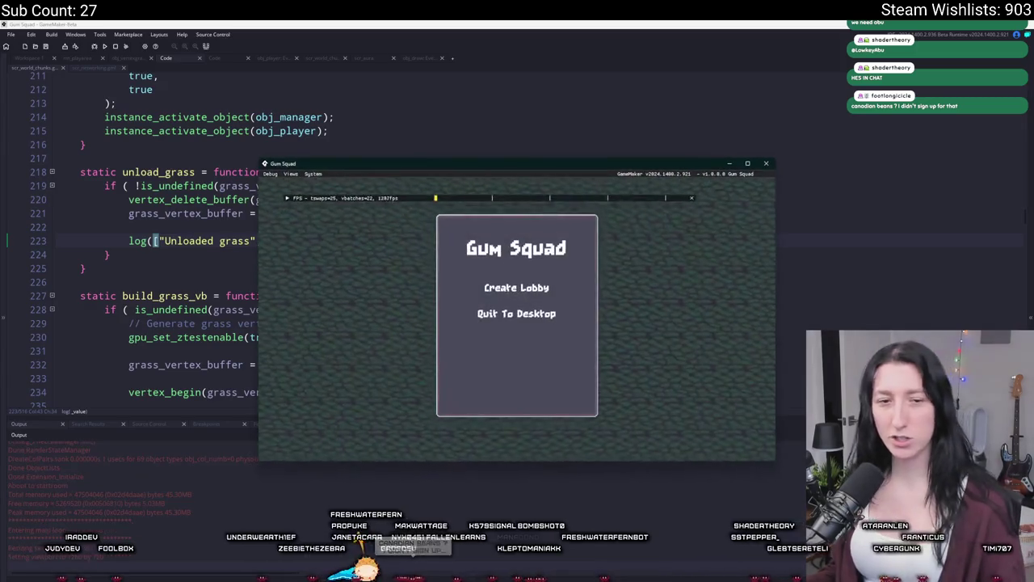
left_click(516, 288)
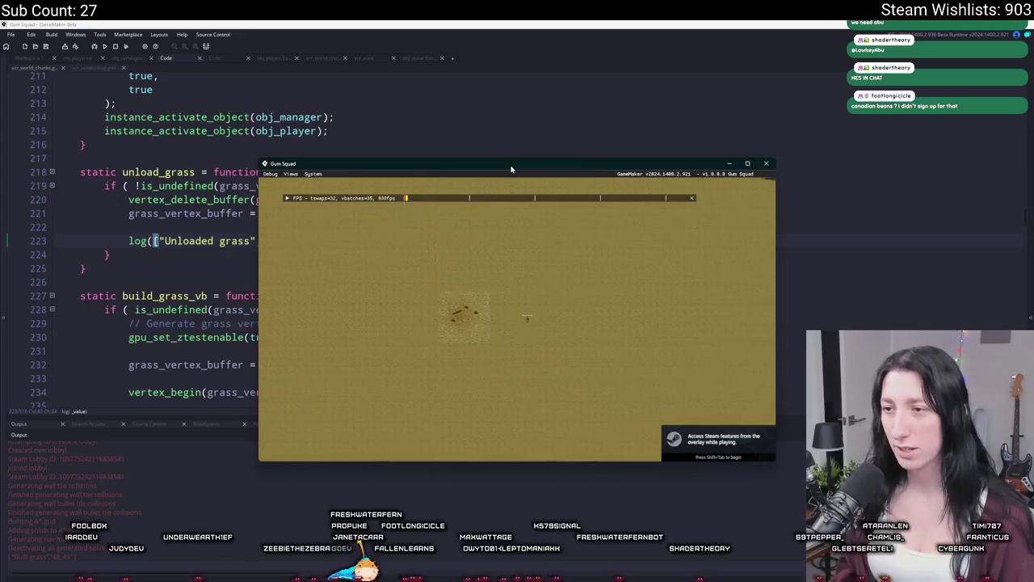
- Walk the player left and right in the test run so grass chunks unload, then return to the editor
key("d")
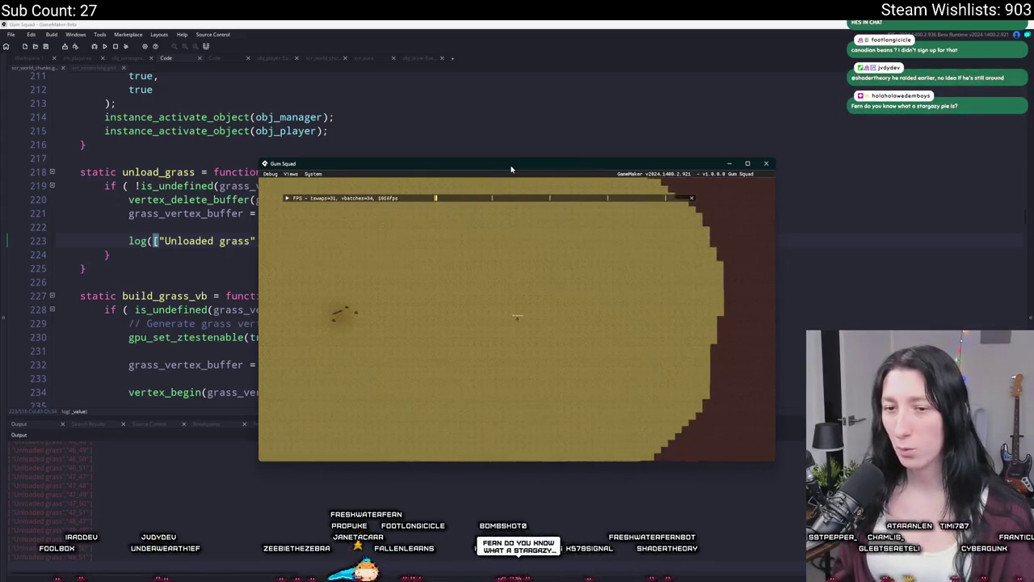
key("a")
key("d")
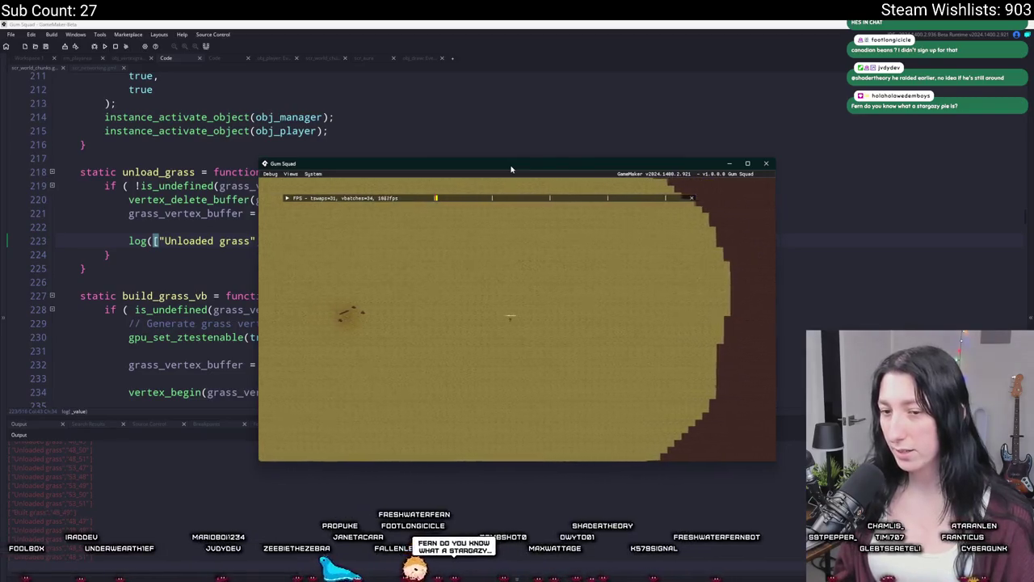
key("a")
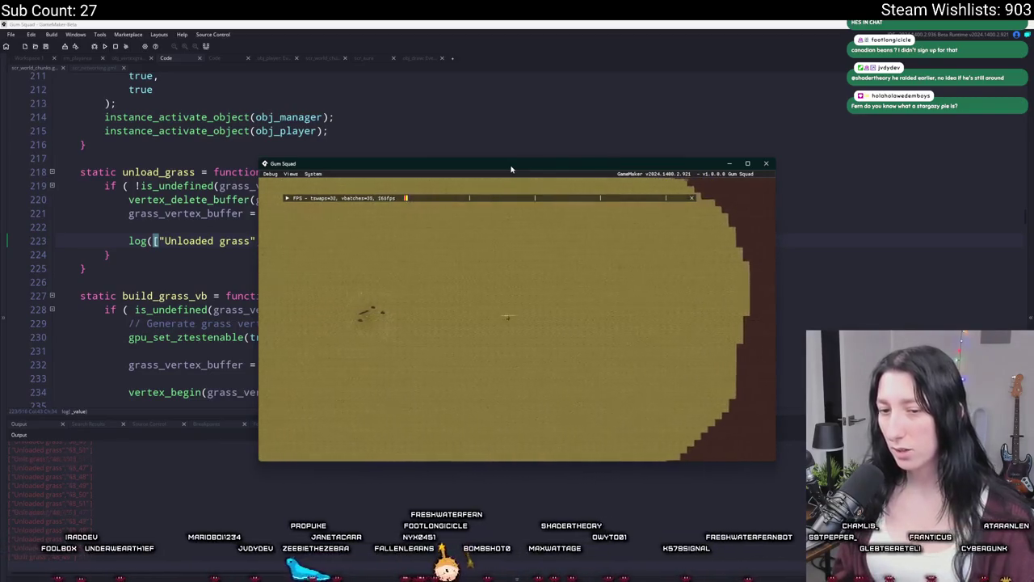
left_click(719, 126)
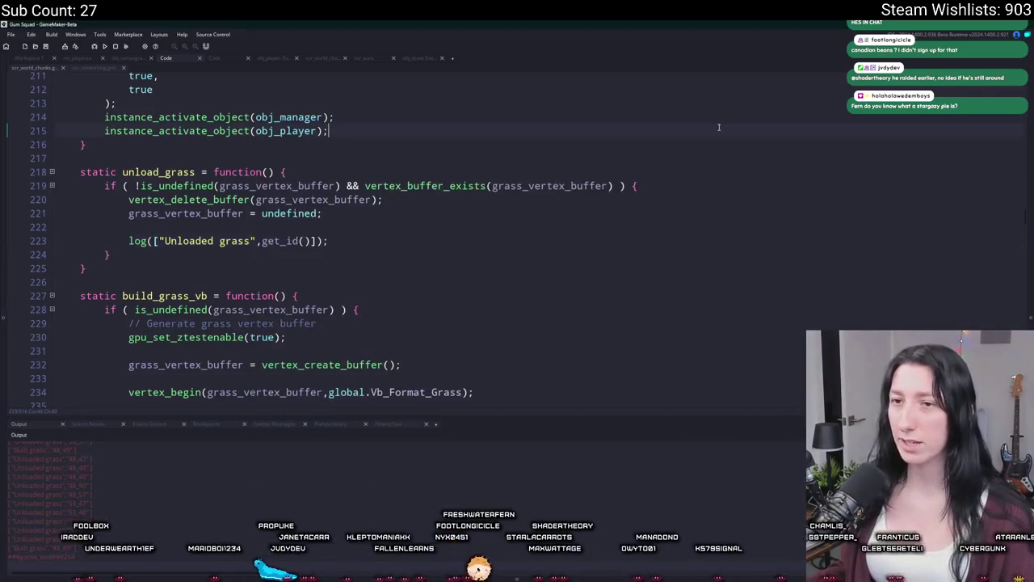
- Move the Unloaded grass log line up to the start of the if block
left_click(133, 246)
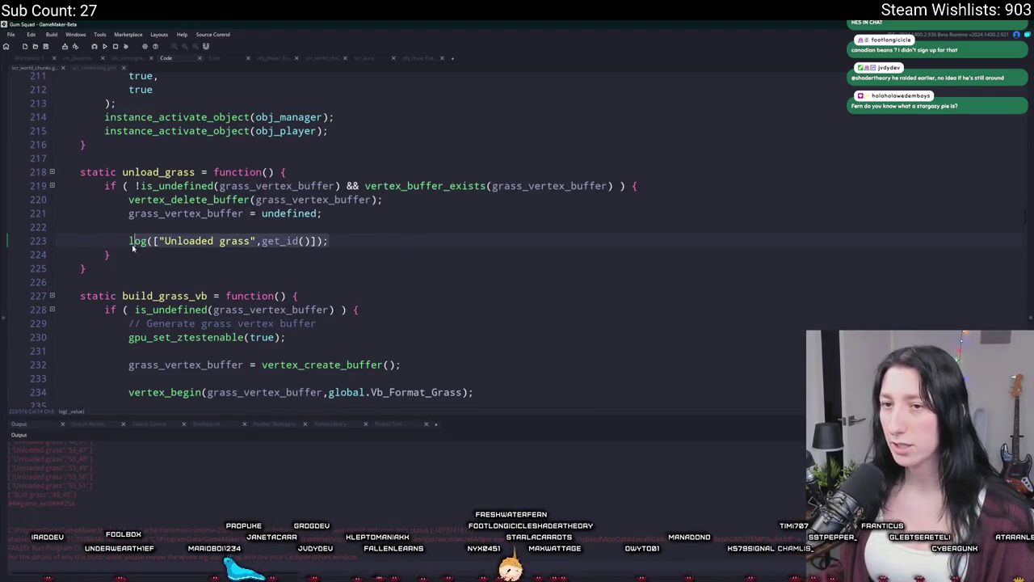
left_click_drag(342, 240, 380, 215)
key("BackSpace")
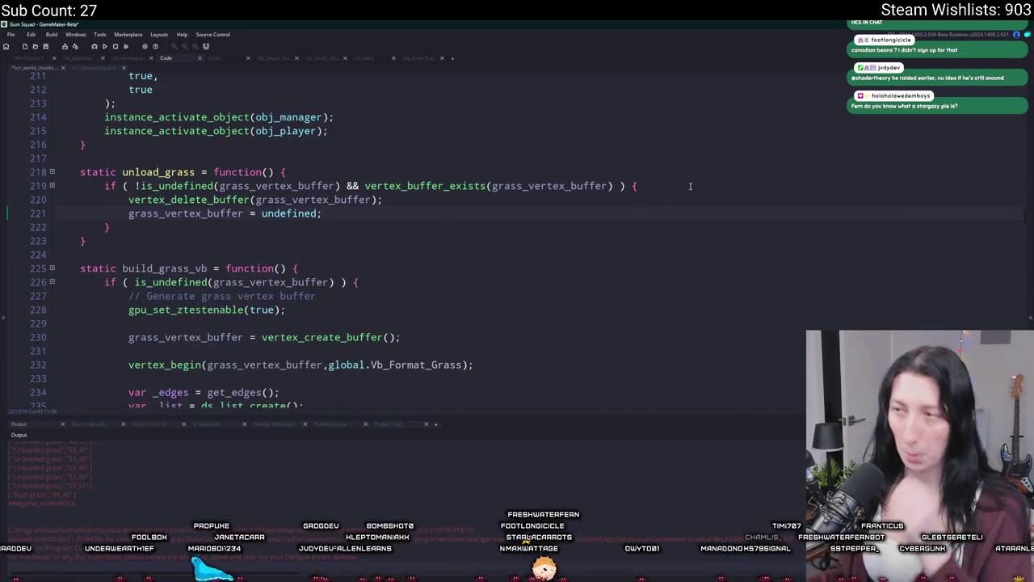
type("log([\"Unloaded grass\",get_id()]);")
key("Return")
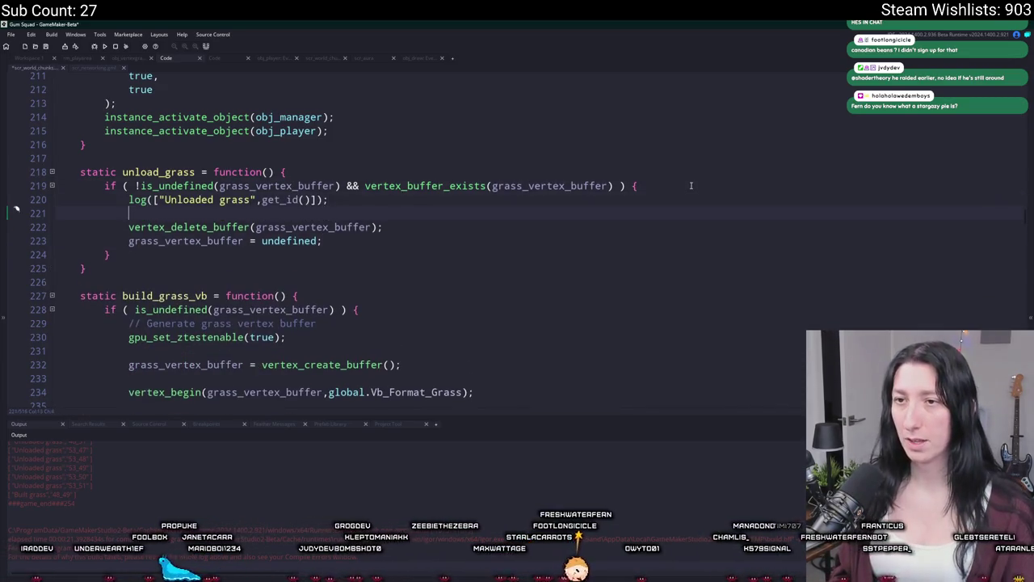
key("Return")
type("if ( DEBUG")
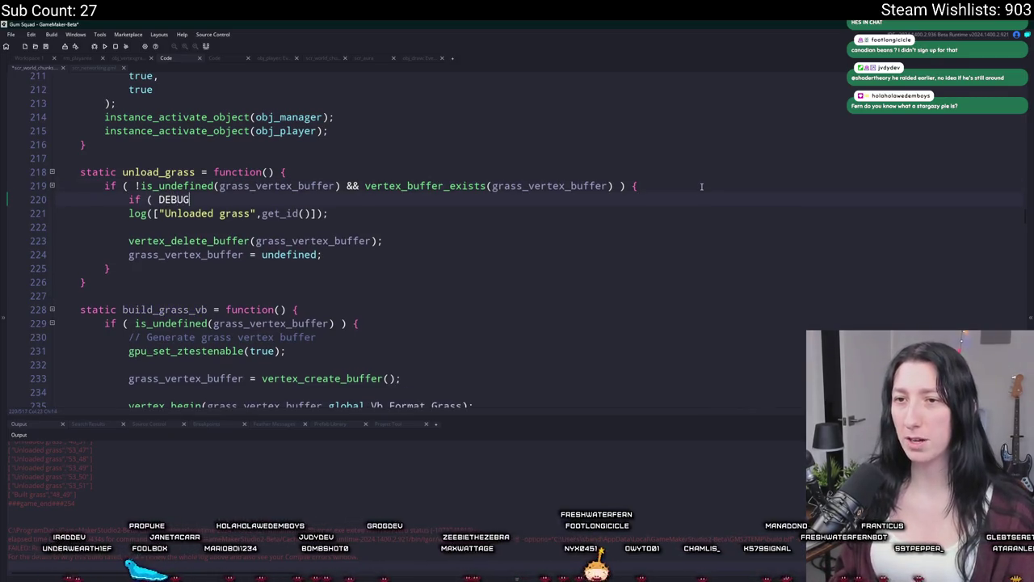
- Wrap the log in an if checking DebugMode && vertex_get_number(grass_vertex_buffer)
key("BackSpace")
key("BackSpace")
key("BackSpace")
type("Debug_M")
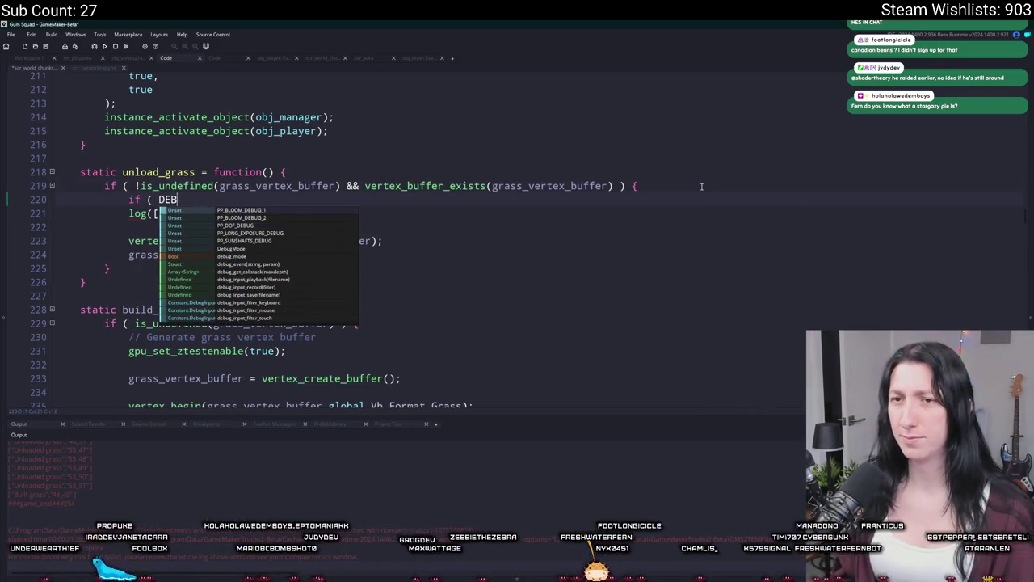
key("BackSpace")
key("BackSpace")
type("Mode ) {")
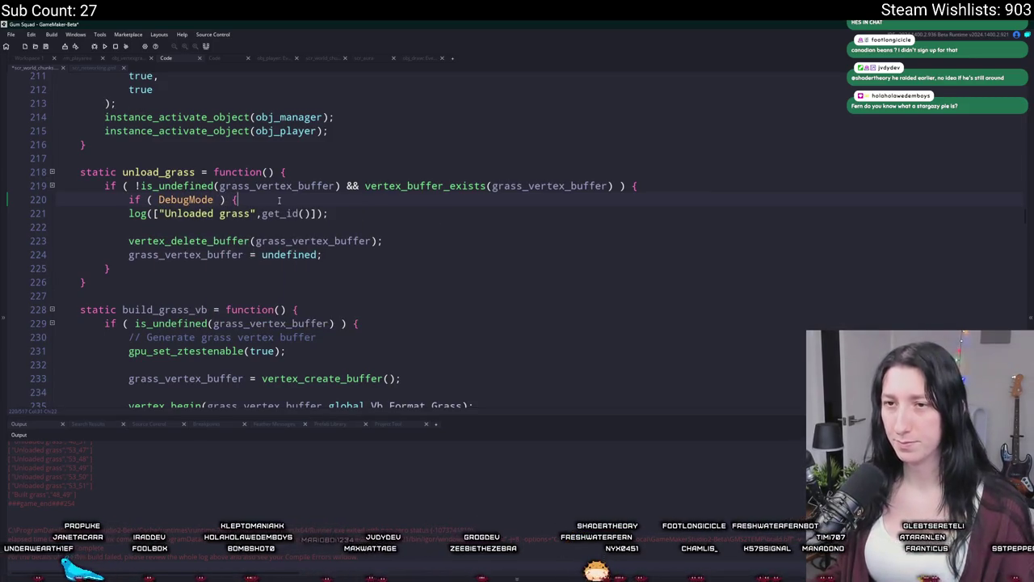
key("Left")
key("Left")
key("Left")
type("&& ve")
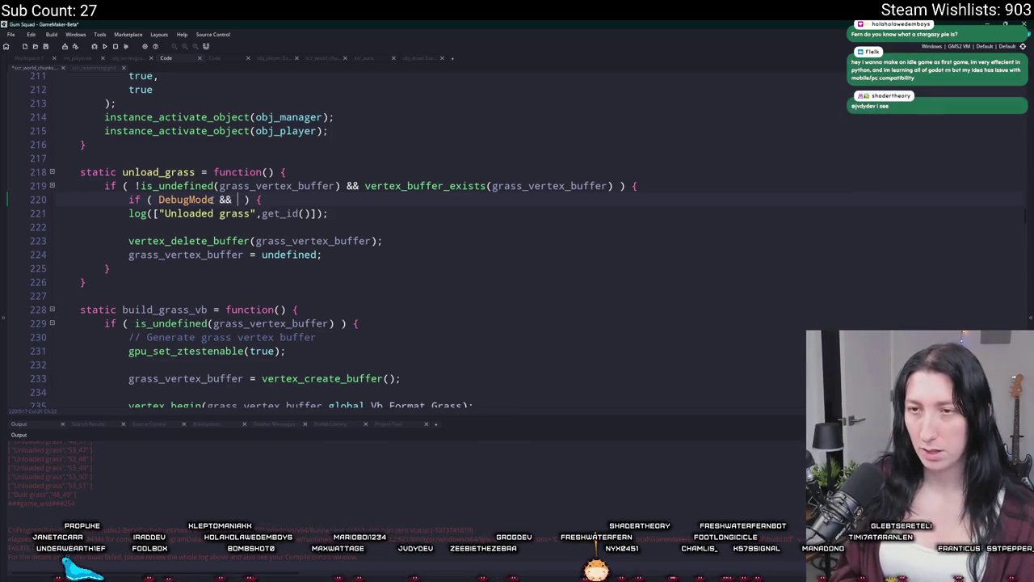
type("rtex_")
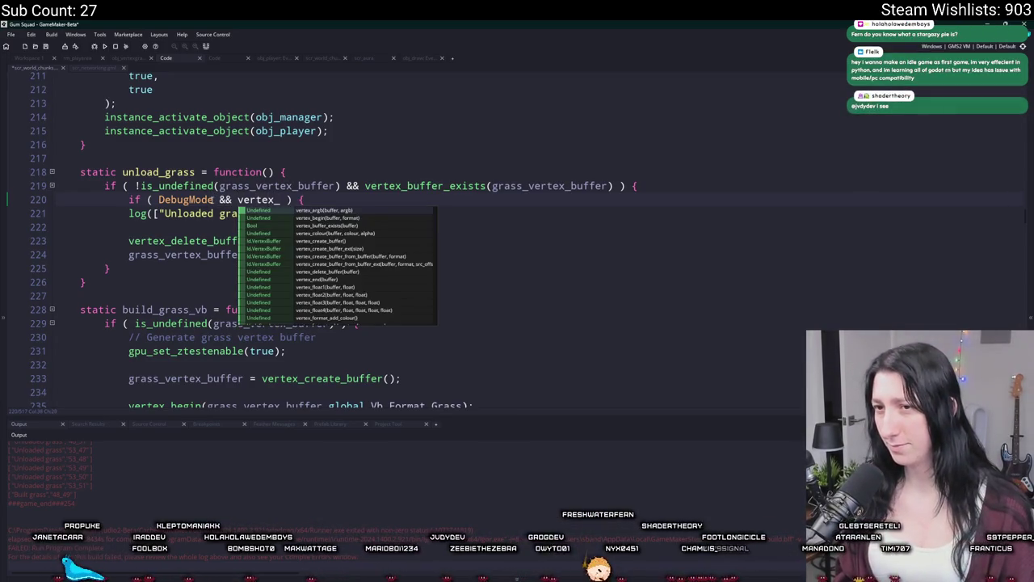
type("get_nu")
key("Return")
type("_")
key("Return")
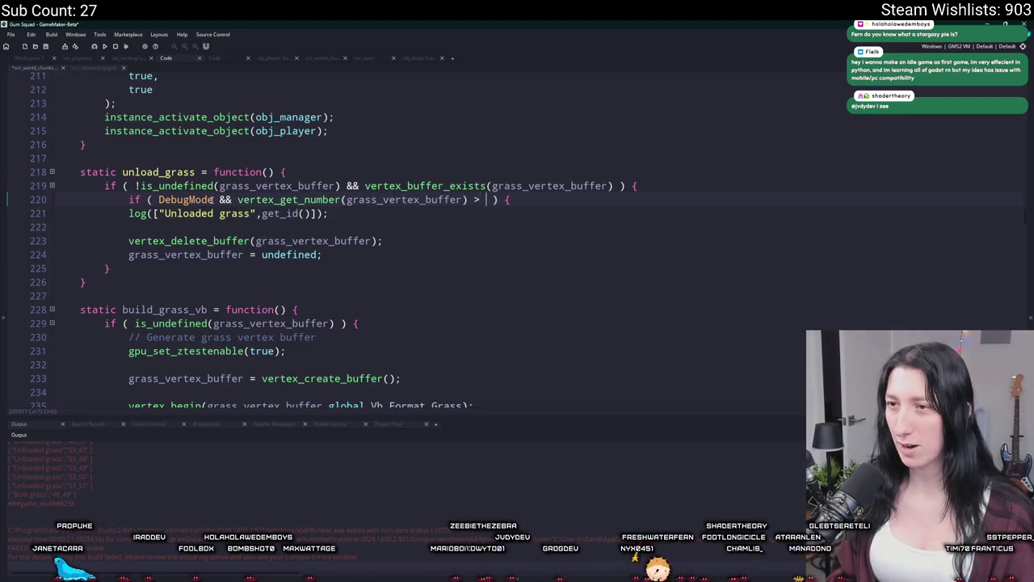
left_click(331, 216)
key("Return")
key("Tab")
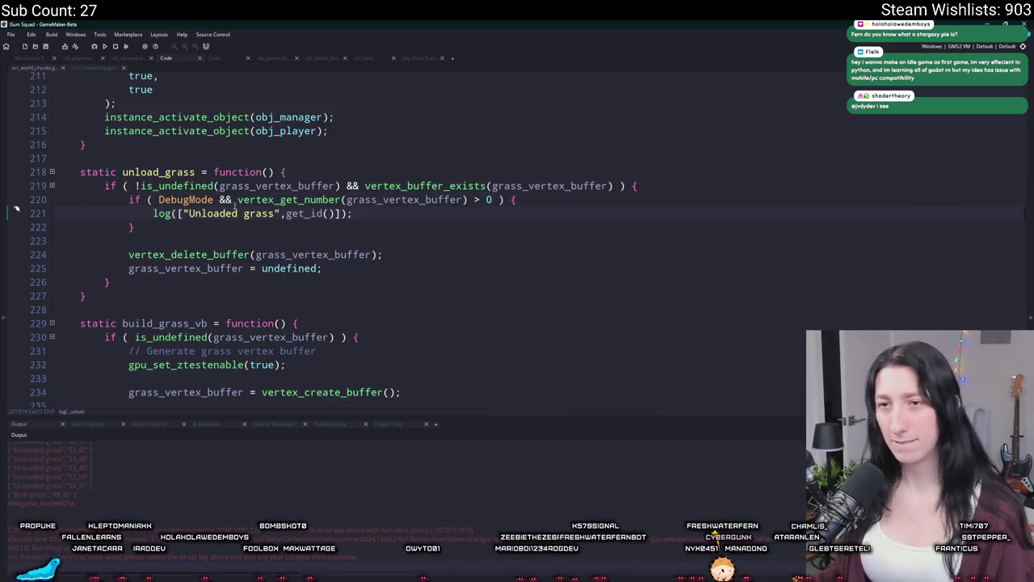
- Search the project for log( calls, guard the Built grass log with DebugMode &&, and run
left_click(153, 213)
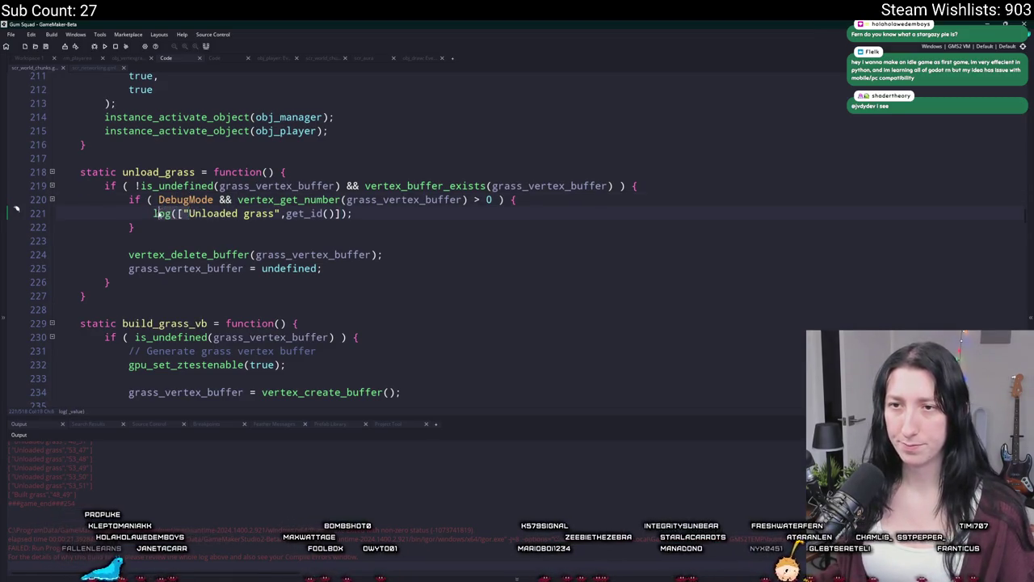
key("ctrl+shift+f")
double_click(155, 465)
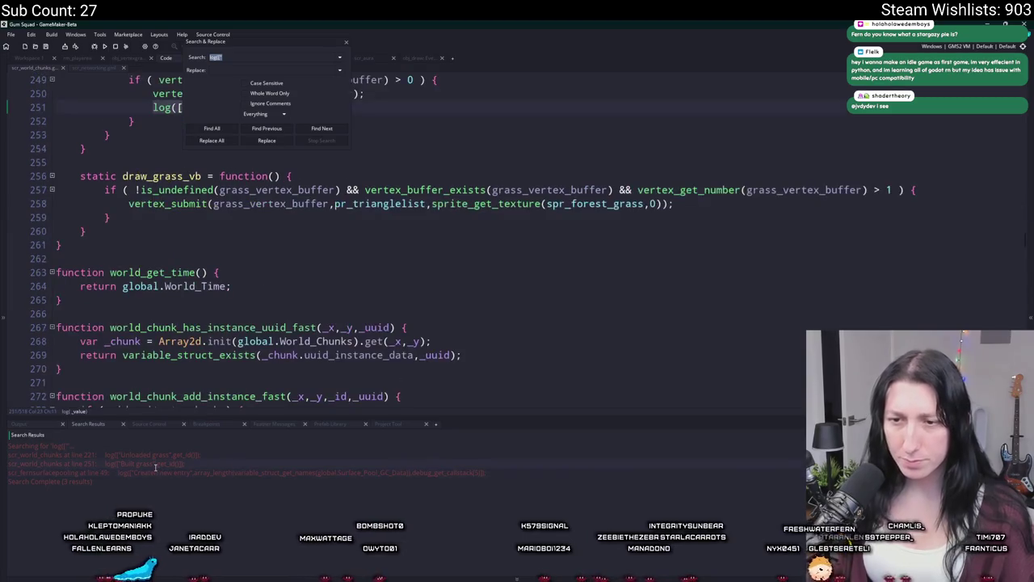
scroll(250, 303, "up", 4)
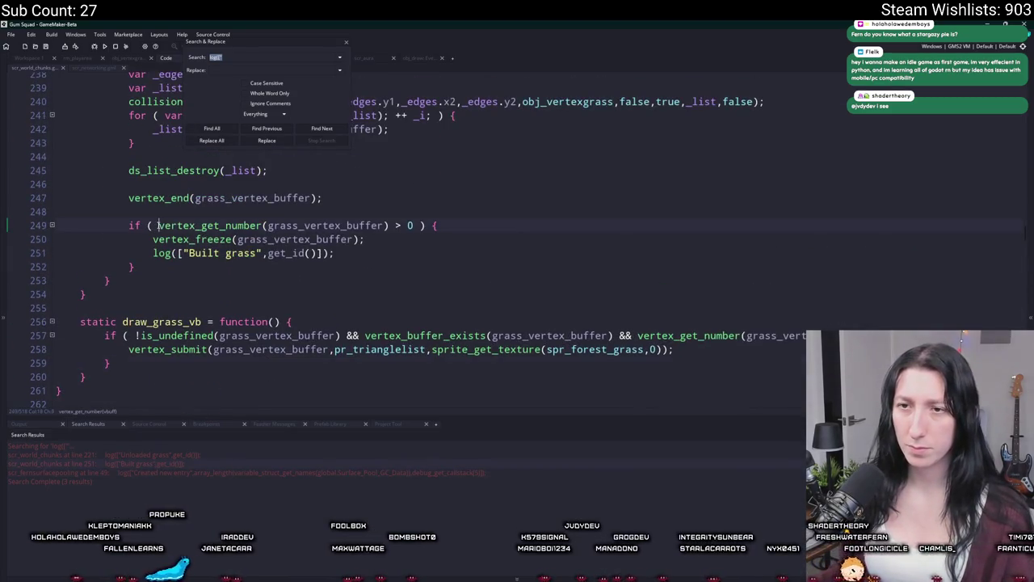
type("DebugMode &&")
key("F5")
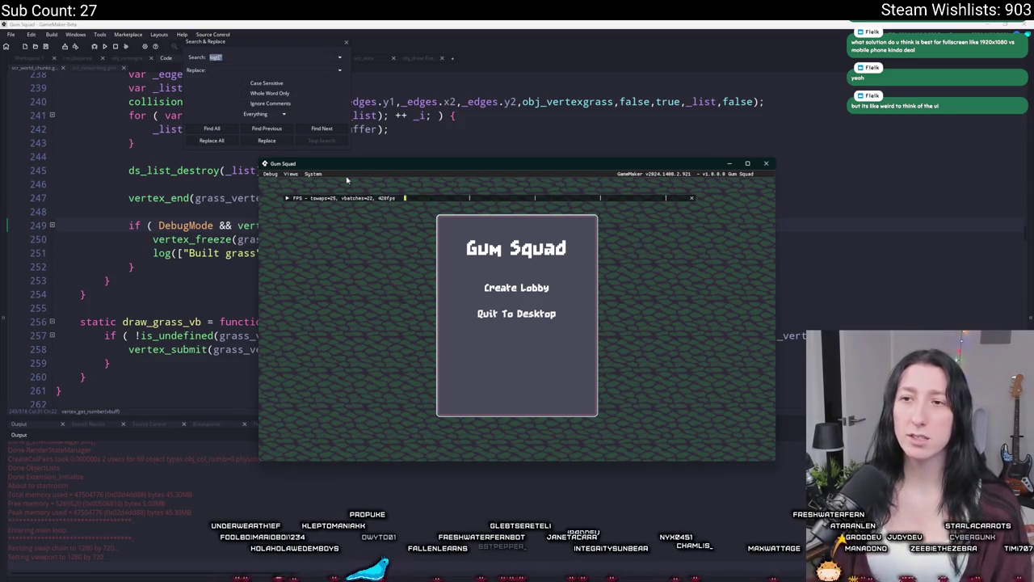
- Maximize the Gum Squad window, create a lobby to load the world, then close the game
left_click(344, 43)
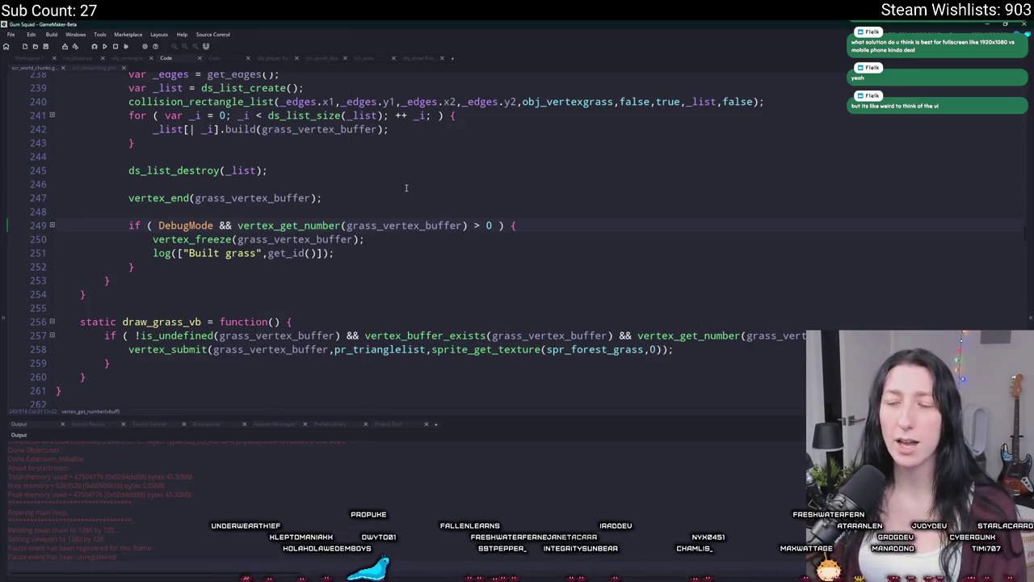
key("alt+Tab")
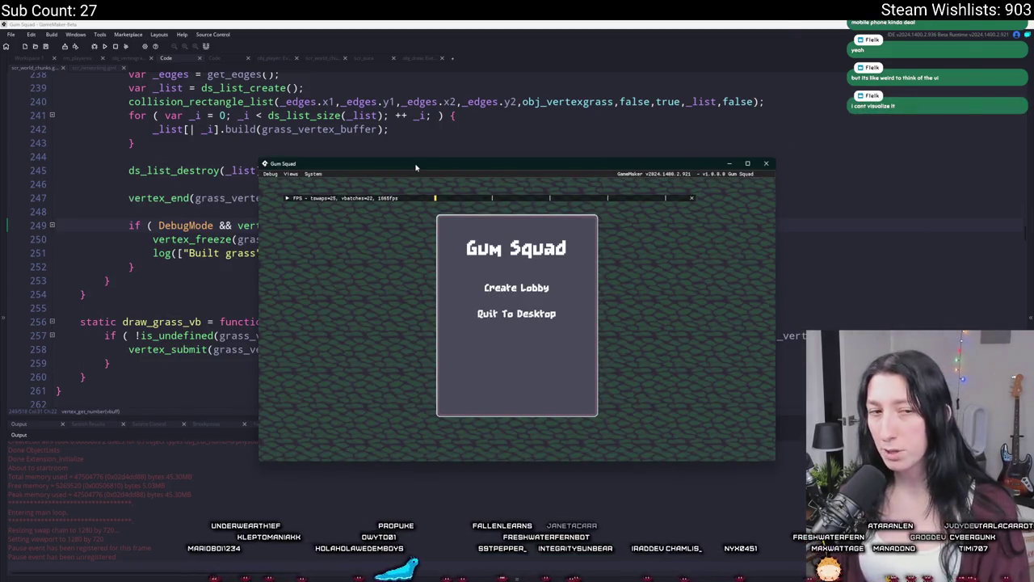
double_click(416, 168)
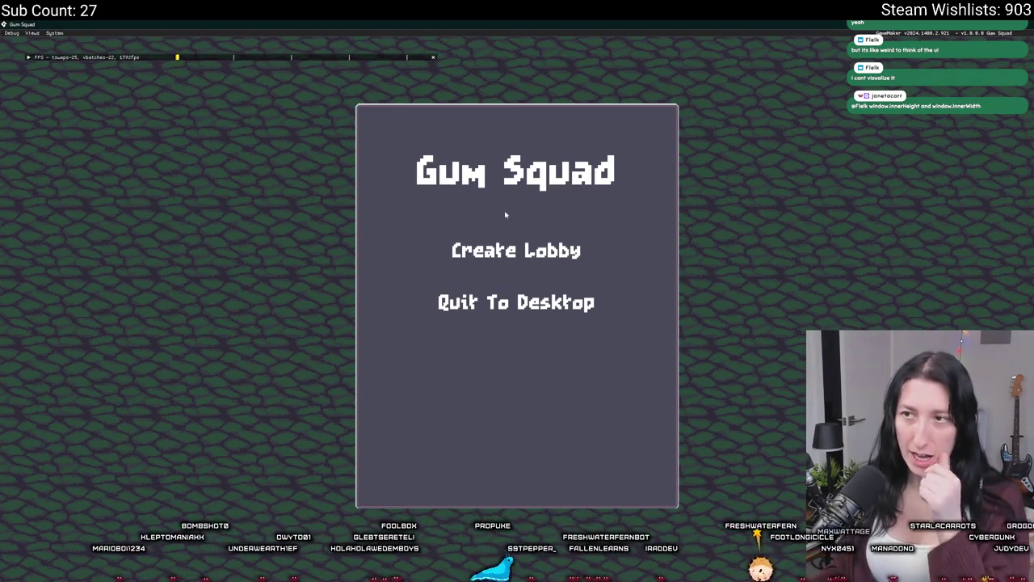
left_click(495, 247)
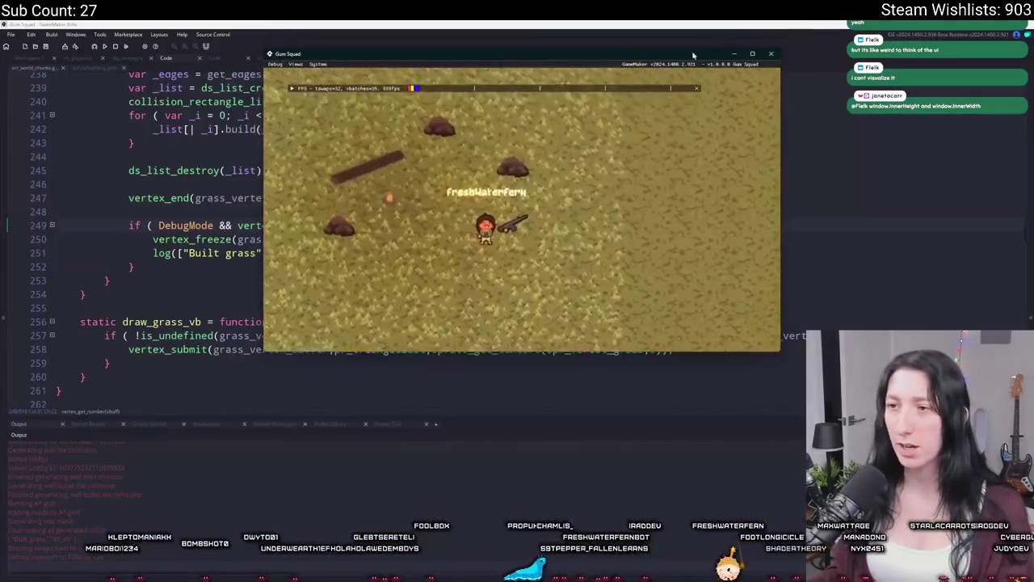
left_click(103, 46)
left_click(12, 34)
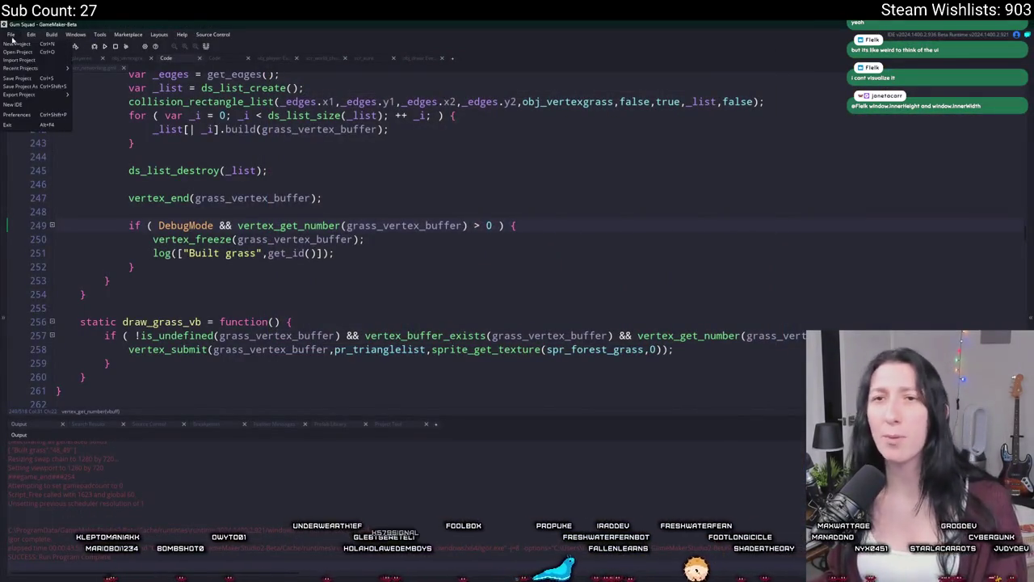
- Go to the Start Page, dismiss the beta warning, and open Bring Me Hope from recent projects
left_click(28, 111)
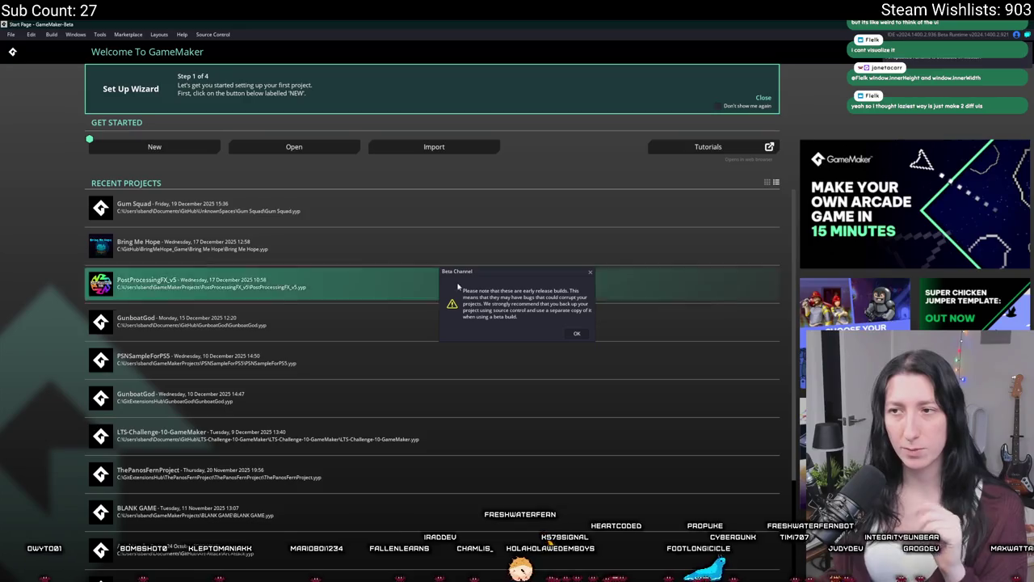
left_click(577, 333)
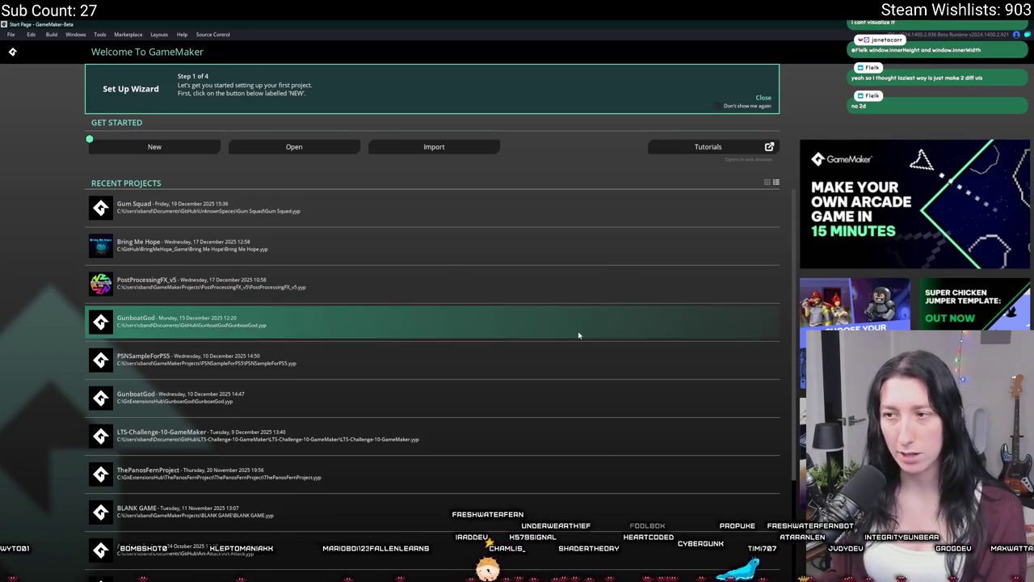
left_click(451, 247)
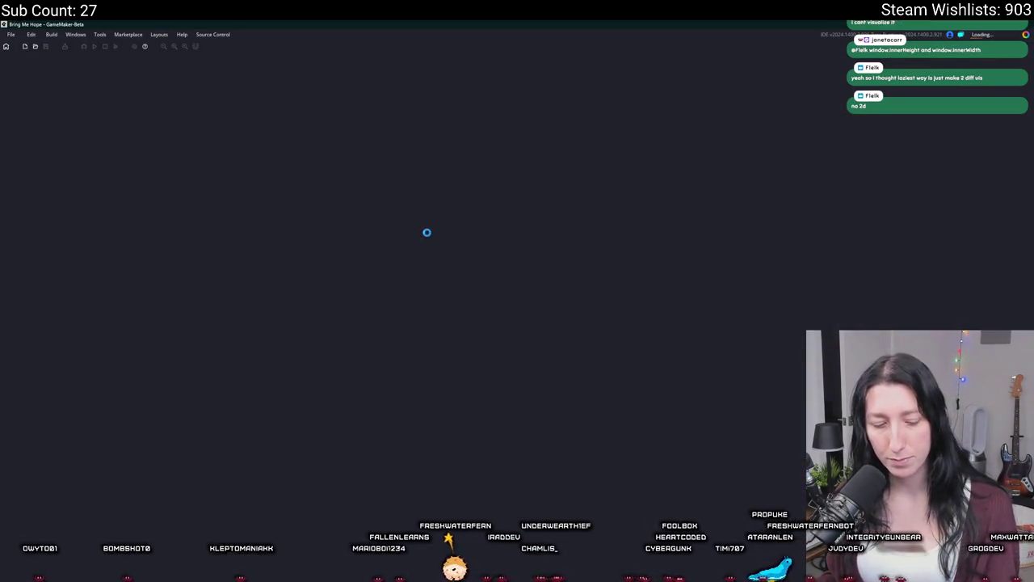
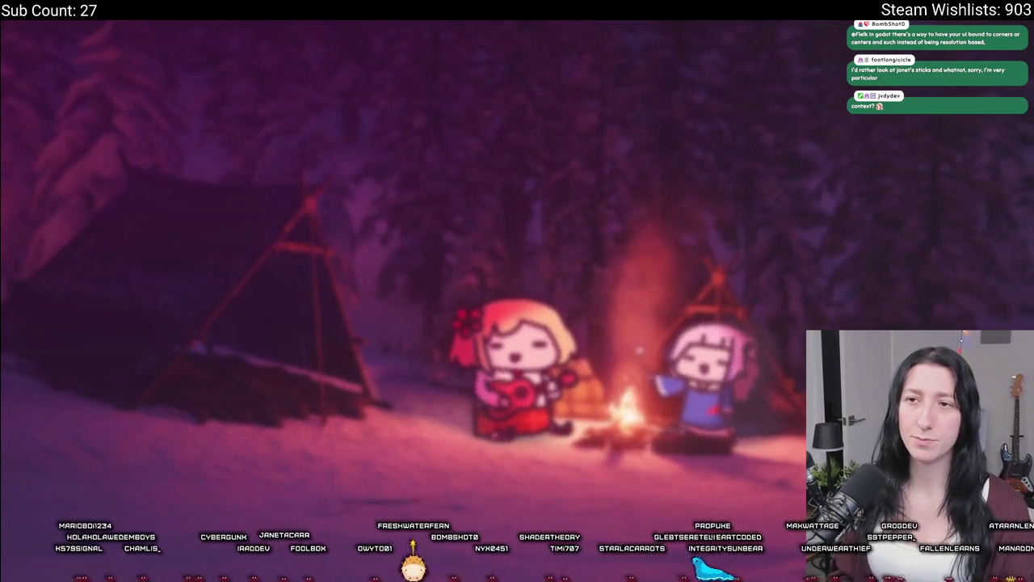
- Start Story from the game menu, then abort at the Sea Cave City code error
key("Return")
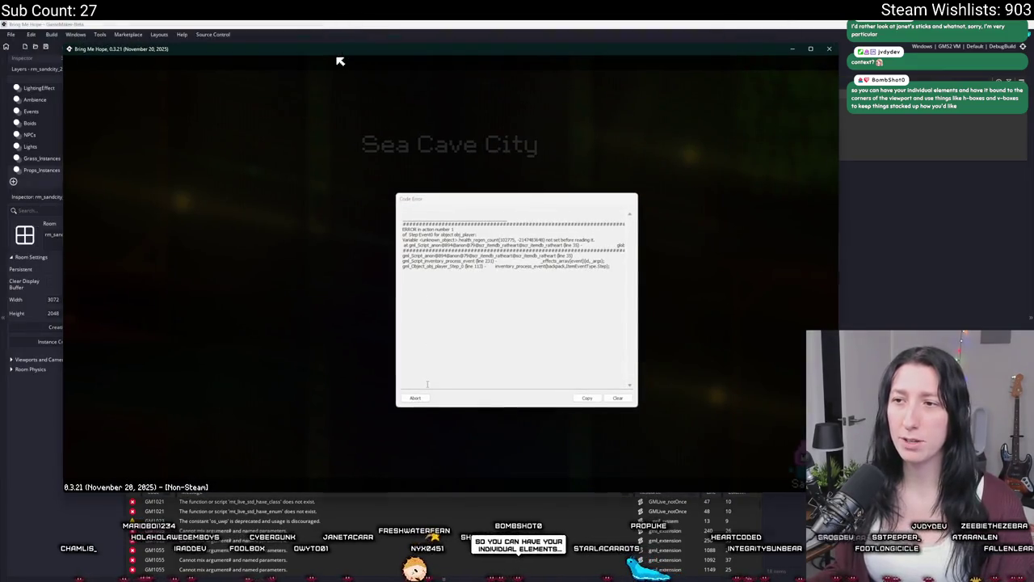
left_click(428, 397)
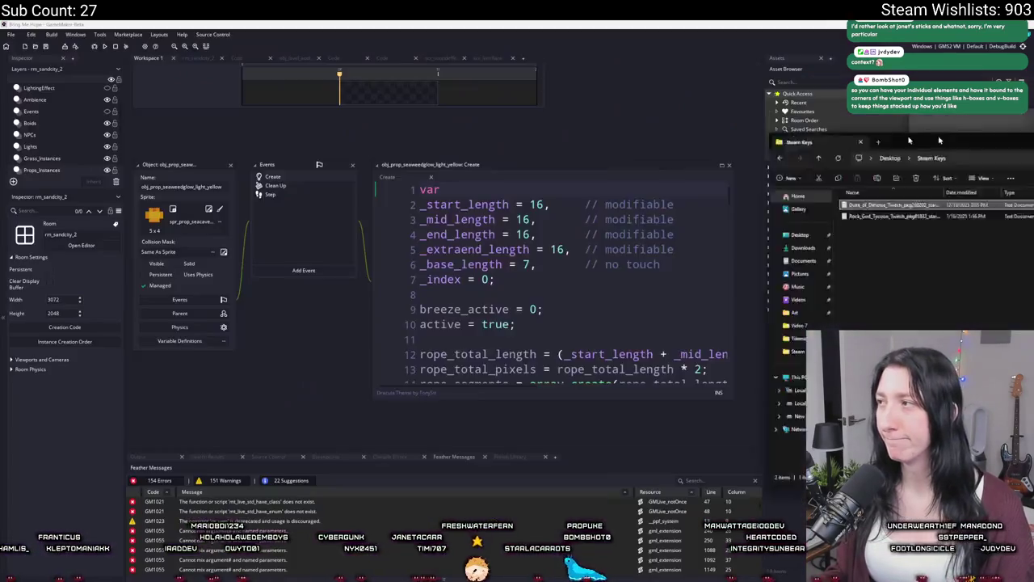
- Browse to %localappdata%\Bring_Me_Hope and select its -1 save folder
left_click_drag(909, 141, 270, 95)
left_click(386, 112)
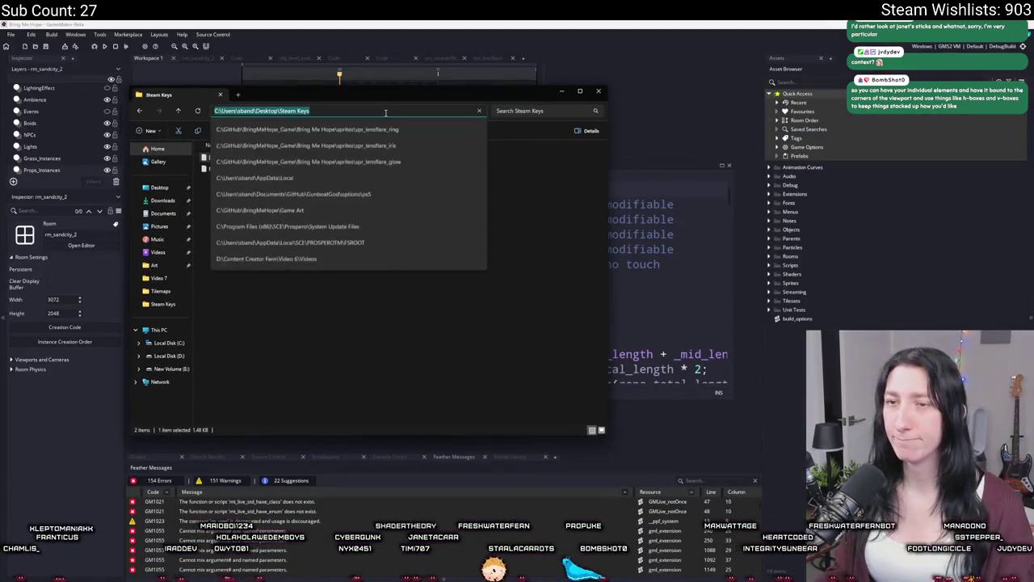
type("%localappdata")
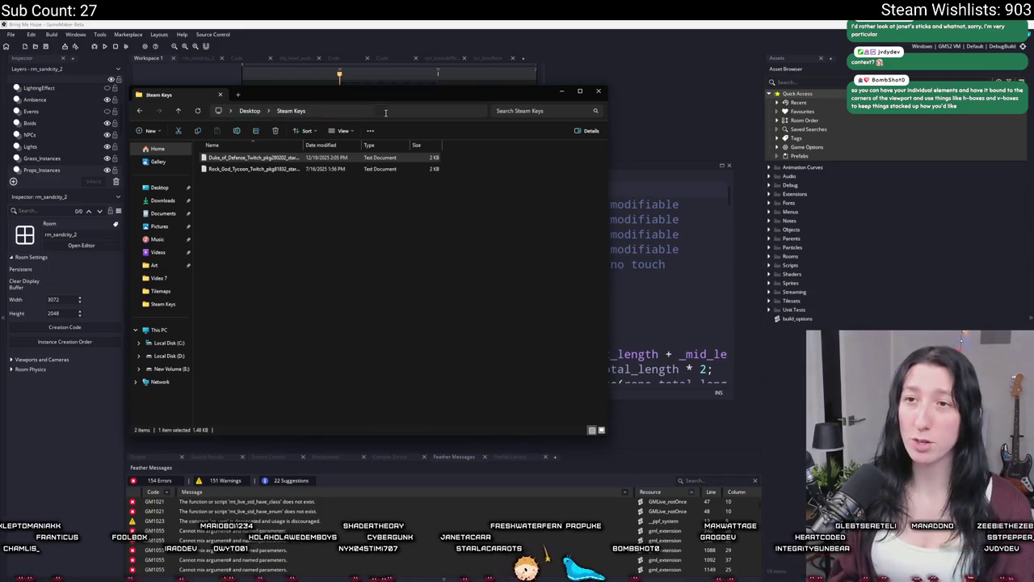
key("Return")
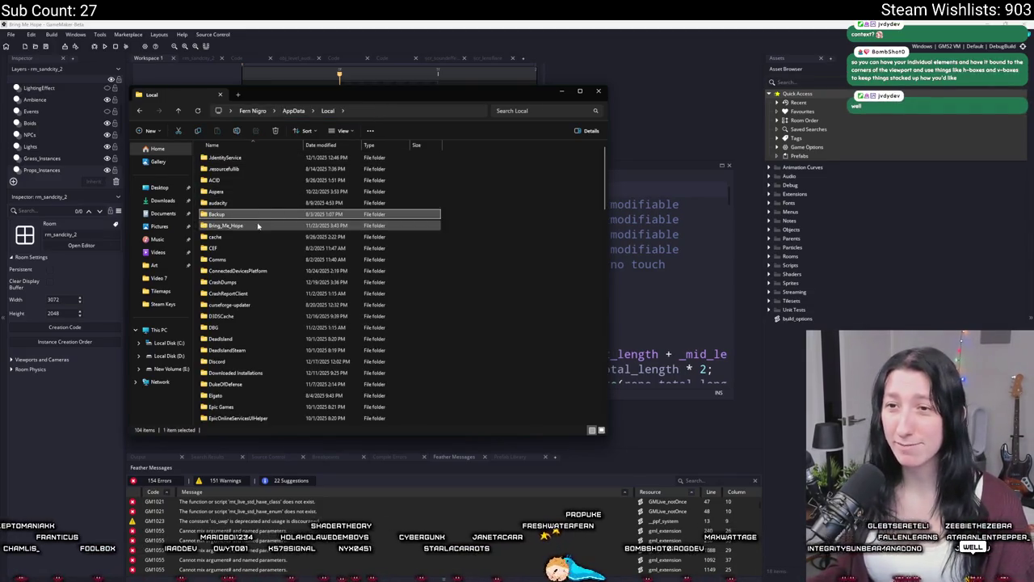
double_click(258, 227)
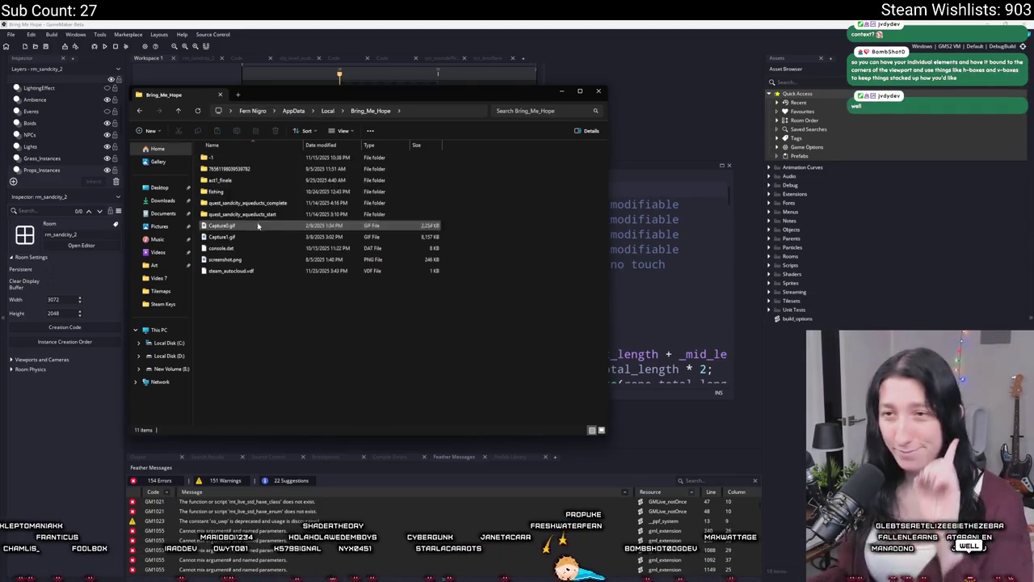
left_click(266, 159)
left_click(718, 173)
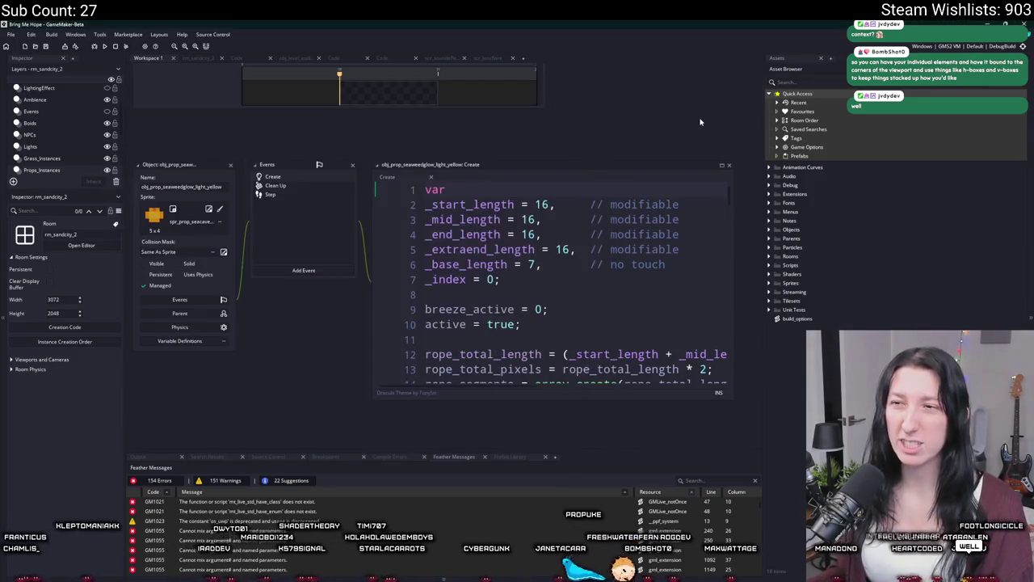
- Relaunch the game with F5 and take it out of fullscreen, centred over the editor
key("F5")
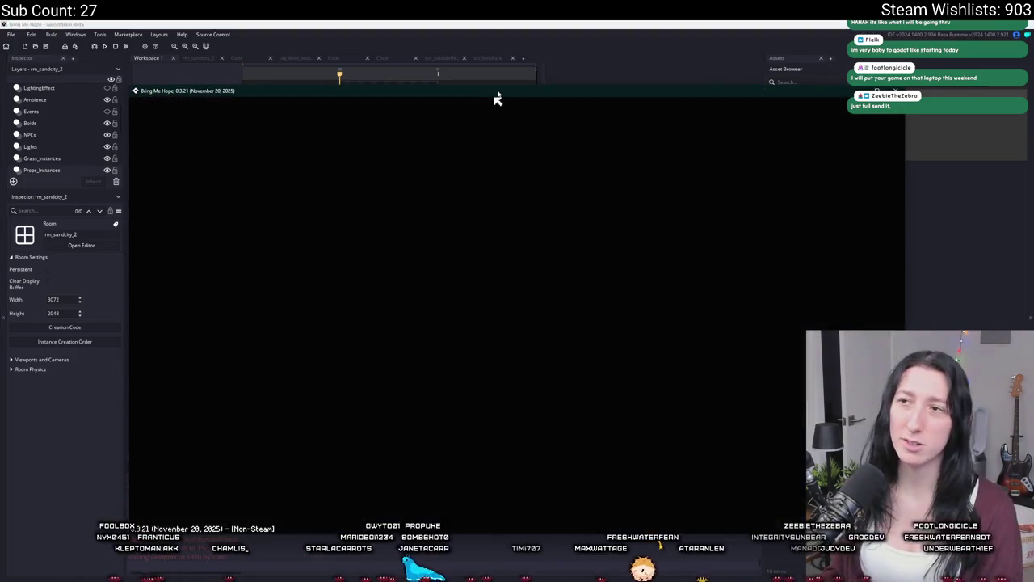
left_click_drag(494, 95, 459, 23)
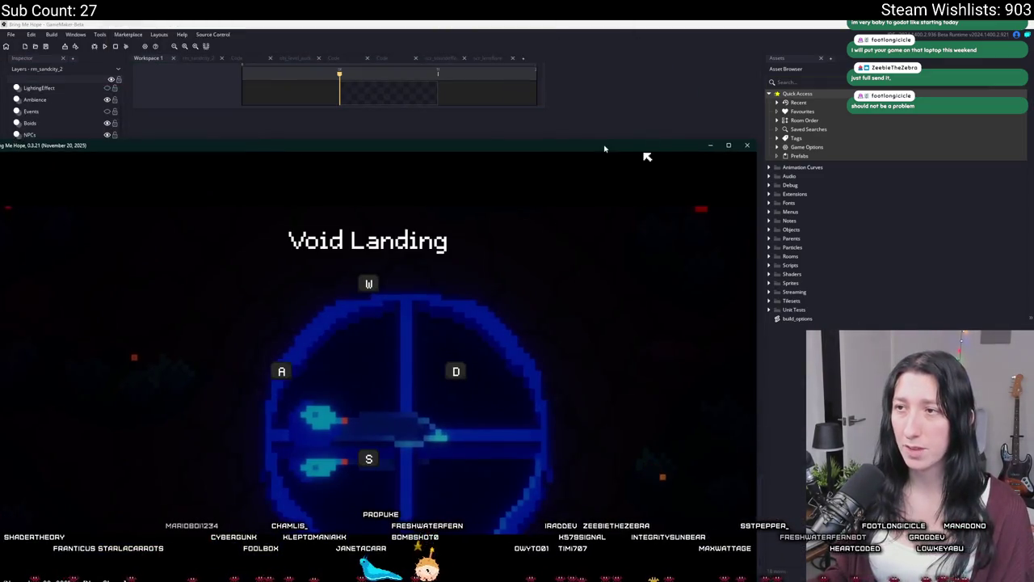
left_click_drag(605, 148, 734, 44)
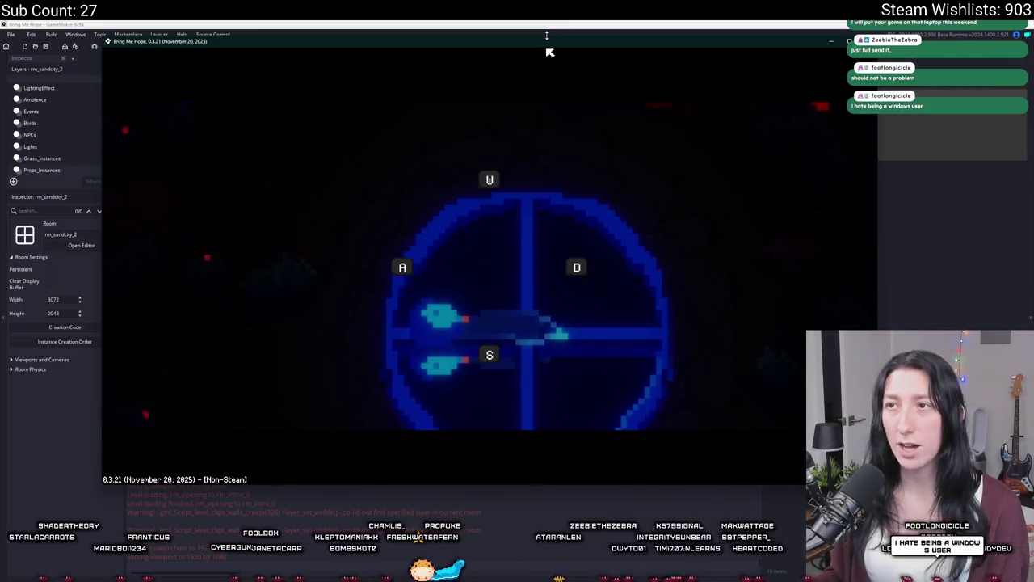
left_click_drag(493, 37, 492, 241)
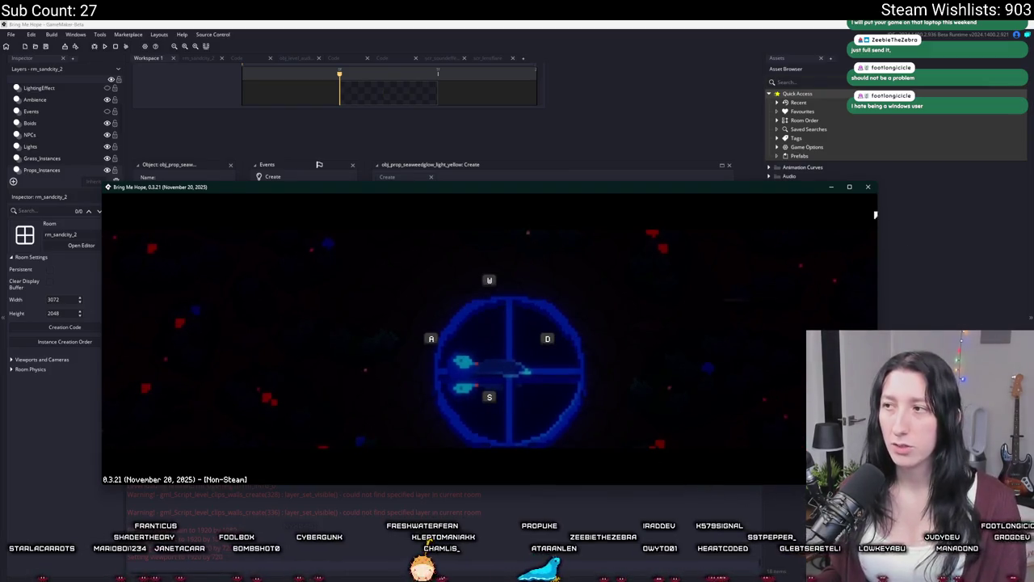
left_click_drag(878, 212, 1030, 212)
mouse_move(827, 203)
left_mouse_down()
mouse_move(683, 189)
mouse_move(626, 116)
mouse_move(635, 99)
left_mouse_up()
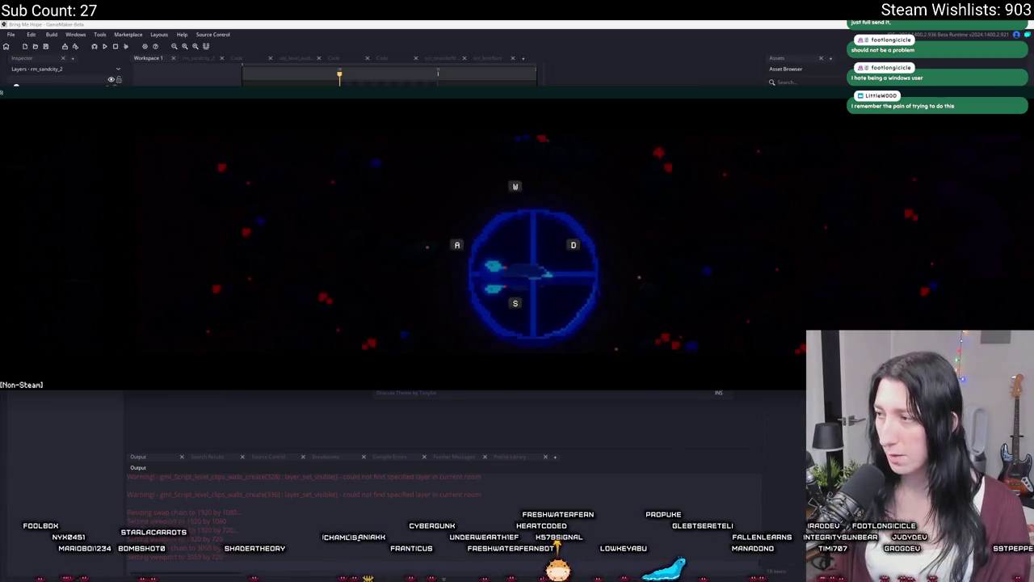
key("F11")
mouse_move(273, 32)
left_mouse_down()
mouse_move(572, 37)
mouse_move(511, 84)
left_mouse_up()
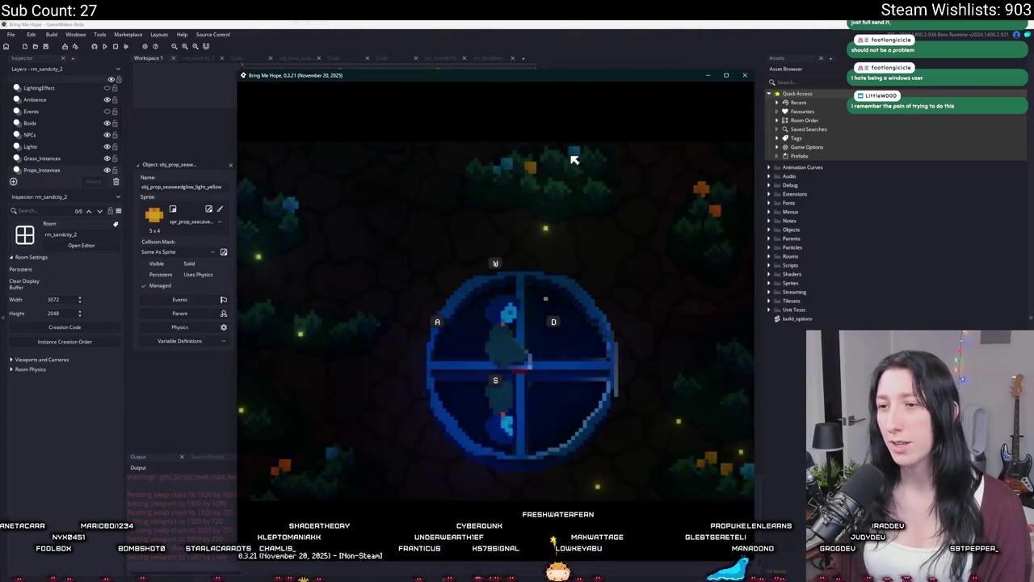
- Open the inventory and stats screen, stretch the game window full width, then close it
key("Tab")
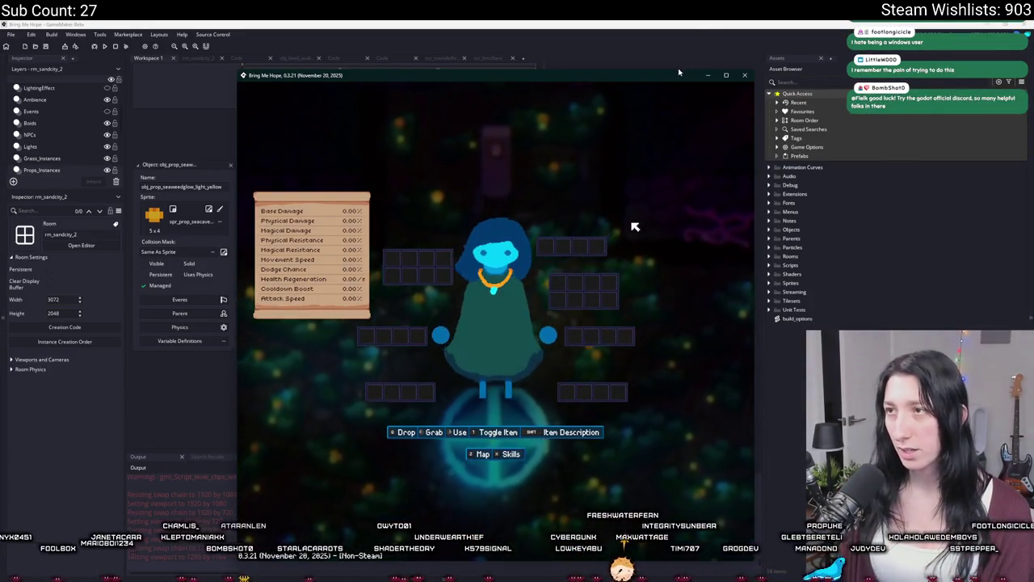
mouse_move(675, 73)
left_mouse_down()
mouse_move(676, 21)
mouse_move(619, 242)
mouse_move(607, 250)
mouse_move(600, 52)
left_mouse_up()
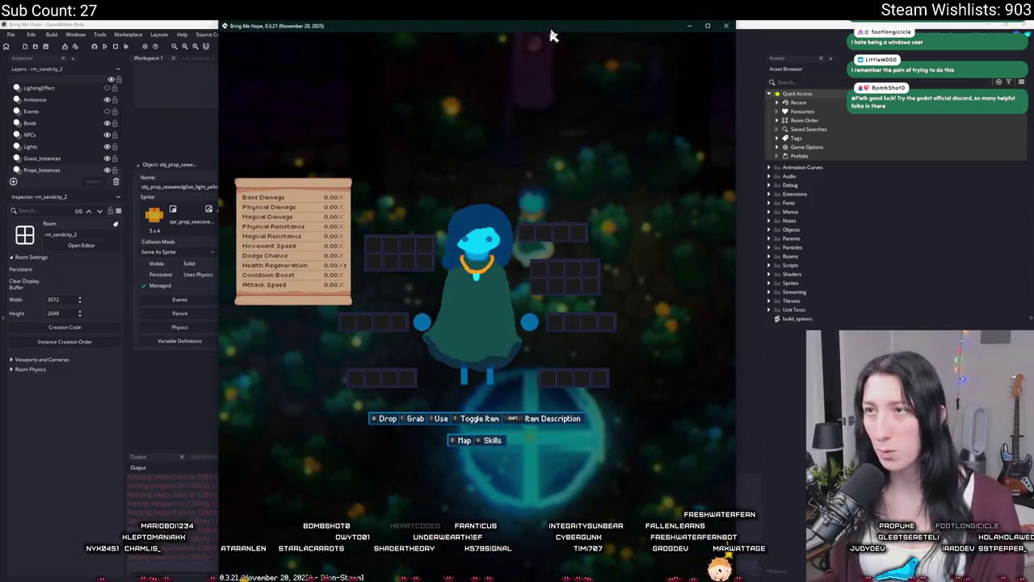
left_click_drag(538, 40, 444, 143)
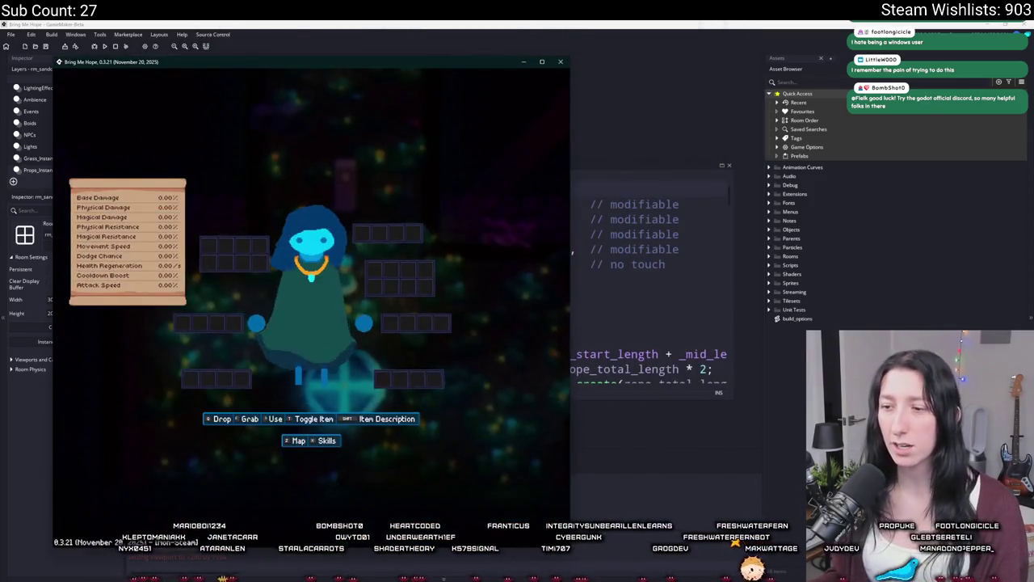
mouse_move(572, 253)
left_mouse_down()
mouse_move(404, 243)
mouse_move(1026, 242)
left_mouse_up()
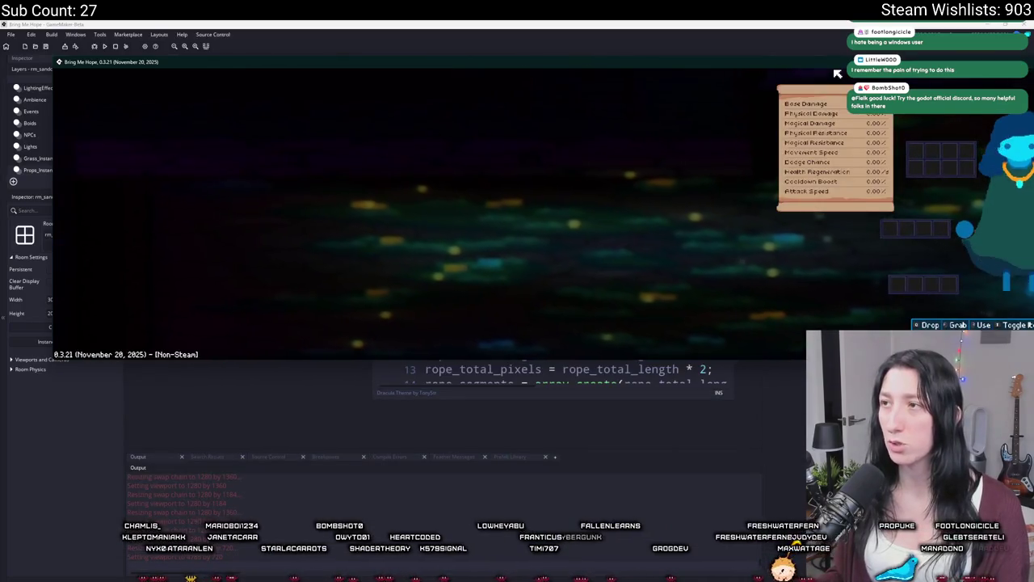
key("Escape")
- Walk the character with S and D onto the blue portal into the next room
key("s")
key("d")
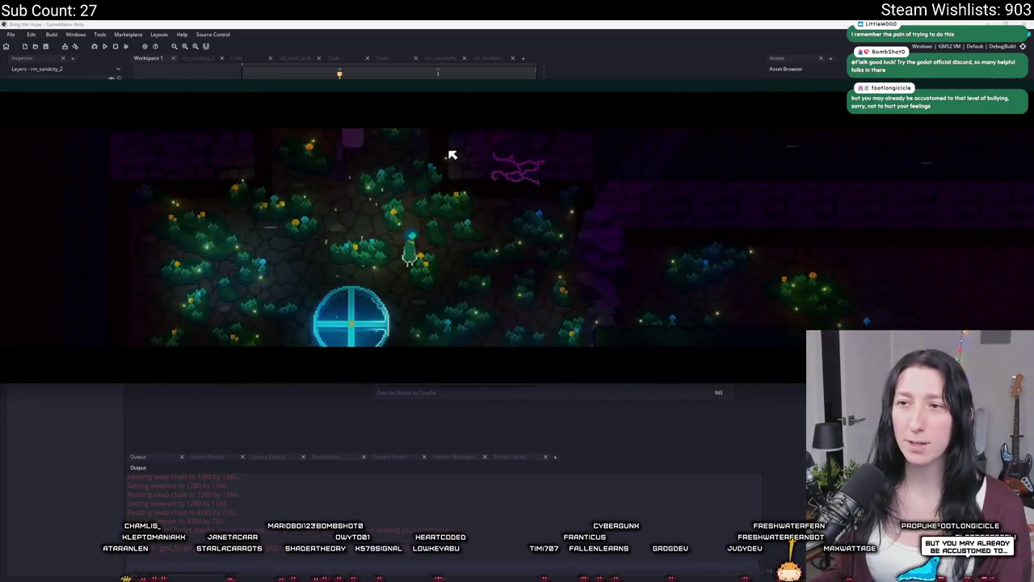
key("s")
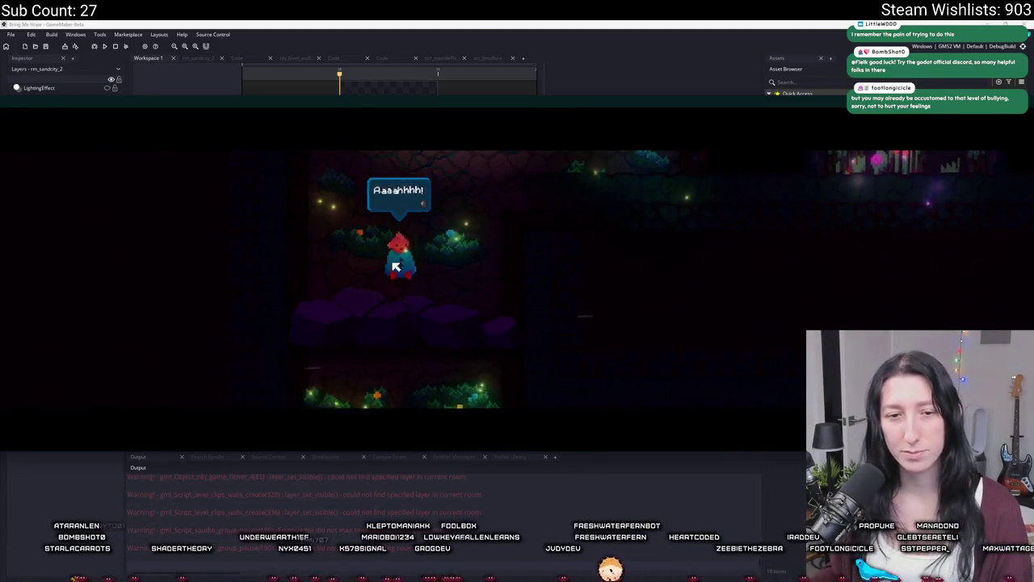
- Read and close the In Case of Cave Collapse sign, then un-fullscreen the game with F11
key("space")
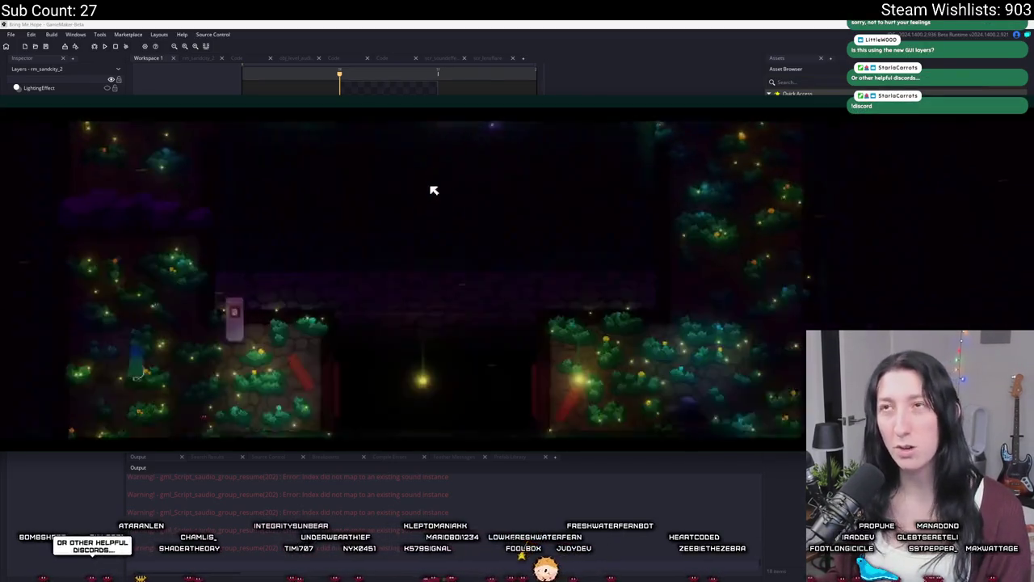
key("e")
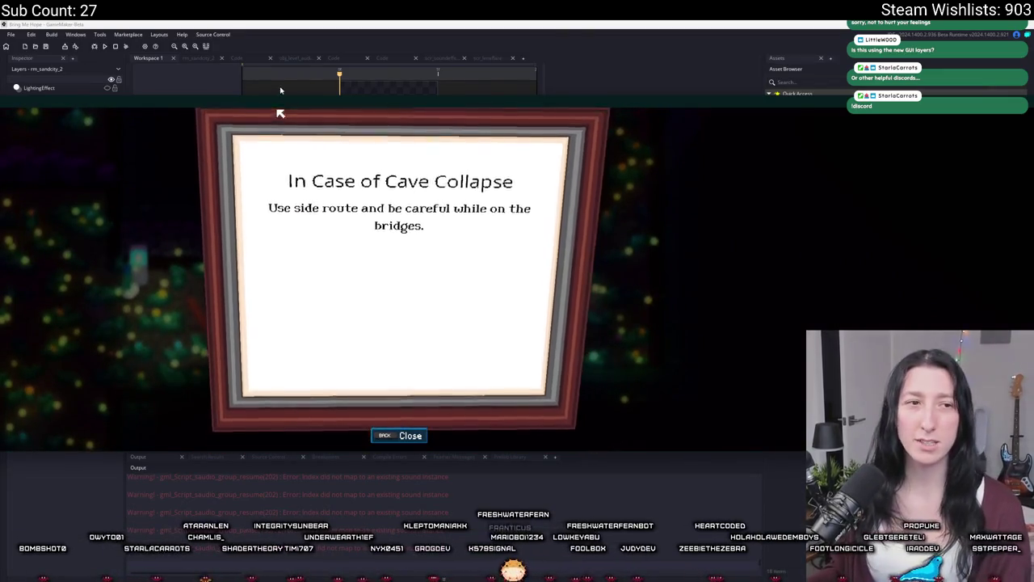
key("BackSpace")
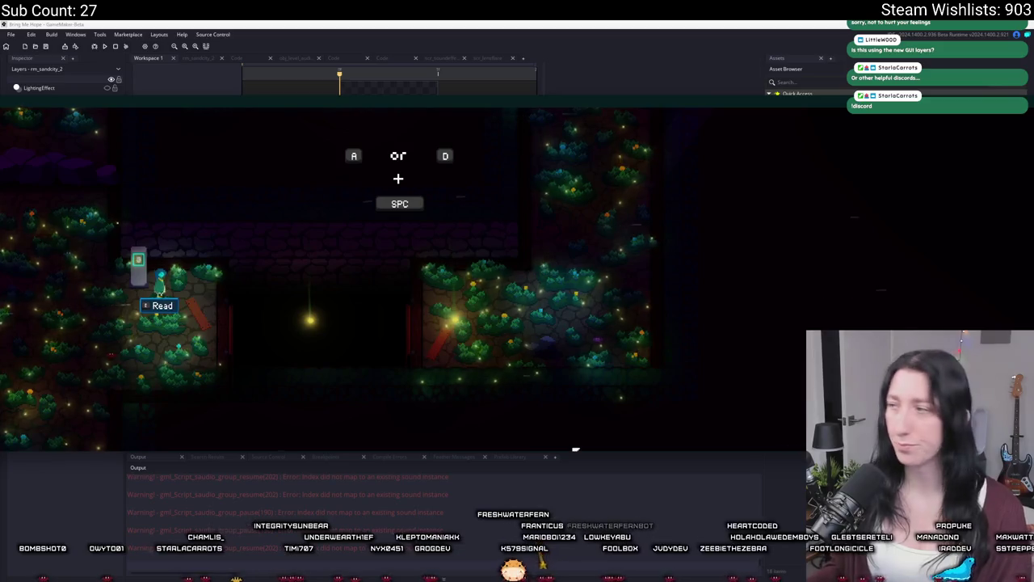
key("Escape")
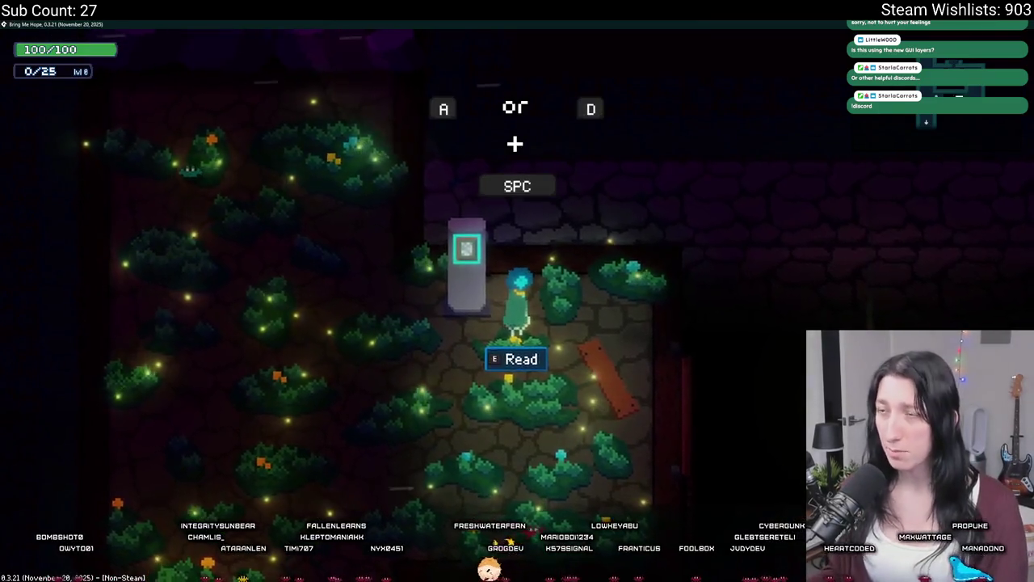
key("F11")
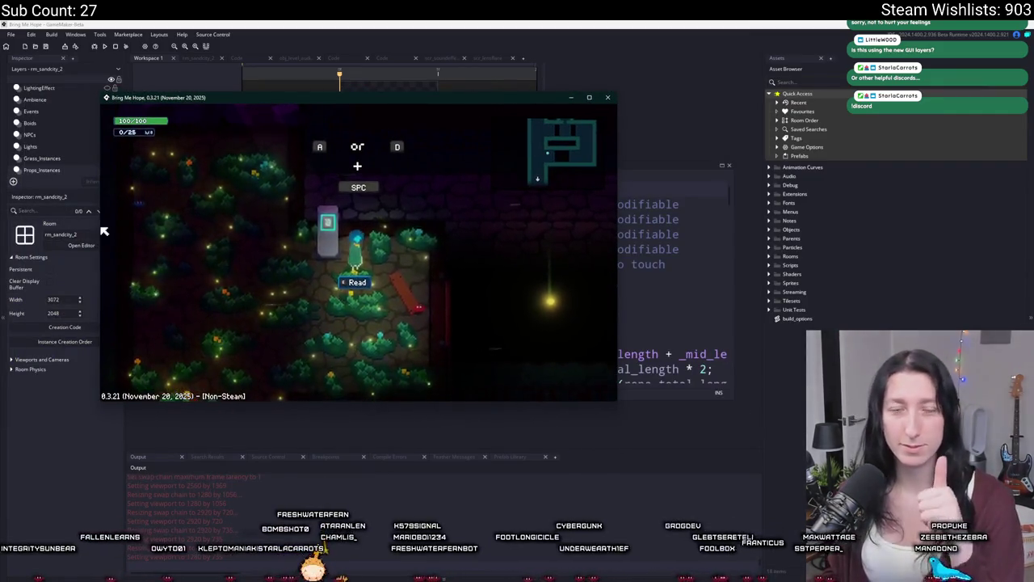
- Maximise the game window, reread the cave collapse sign, and walk right
double_click(358, 94)
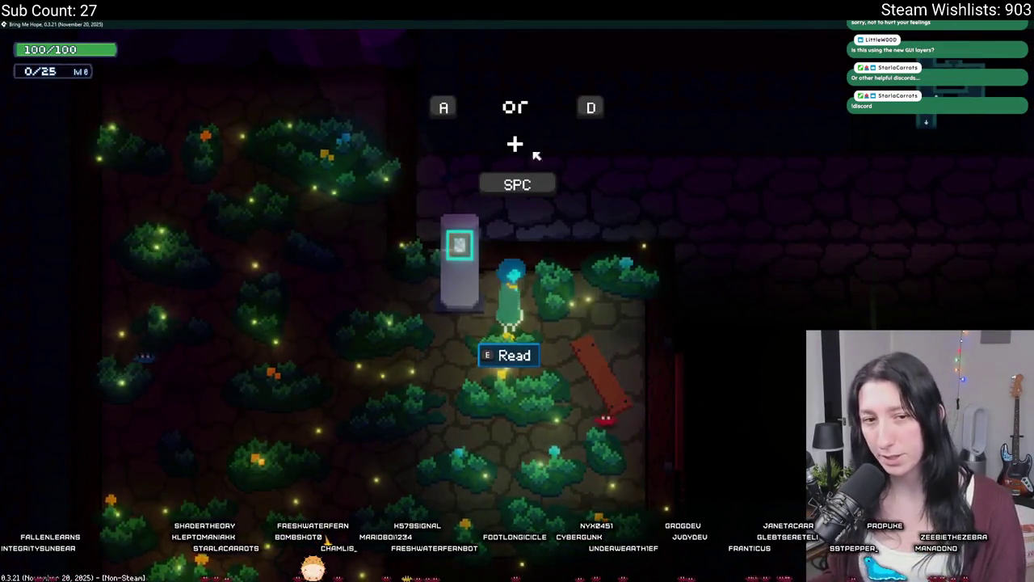
key("Right")
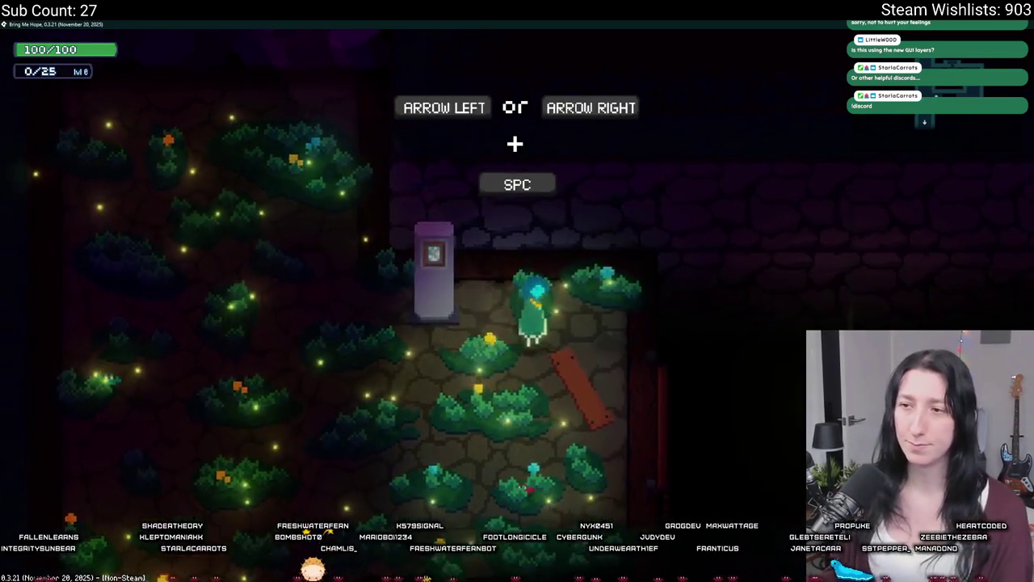
key("e")
key("Escape")
key("Right")
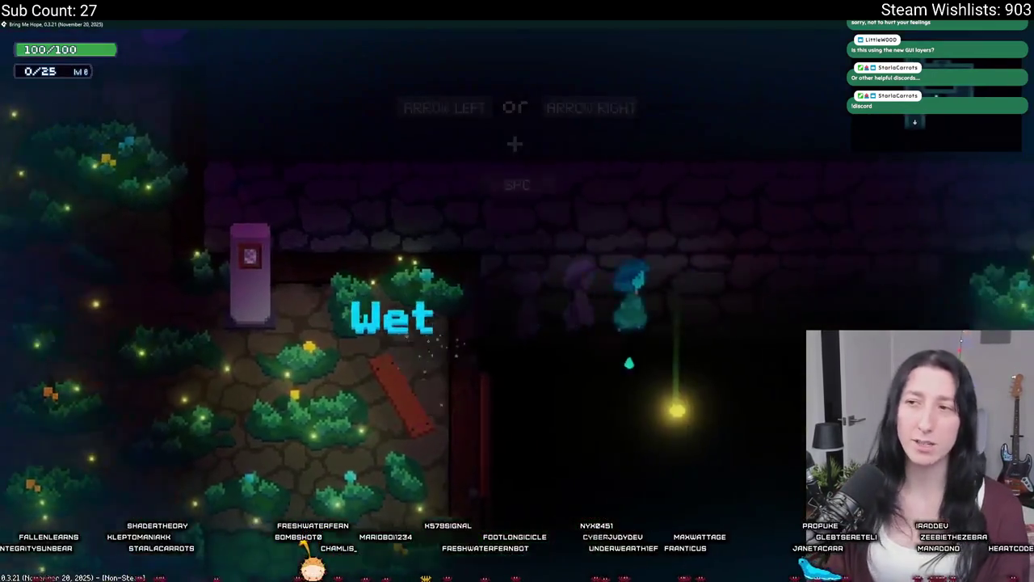
- Walk through the rainy, flower and leafy rooms, then close the game with Escape
key("Up")
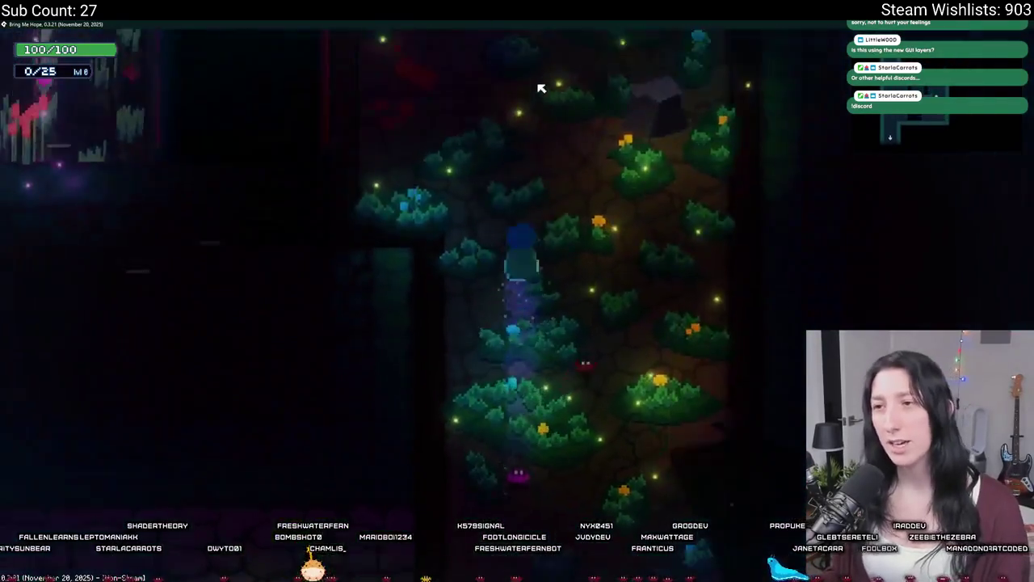
key("Left")
key("Left")
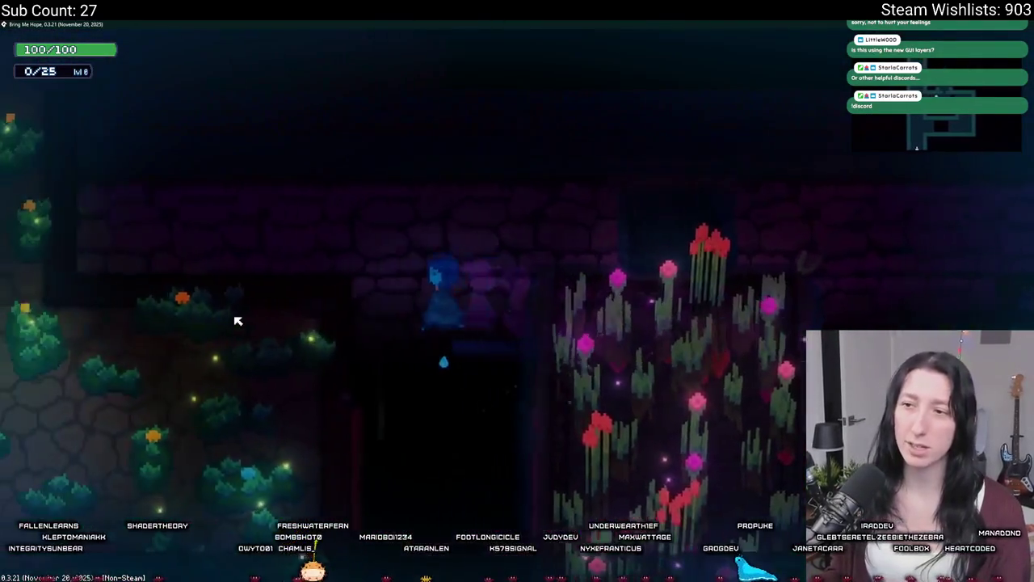
key("Up")
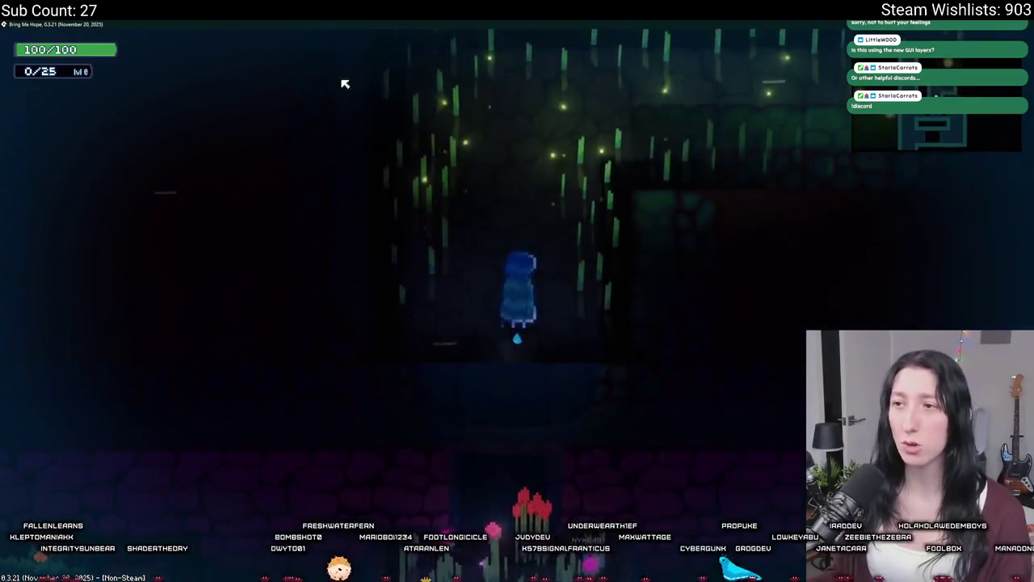
key("Down")
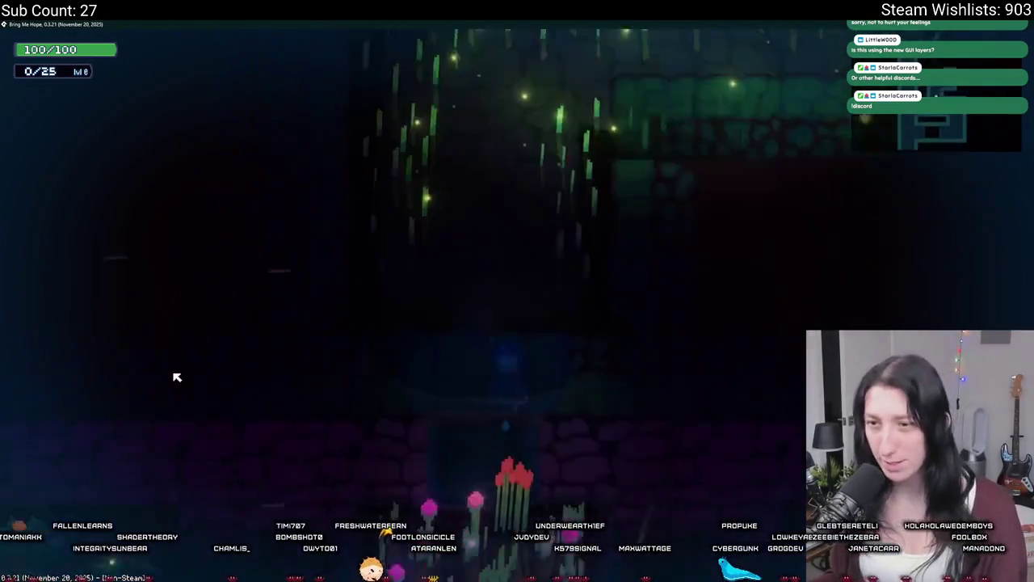
key("Left")
key("Left")
key("Up")
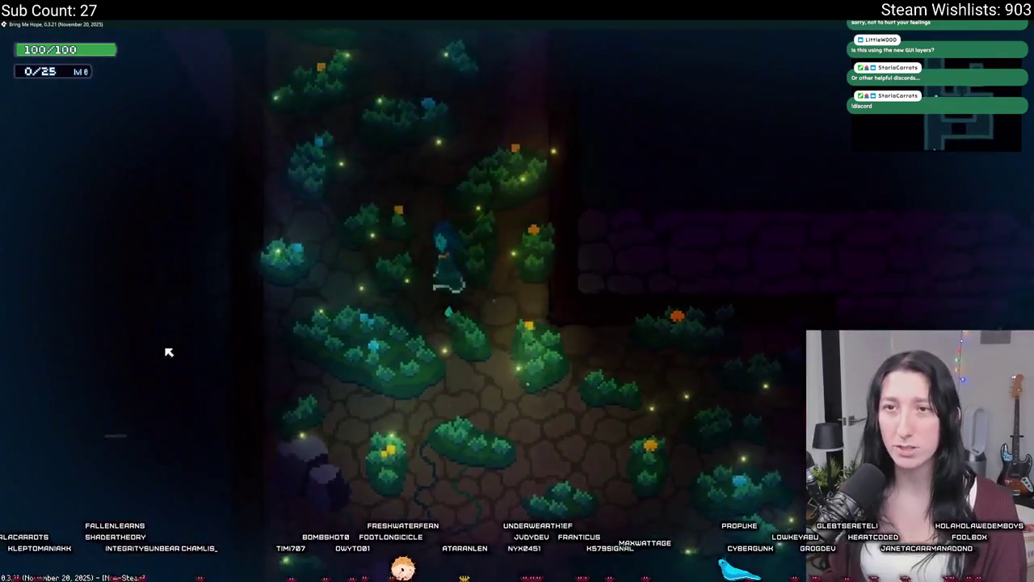
key("Escape")
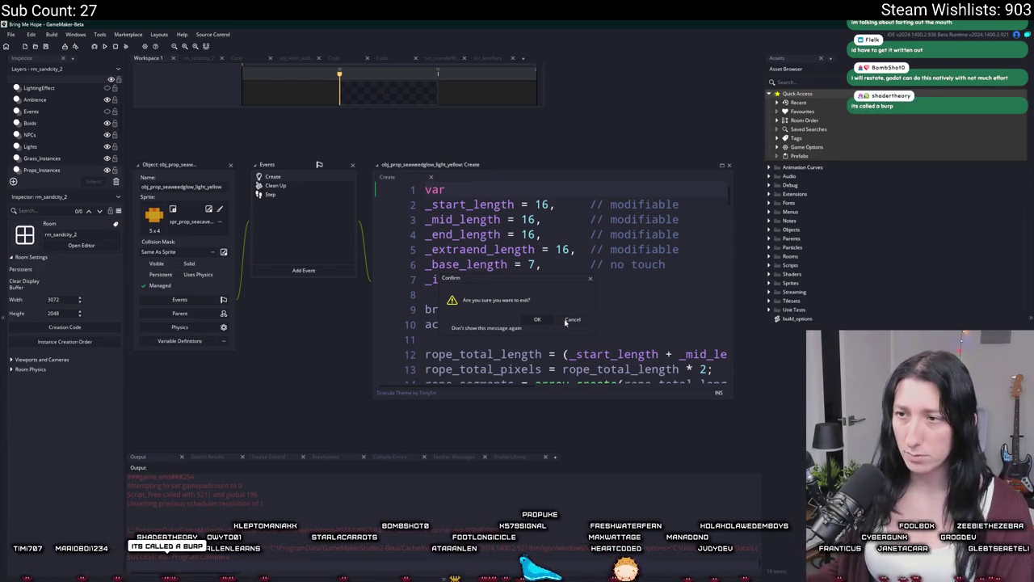
- Dismiss the GameMaker exit prompt and paint a green box at the mockup's top-left
left_click(538, 320)
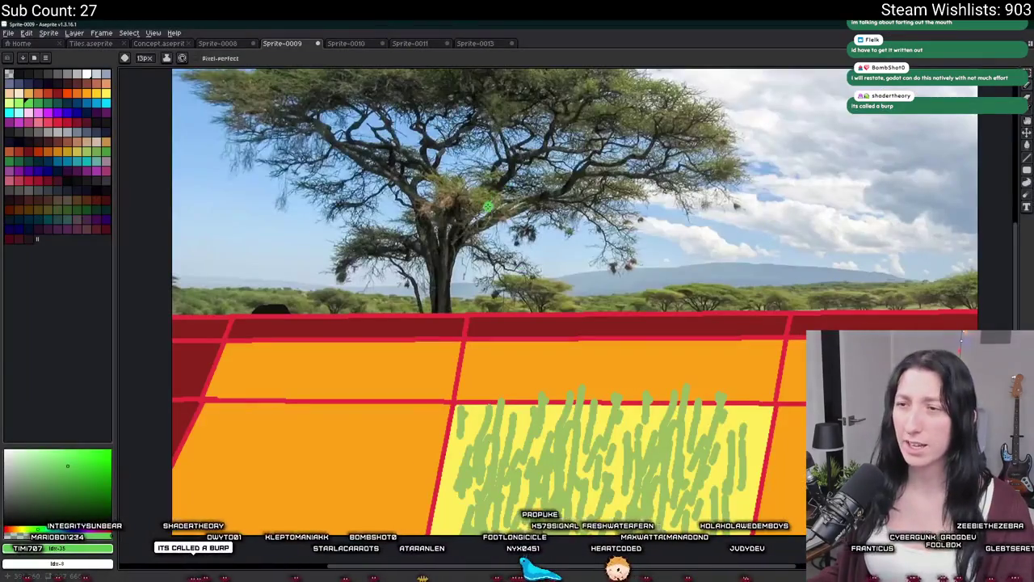
scroll(394, 137, "up", 3)
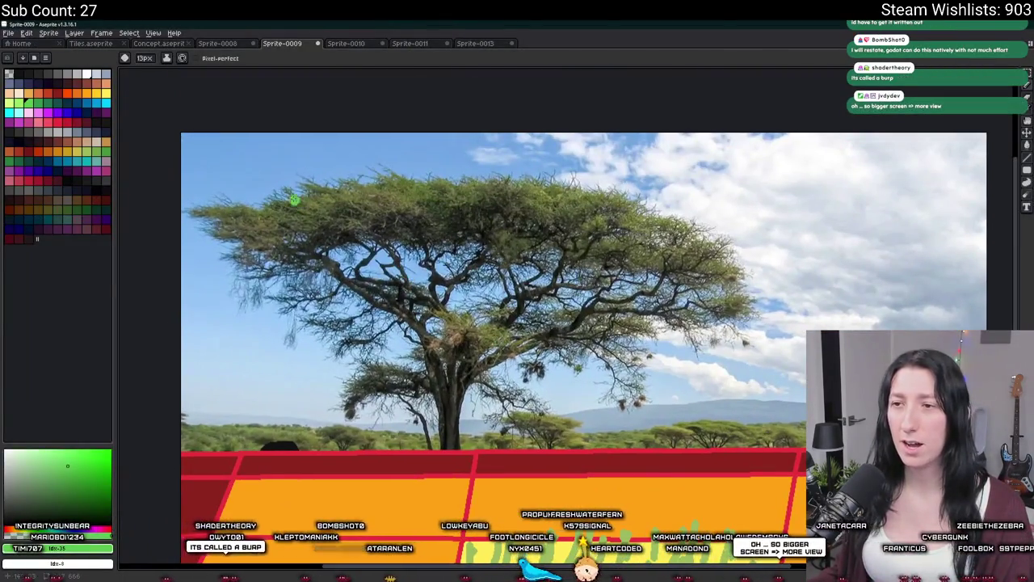
scroll(224, 139, "up", 3)
key("minus")
left_click_drag(213, 140, 440, 143)
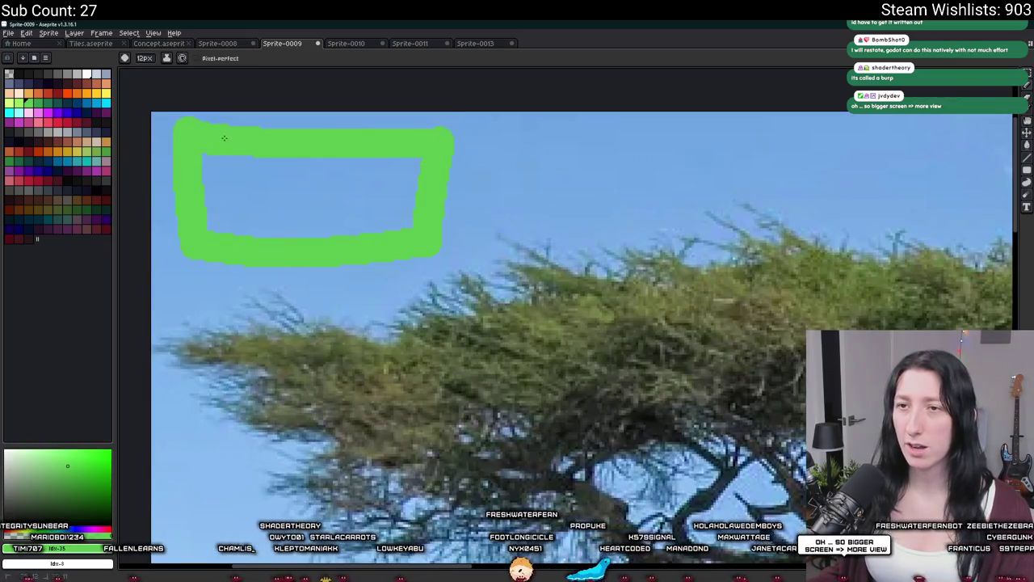
- Pencil the text 116x62 in white onto the green box
left_click(65, 86)
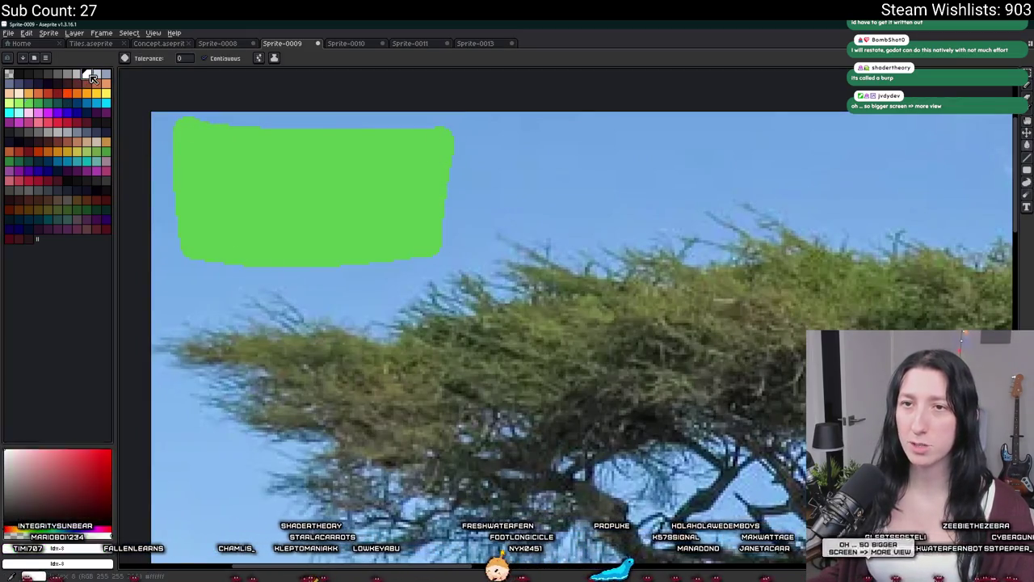
key("w")
left_click(220, 188)
scroll(219, 188, "up", 2)
key("ctrl+d")
key("b")
mouse_move(263, 194)
left_mouse_down()
mouse_move(259, 239)
mouse_move(287, 283)
left_mouse_up()
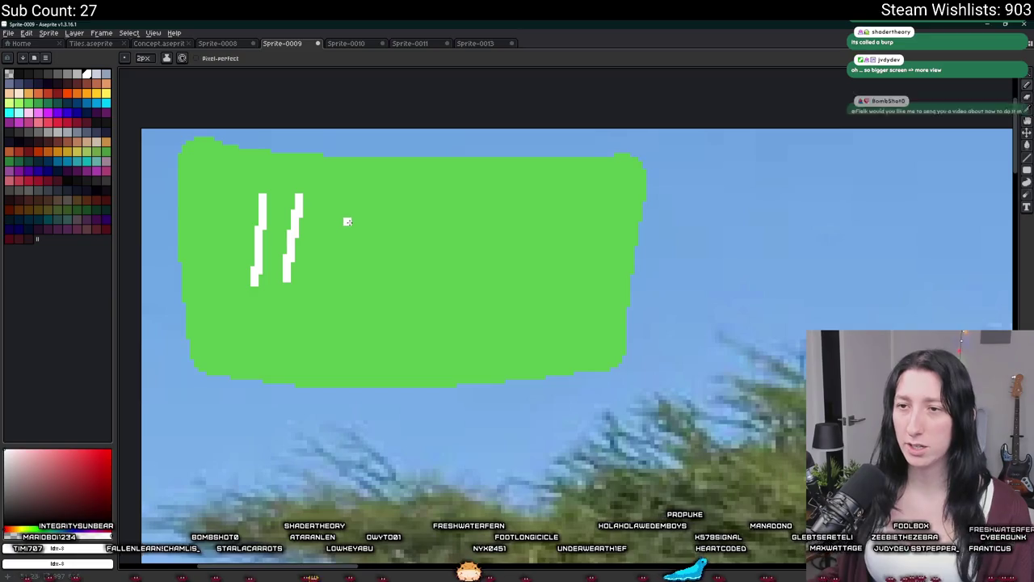
left_click_drag(346, 217, 328, 222)
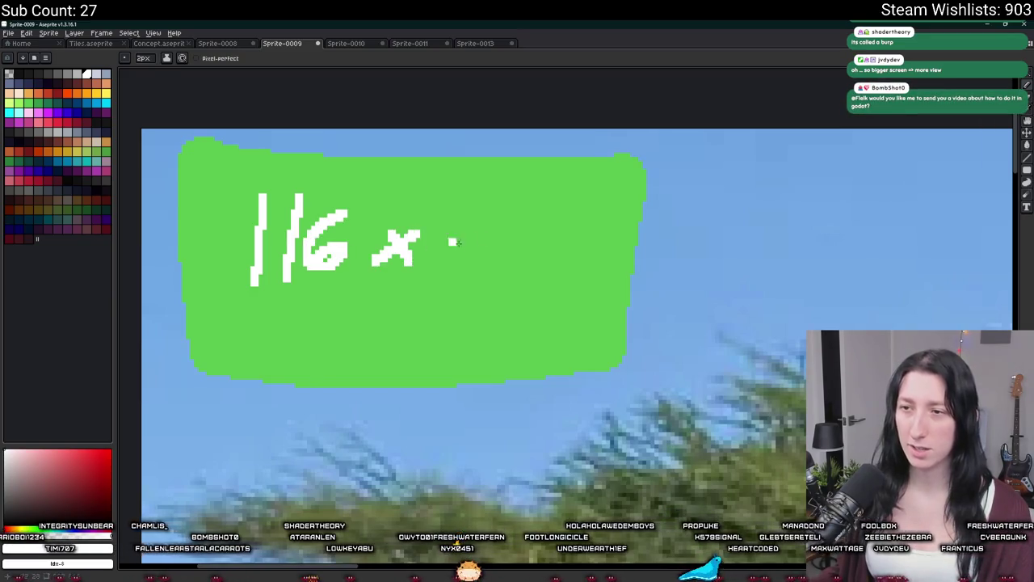
left_click_drag(494, 220, 469, 272)
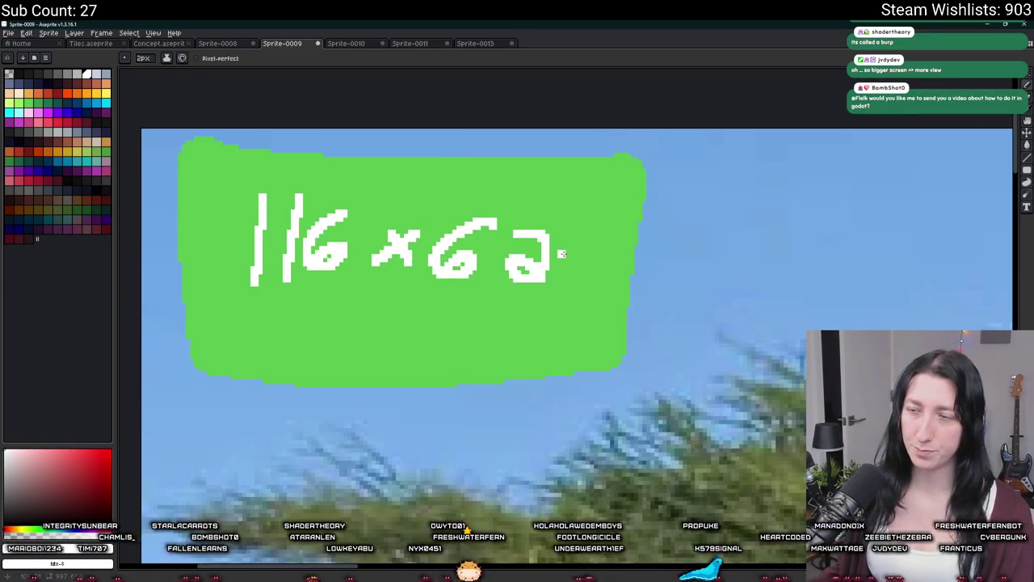
left_click_drag(561, 254, 577, 284)
scroll(577, 284, "down", 1)
- Marquee-select the 116x62 label and nudge it slightly down and right
key("m")
scroll(562, 284, "down", 2)
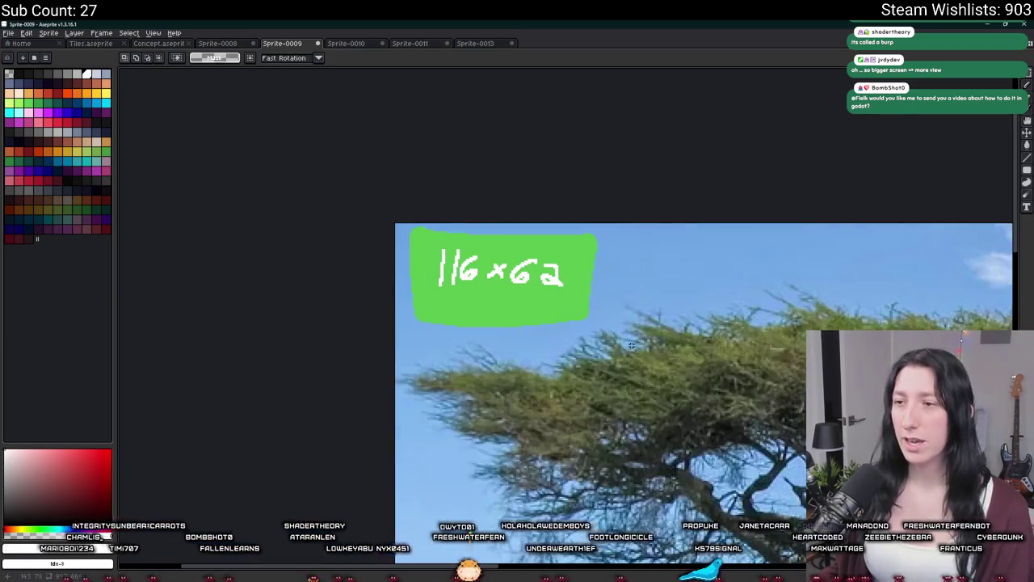
scroll(629, 345, "down", 3)
scroll(436, 225, "up", 2)
left_click_drag(437, 226, 273, 132)
scroll(427, 221, "right", 2)
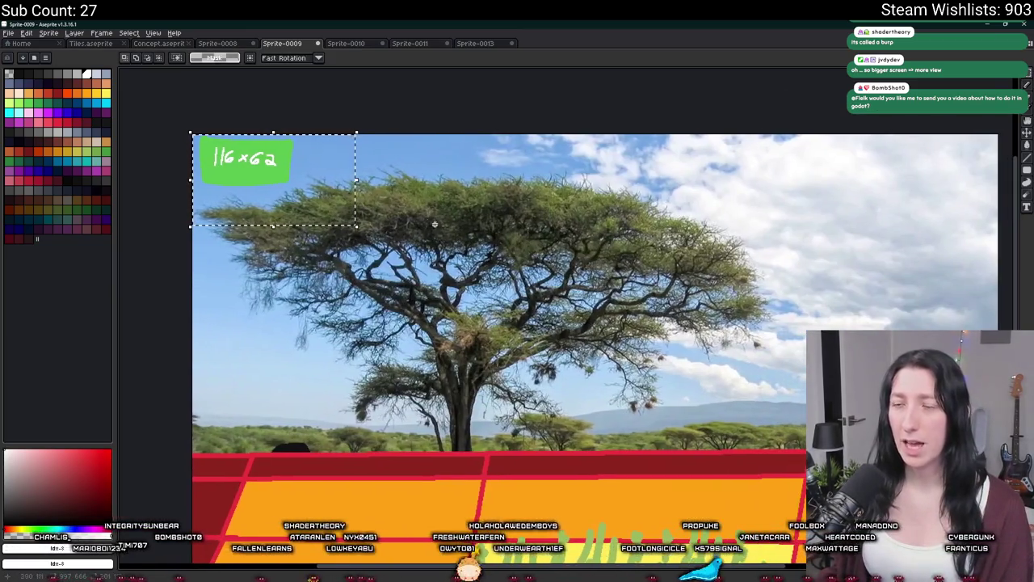
scroll(427, 222, "right", 2)
scroll(427, 221, "down", 2)
scroll(420, 267, "up", 2)
scroll(420, 274, "left", 2)
mouse_move(324, 224)
left_mouse_down()
mouse_move(524, 304)
mouse_move(808, 243)
mouse_move(501, 244)
mouse_move(331, 230)
left_mouse_up()
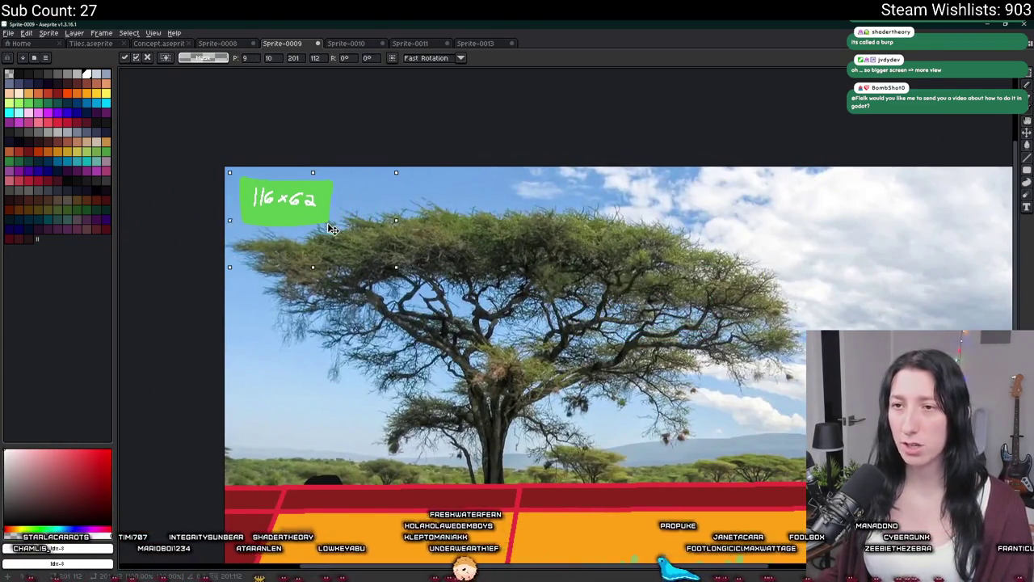
scroll(428, 234, "down", 2)
key("Return")
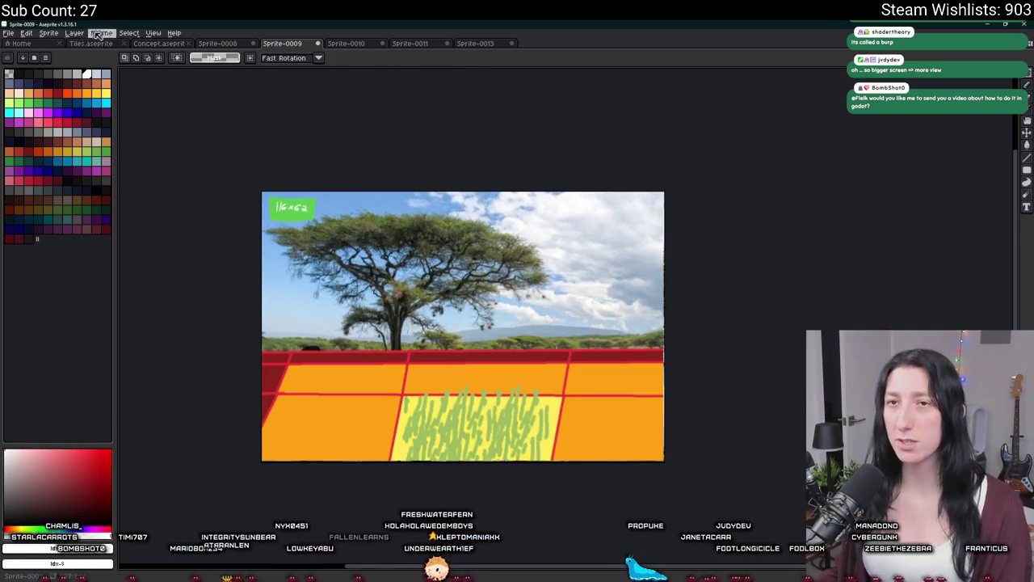
- Try a 150% Sprite Size and scaling the label, then undo both
left_click(55, 34)
left_click(65, 78)
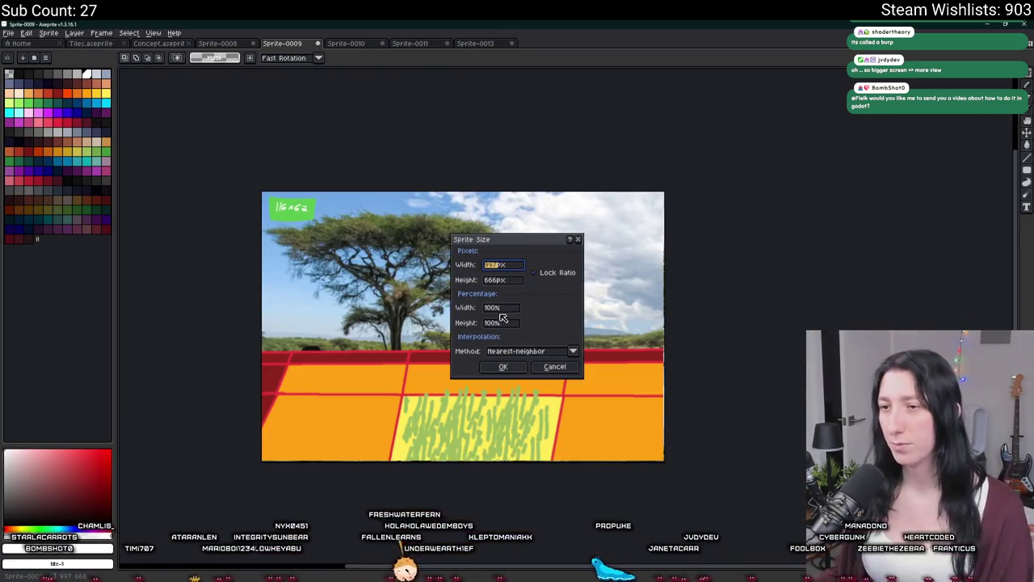
key("Return")
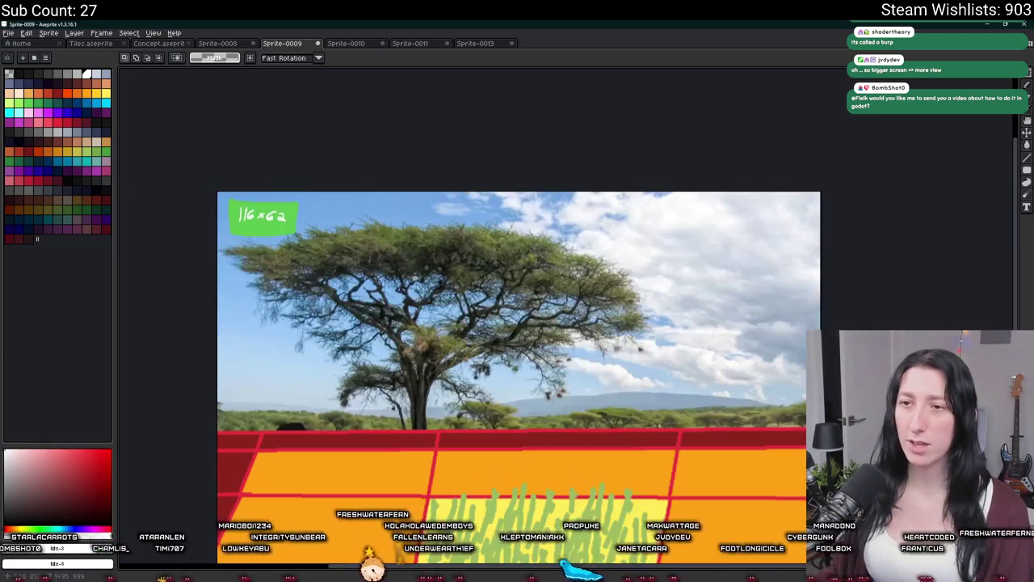
scroll(315, 275, "up", 2)
scroll(402, 312, "down", 2)
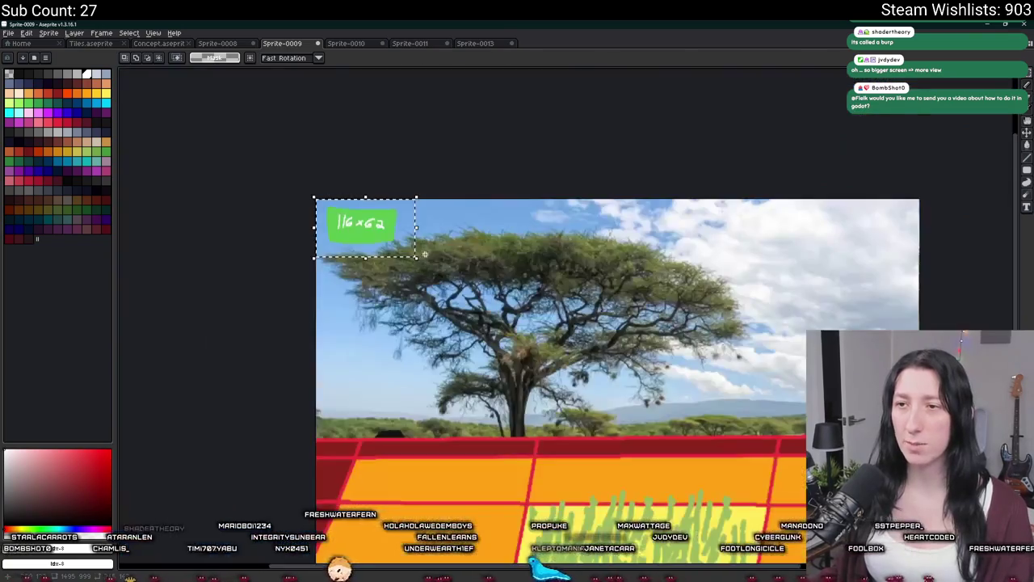
left_click_drag(418, 258, 386, 231)
key("ctrl+z")
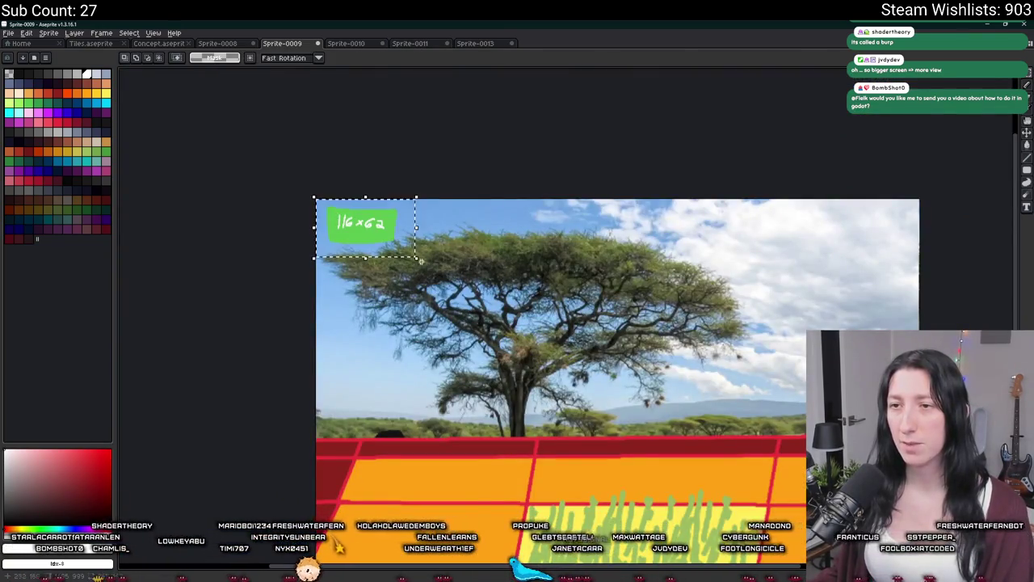
key("ctrl+z")
- Enlarge the green 116x62 label, then undo and shrink it back to small
scroll(359, 202, "up", 3)
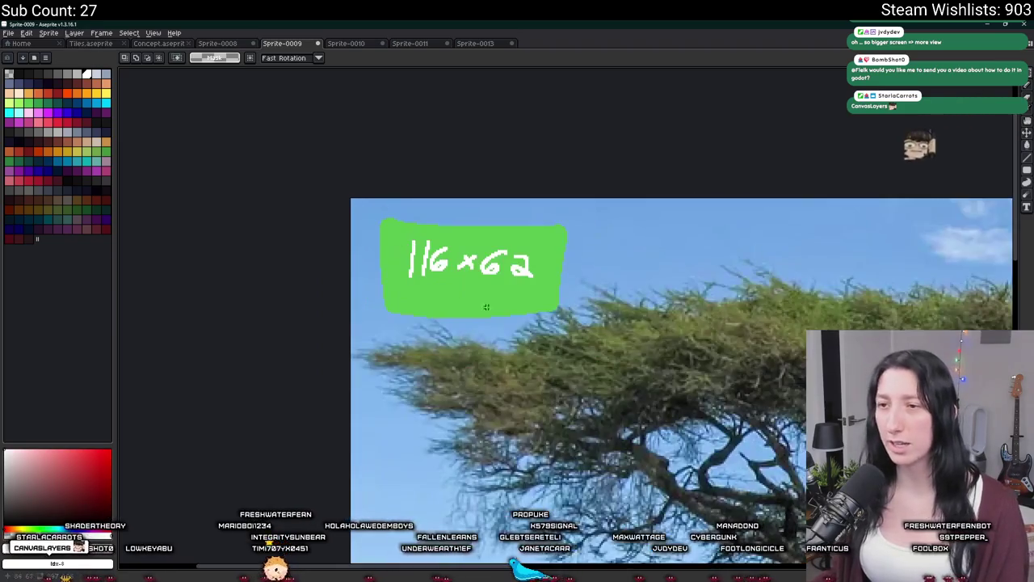
scroll(605, 300, "down", 2)
mouse_move(425, 241)
left_mouse_down()
mouse_move(708, 423)
mouse_move(577, 334)
mouse_move(588, 323)
left_mouse_up()
key("Return")
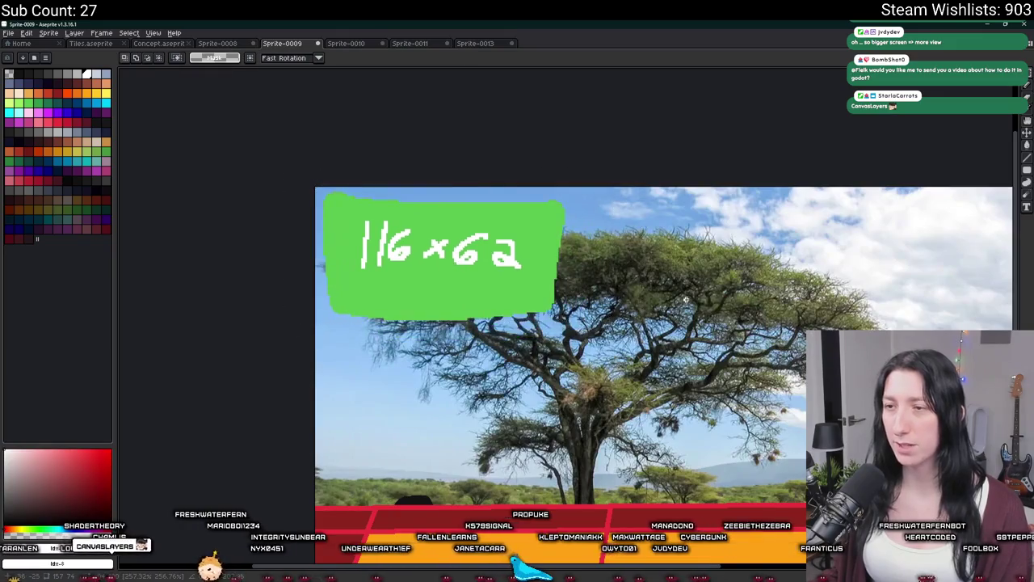
scroll(685, 300, "down", 2)
key("ctrl+z")
left_click_drag(685, 300, 611, 283)
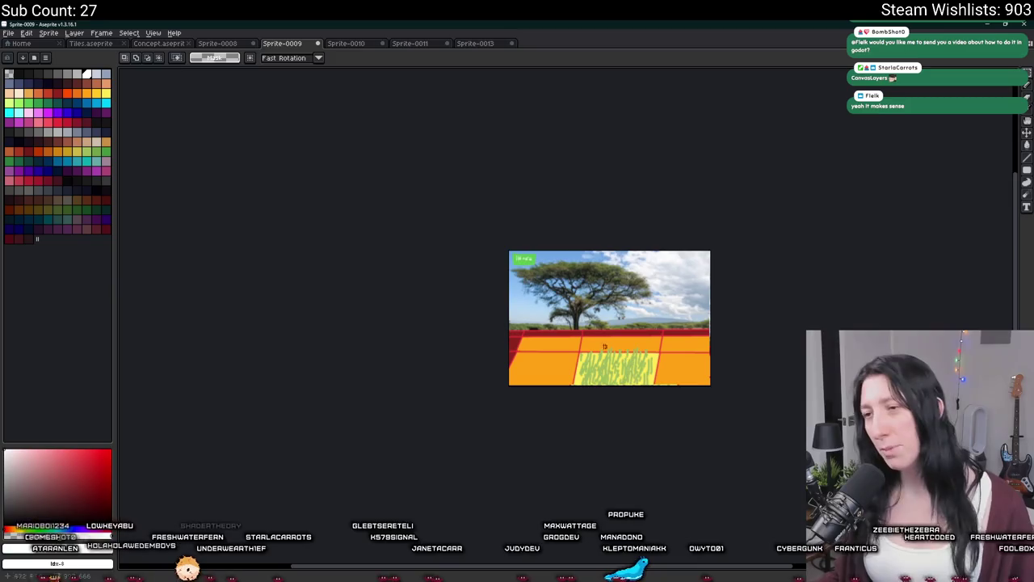
key("alt+Tab")
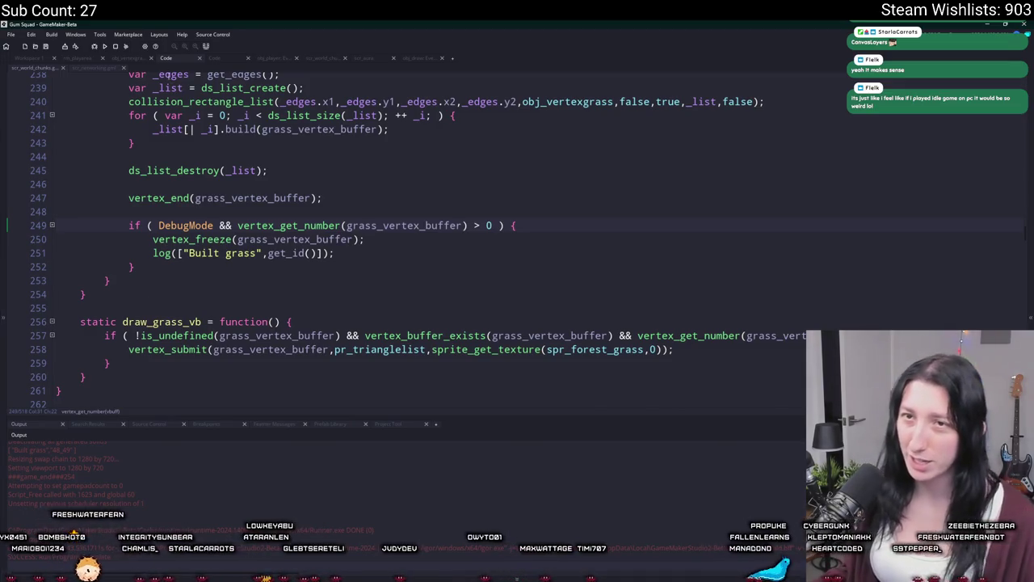
- Run Gun Squad, create a lobby, and walk the character across the grass
left_click(361, 254)
key("F5")
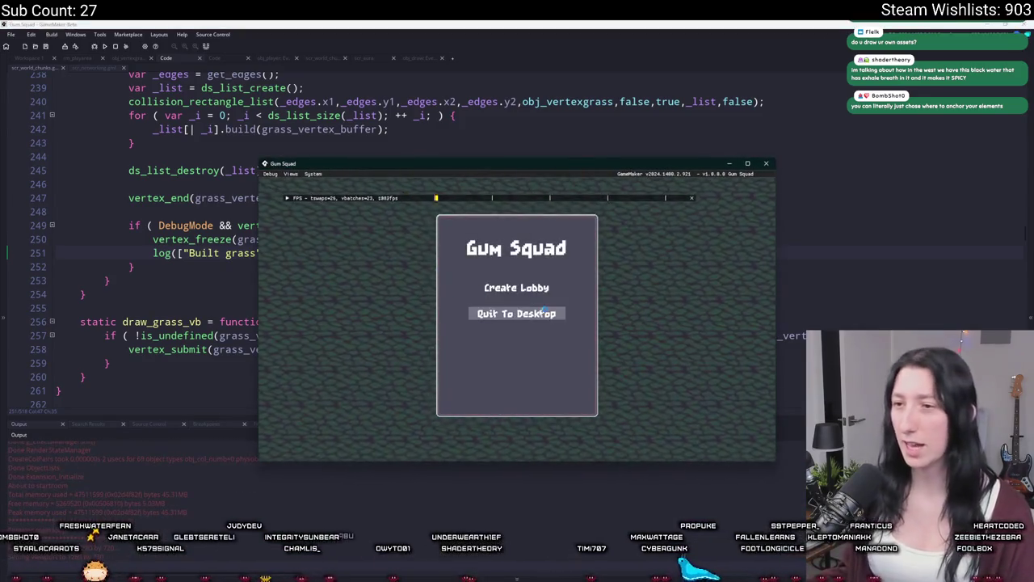
left_click(517, 286)
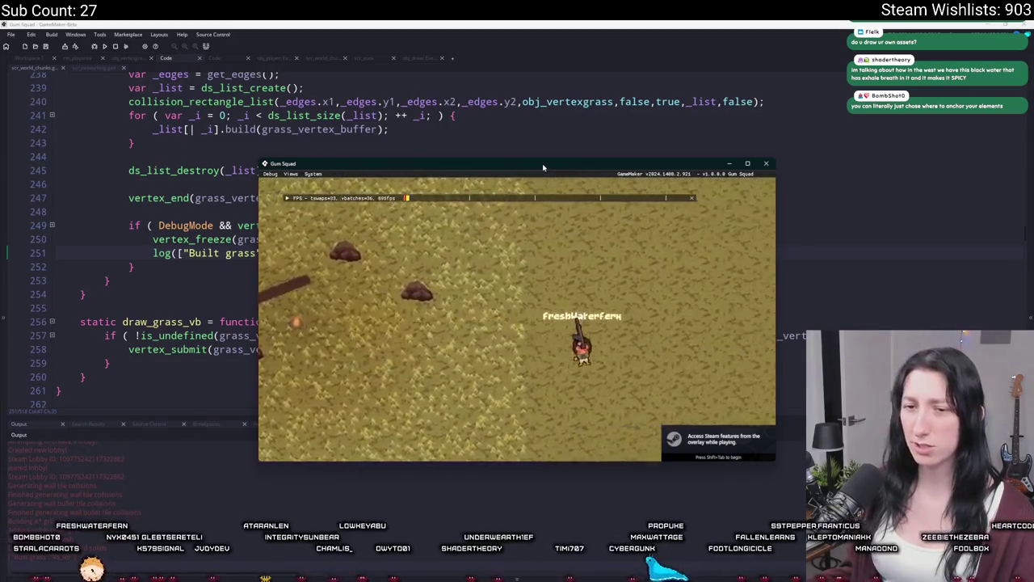
mouse_move(543, 164)
left_mouse_down()
mouse_move(543, 219)
mouse_move(544, 85)
left_mouse_up()
key("s")
key("d")
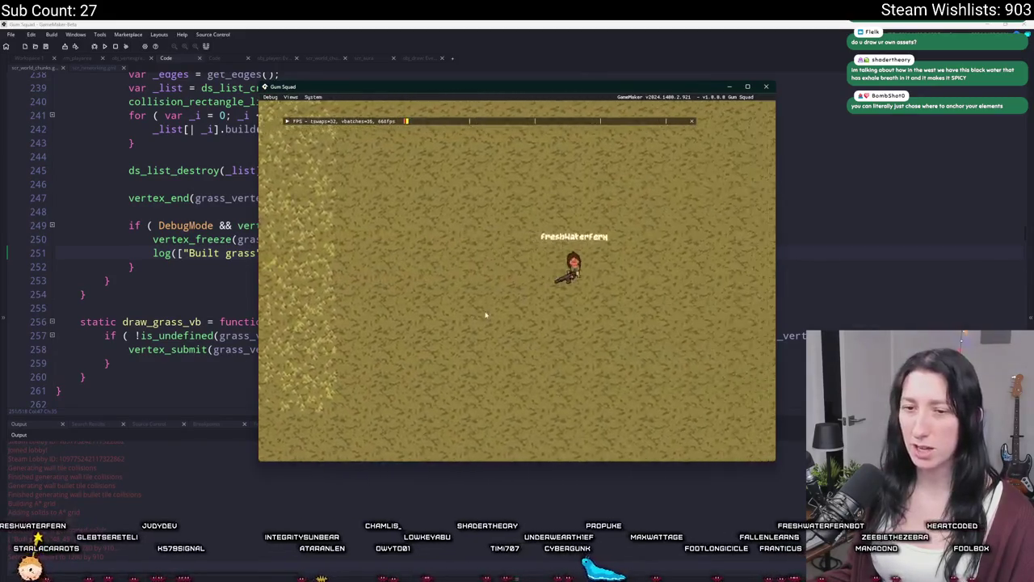
key("a")
key("s")
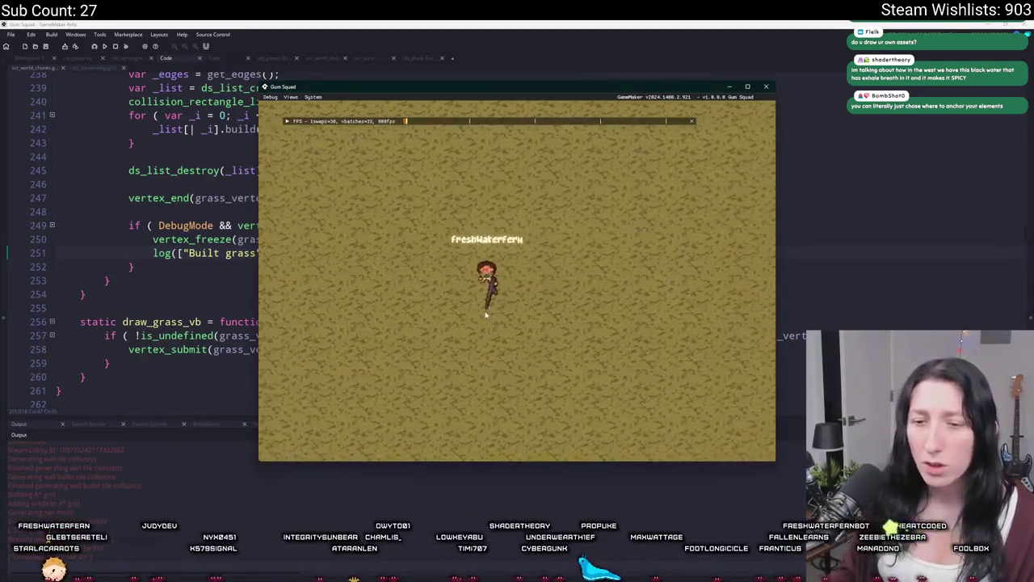
left_click_drag(581, 87, 586, 23)
- Walk to the left map edge and back across the sand, then open rm_playarea
key("w")
key("a")
scroll(212, 329, "down", 5)
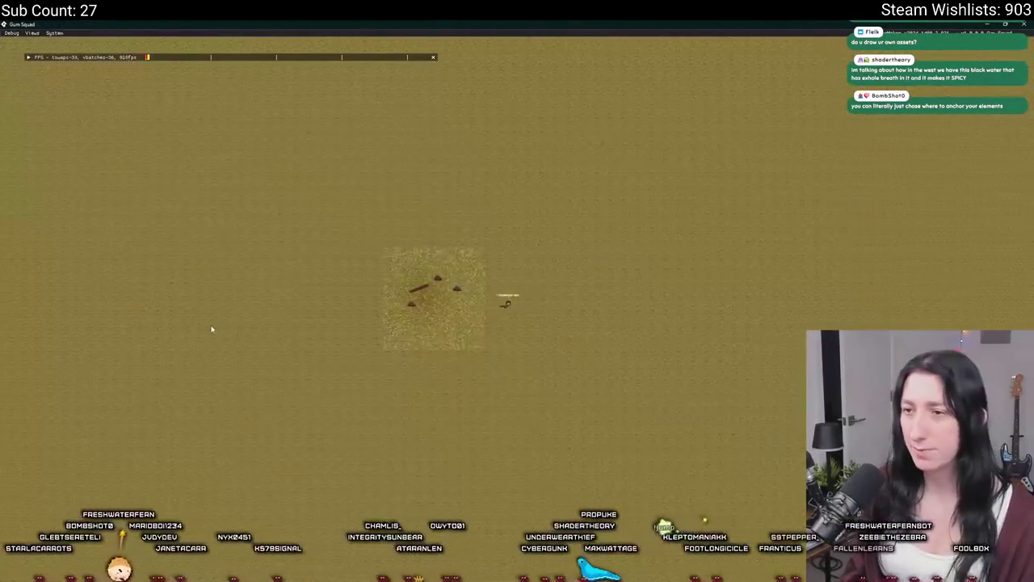
key("a")
scroll(211, 329, "up", 3)
scroll(212, 329, "down", 5)
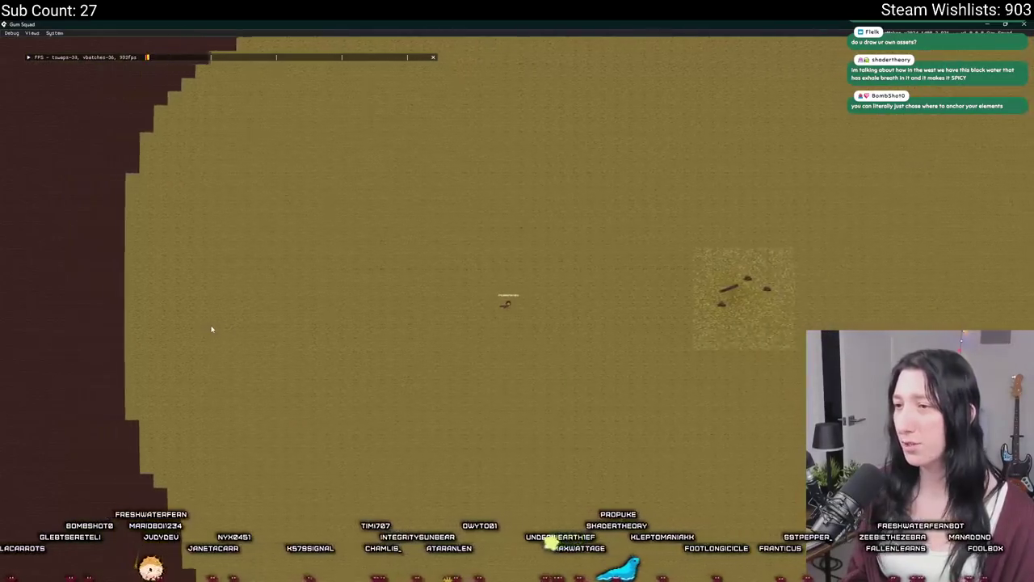
key("d")
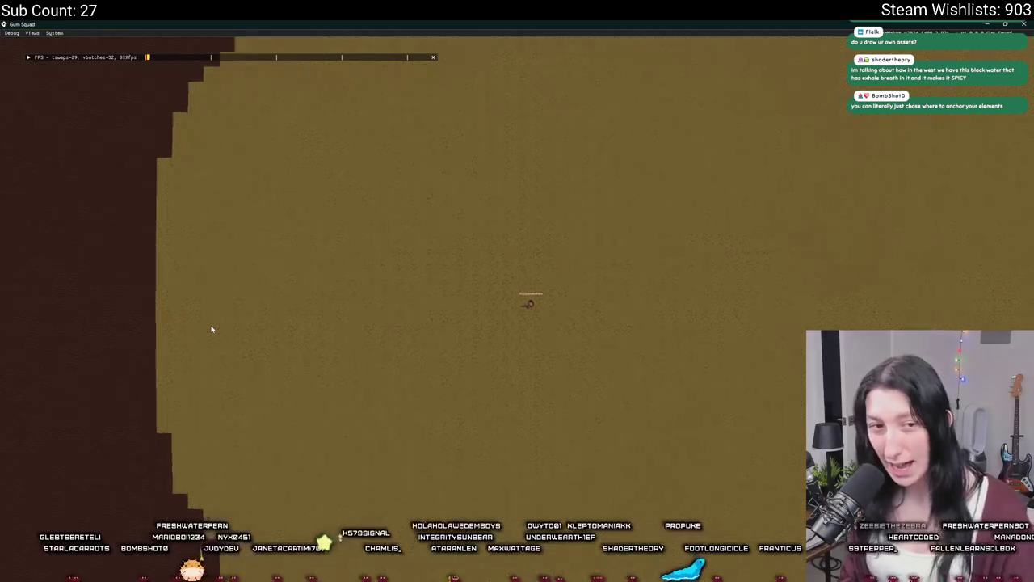
scroll(843, 300, "up", 5)
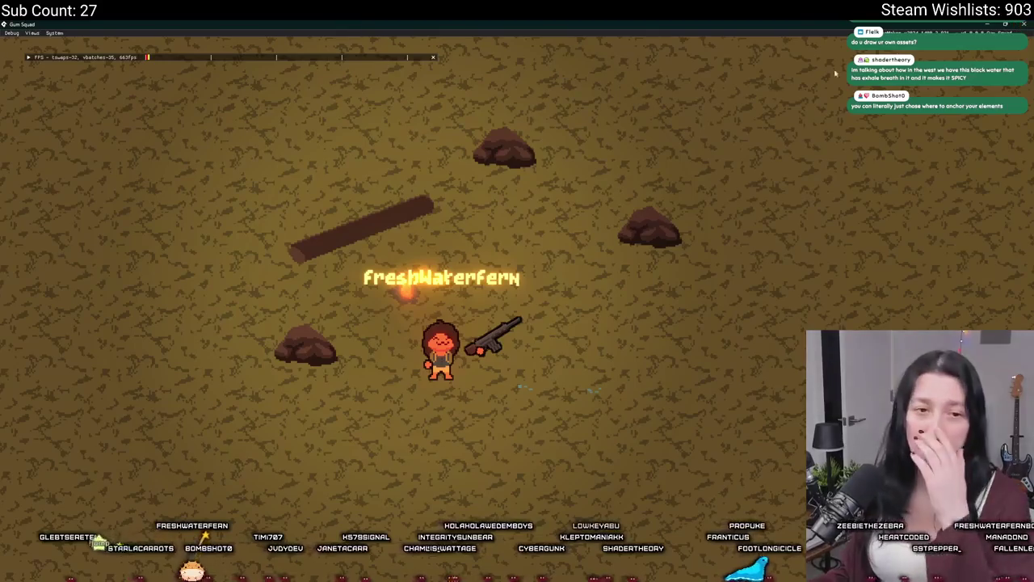
key("alt+Tab")
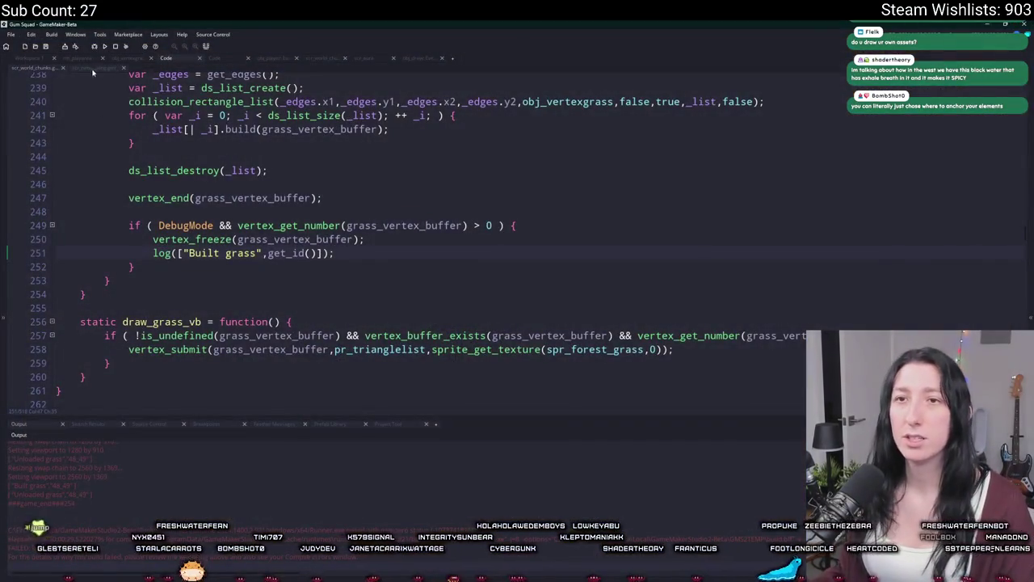
key("ctrl+Tab")
scroll(499, 275, "down", 3)
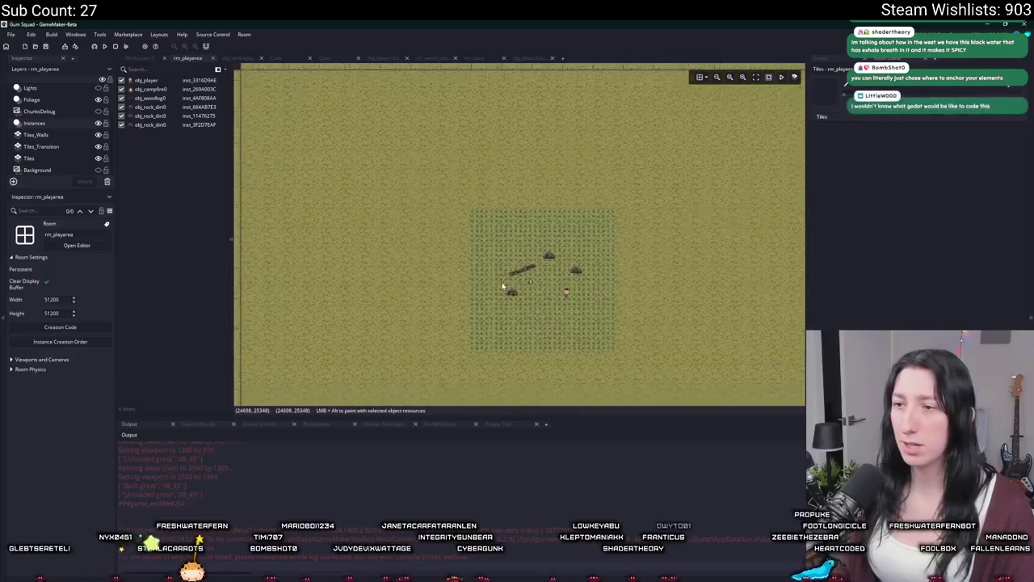
- Copy the player, campfire, log and rocks onto the left grass patch
left_click_drag(402, 338, 616, 187)
scroll(616, 187, "down", 4)
key("ctrl+c")
key("ctrl+v")
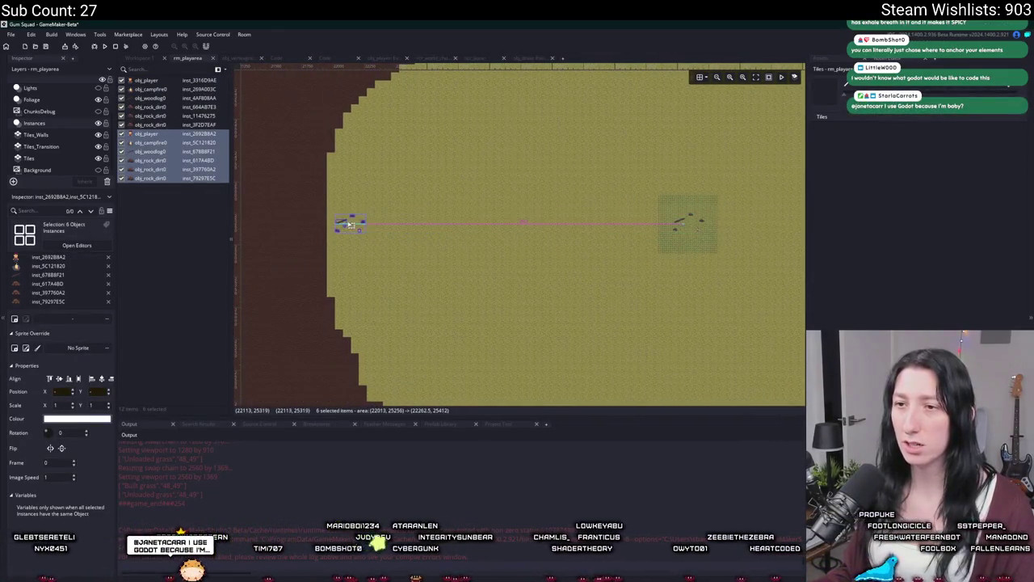
left_click(347, 224)
- Copy the Foliage-layer grass instance onto the left patch and run the game
left_click(59, 100)
left_click(687, 224)
key("ctrl+c")
key("ctrl+v")
left_click(363, 223)
scroll(452, 214, "down", 3)
key("F5")
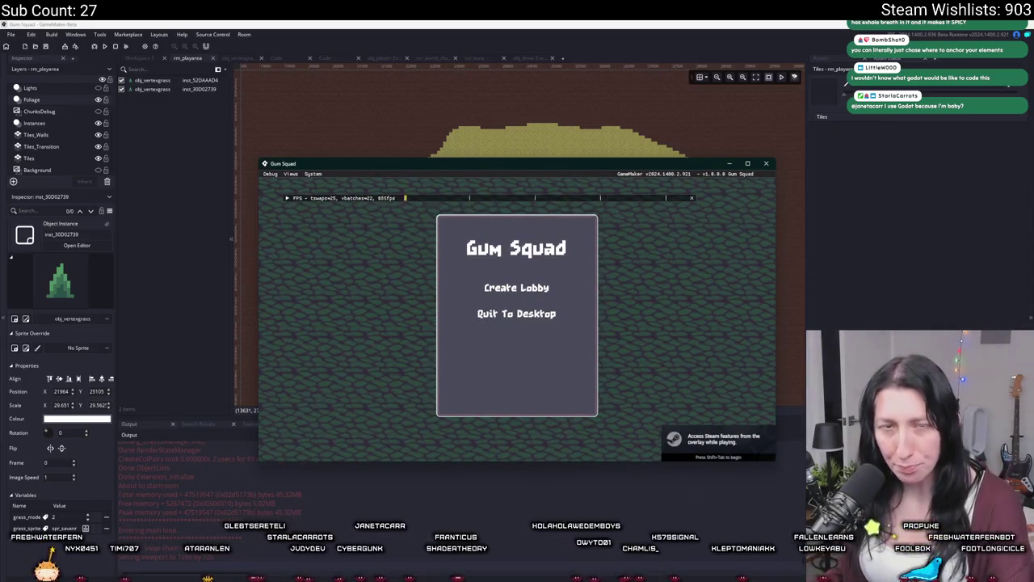
- Enter a lobby, close the game, and delete the duplicate obj_player from the Instances layer
left_click(516, 288)
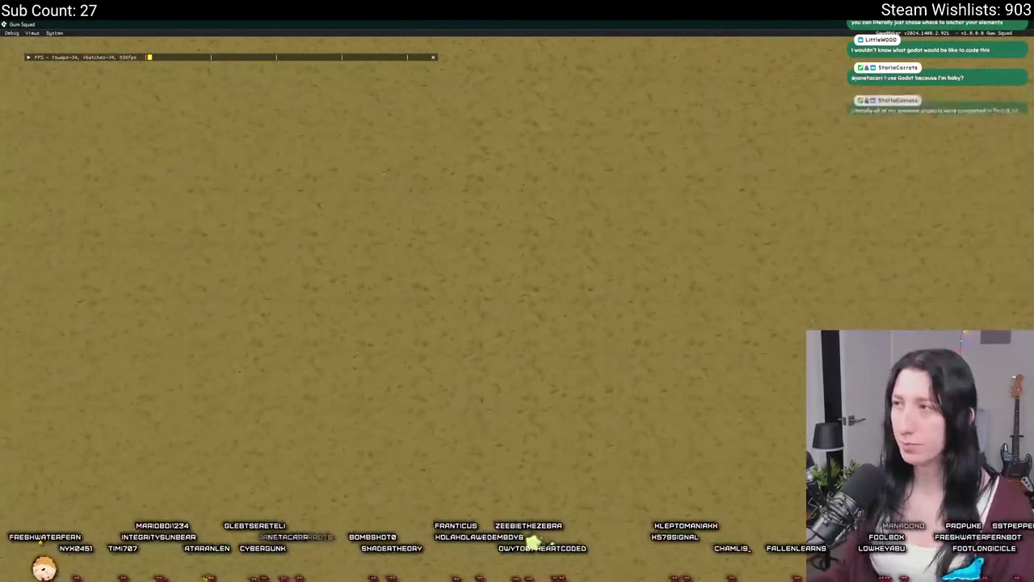
key("Escape")
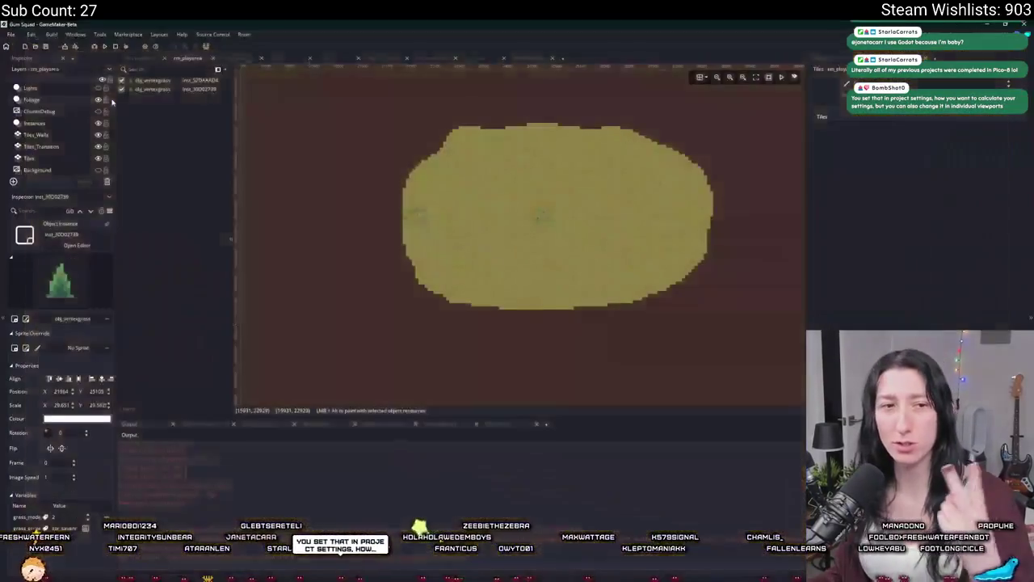
left_click(34, 123)
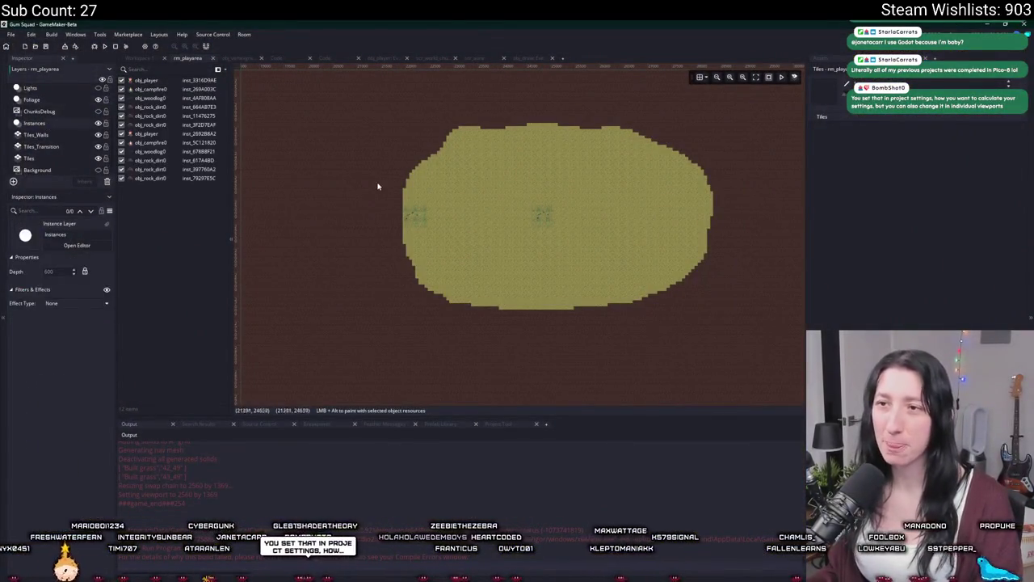
scroll(397, 212, "up", 4)
left_click(441, 240)
key("Delete")
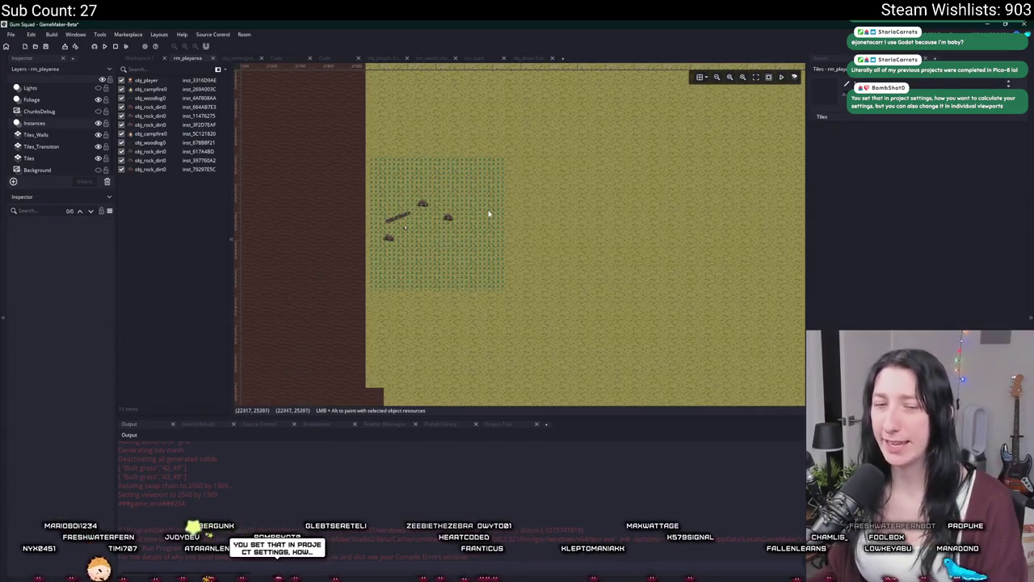
- Rerun the game, create a lobby, and walk left and right between both campsites
key("F5")
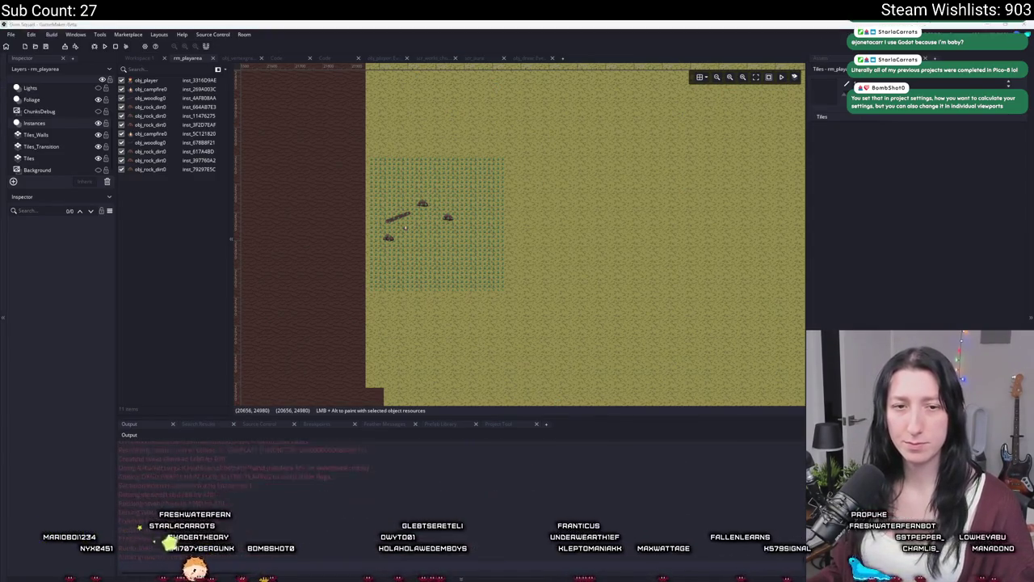
left_click(517, 285)
double_click(546, 168)
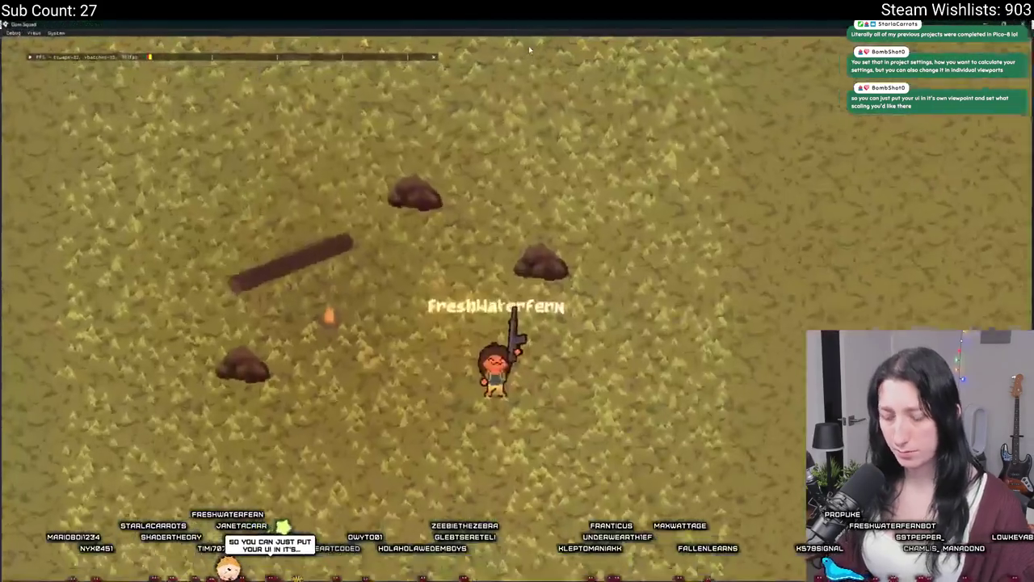
key("a")
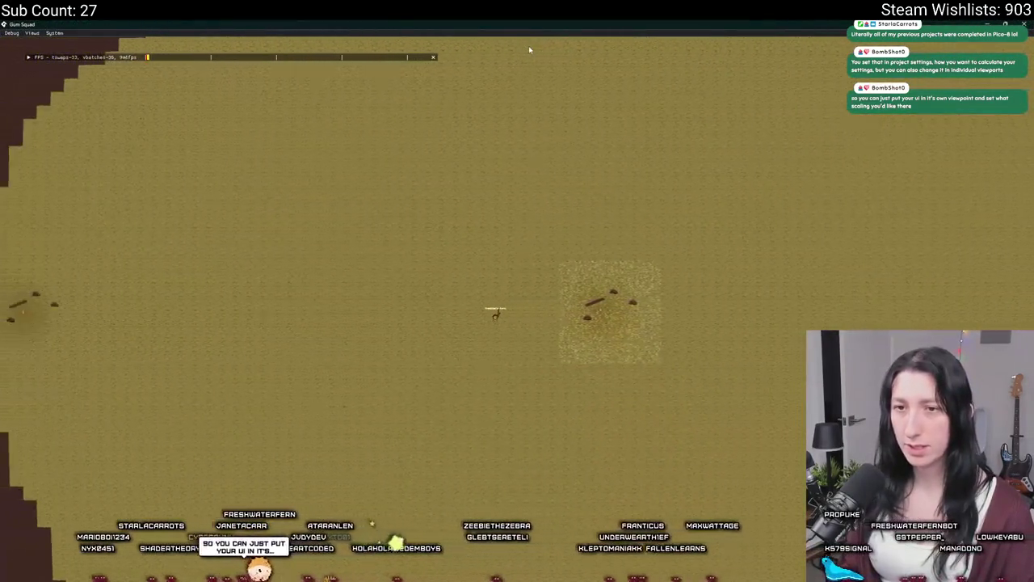
key("d")
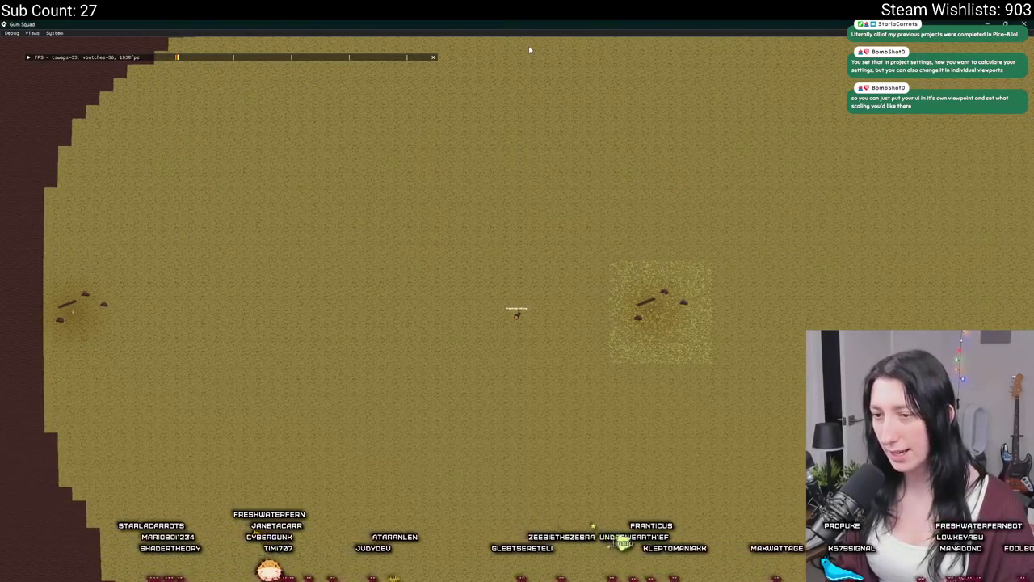
key("a")
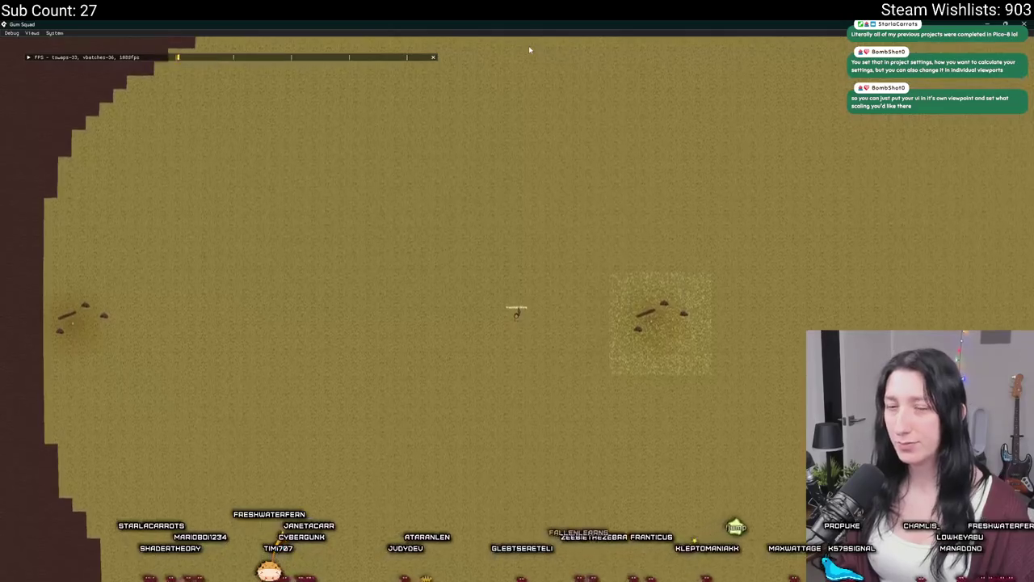
key("a")
key("d")
key("d")
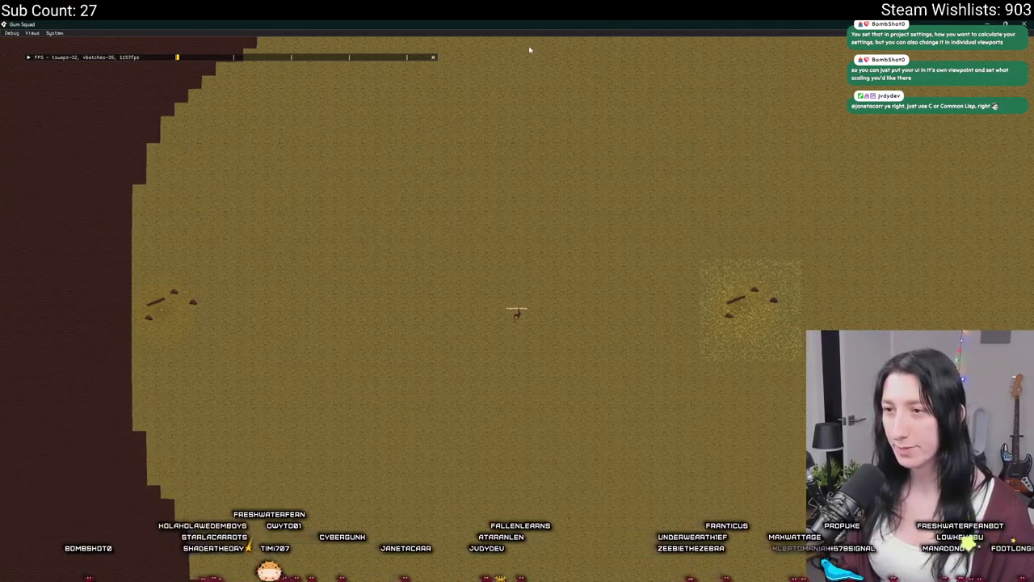
scroll(529, 50, "up", 3)
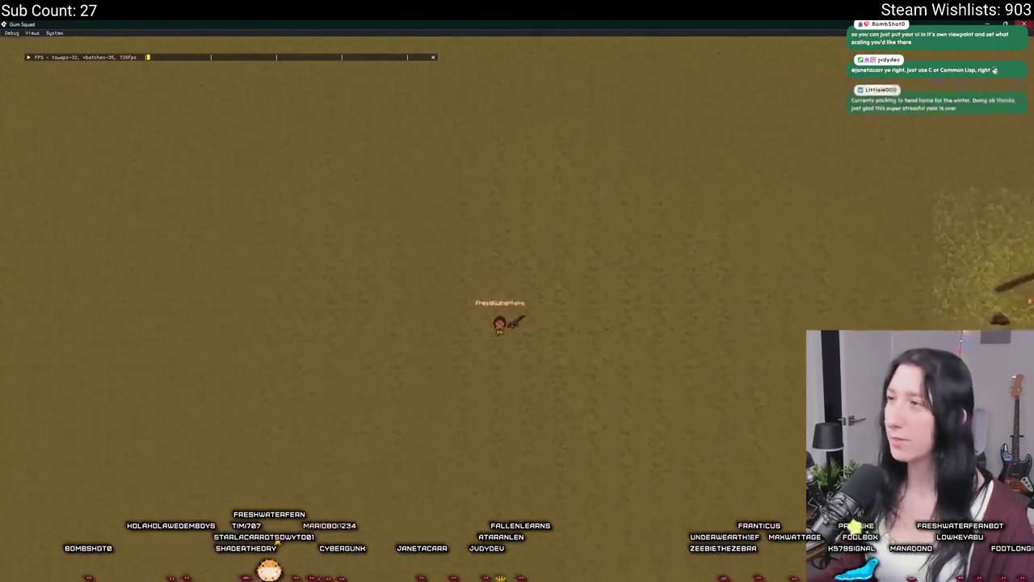
key("Escape")
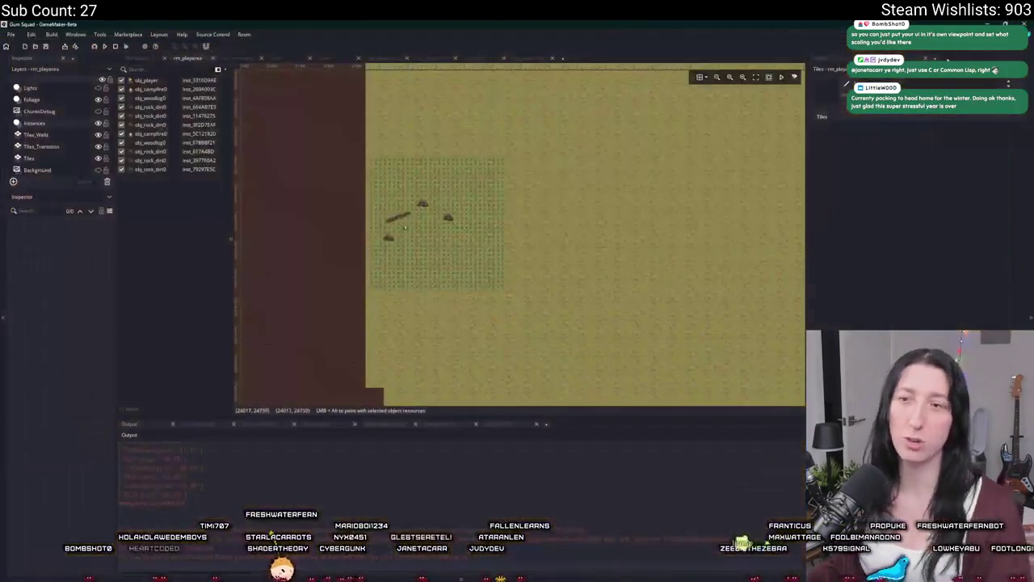
- Copy the region activation code, lines 105–124, from obj_world's Step event
left_click(154, 58)
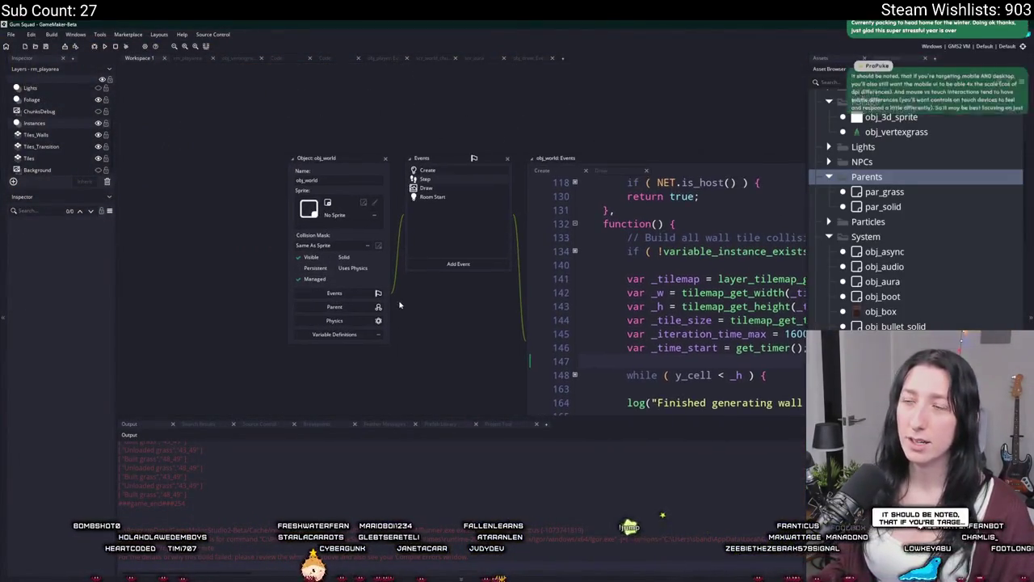
left_click_drag(431, 294, 283, 236)
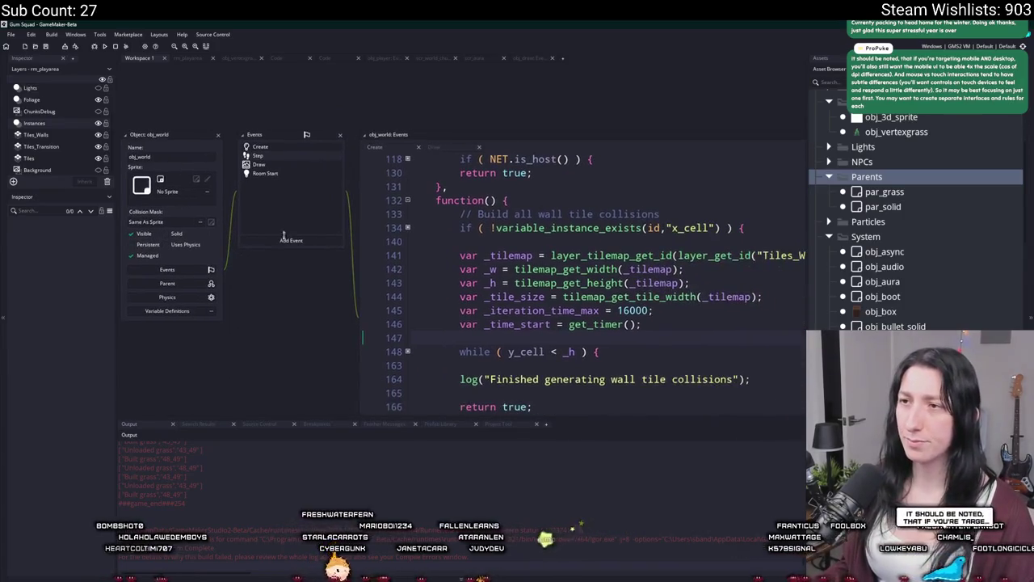
double_click(287, 156)
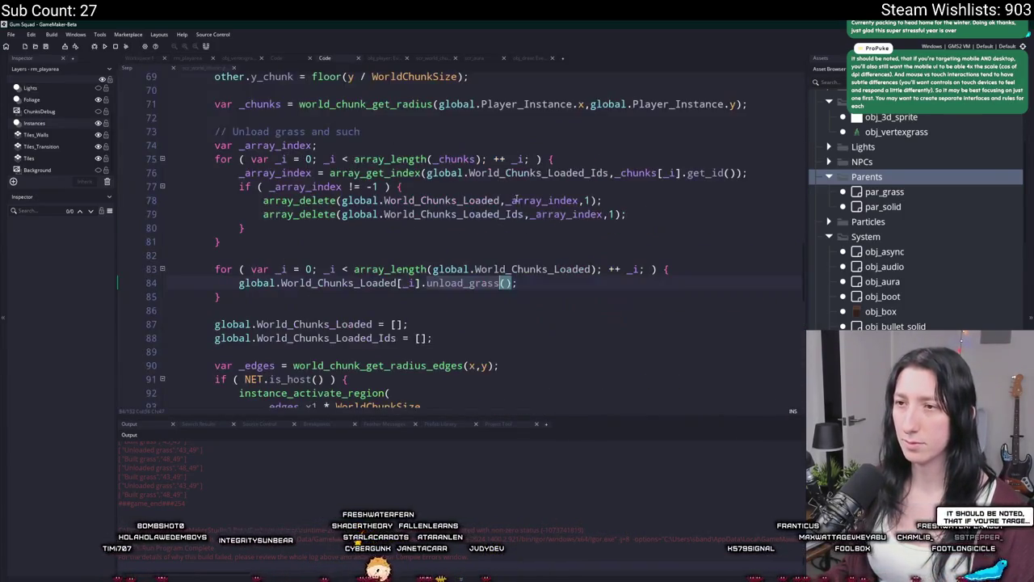
scroll(535, 362, "down", 5)
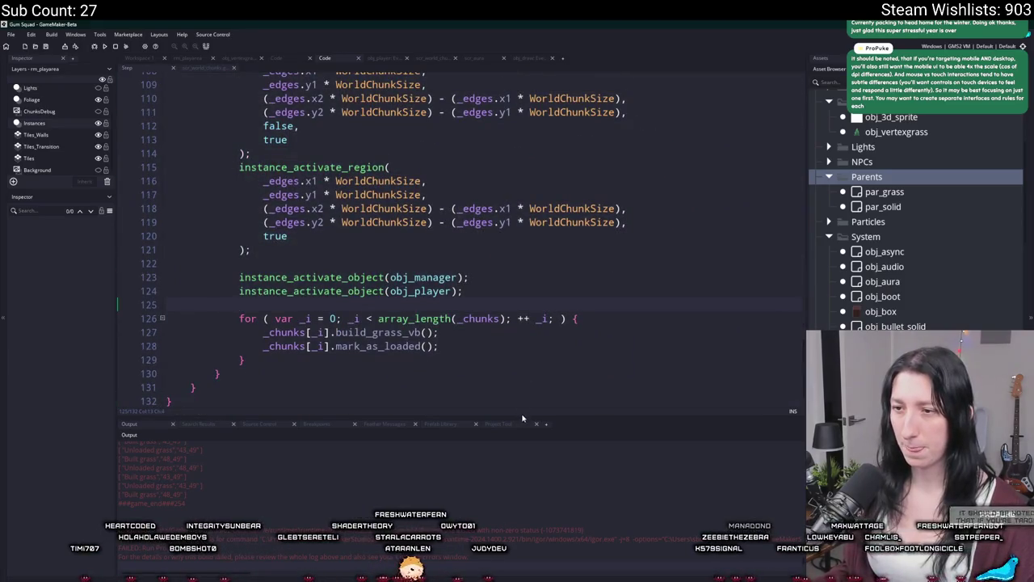
left_click_drag(525, 415, 525, 489)
mouse_move(487, 385)
left_mouse_down()
mouse_move(242, 218)
mouse_move(243, 144)
mouse_move(222, 126)
left_mouse_up()
- In obj_world's Room Start event, paste that code inside a new if ( room == rm_playarea ) { block
left_click(139, 58)
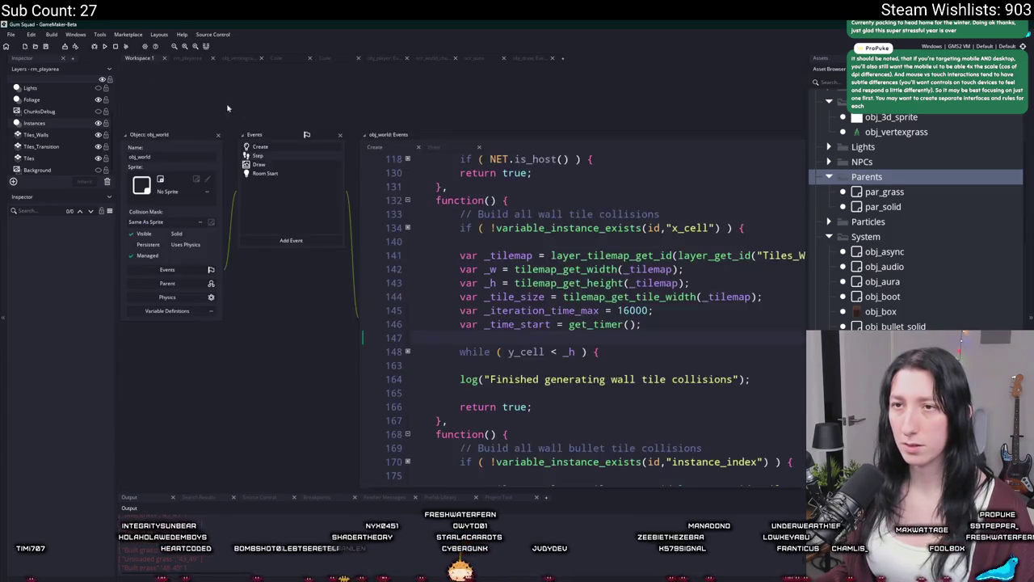
left_click(266, 173)
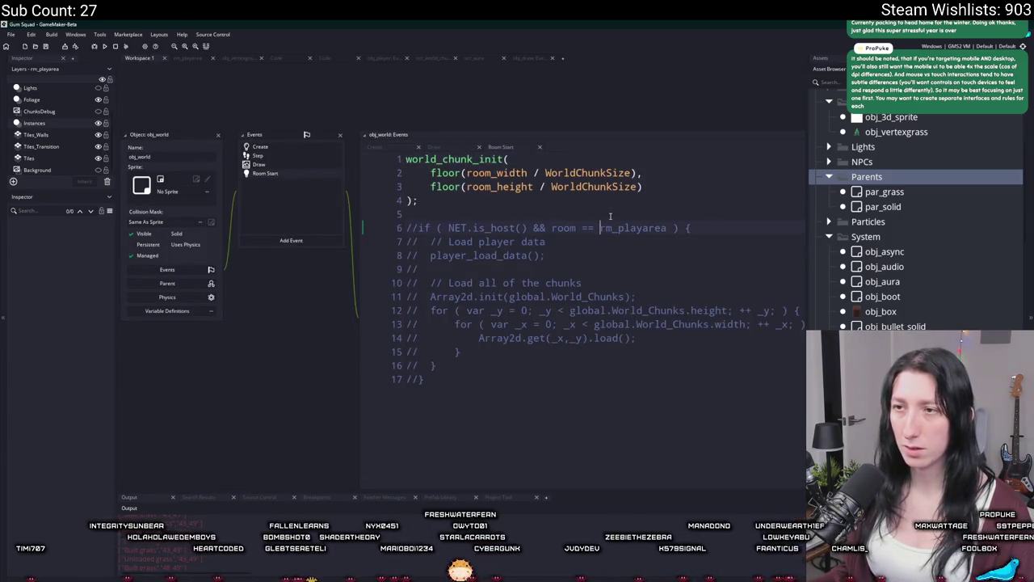
key("Return")
key("Return")
type("if ( room")
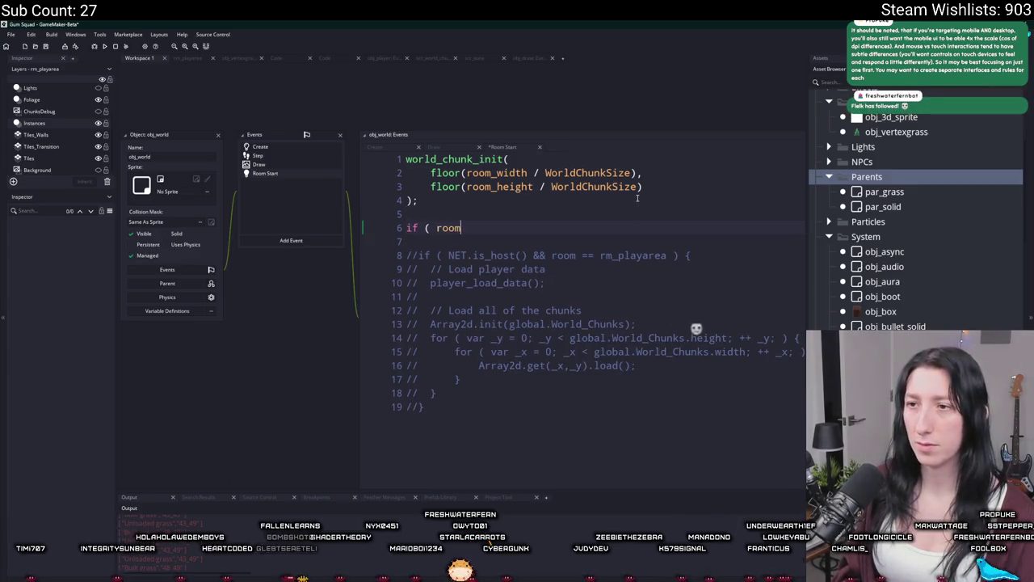
type(" == rm_play")
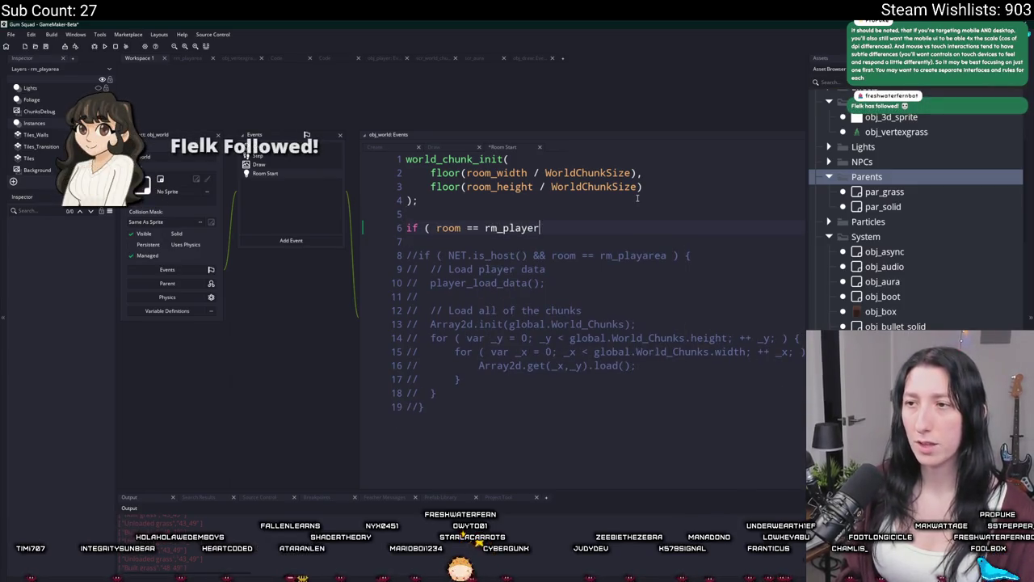
key("Return")
type(") {")
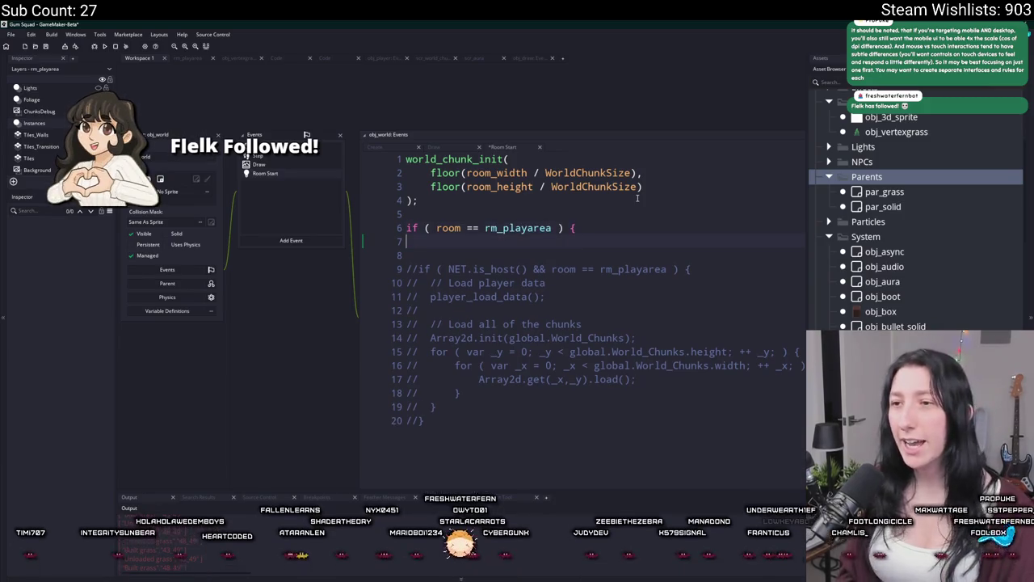
key("Return")
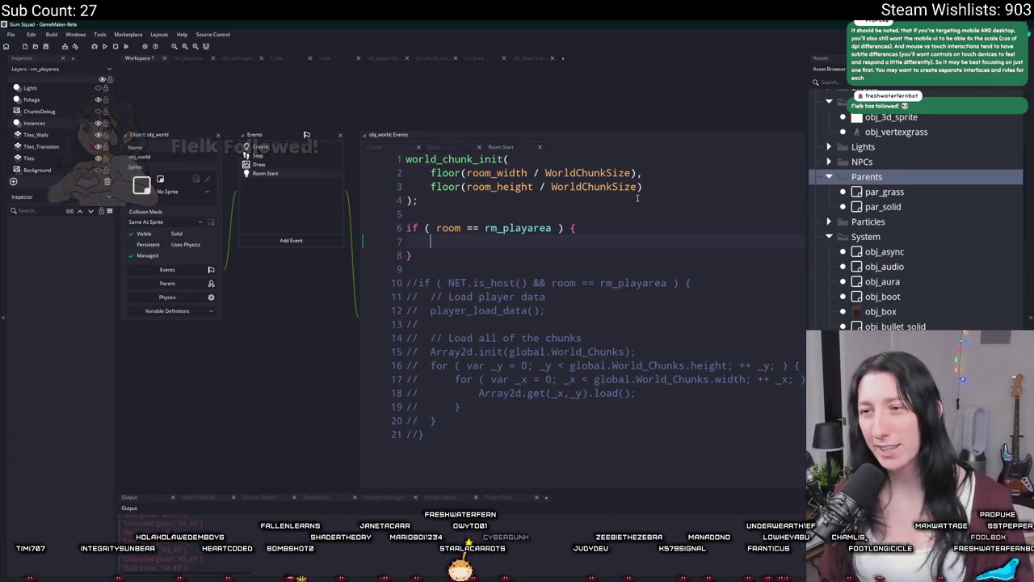
key("ctrl+v")
scroll(531, 382, "down", 1)
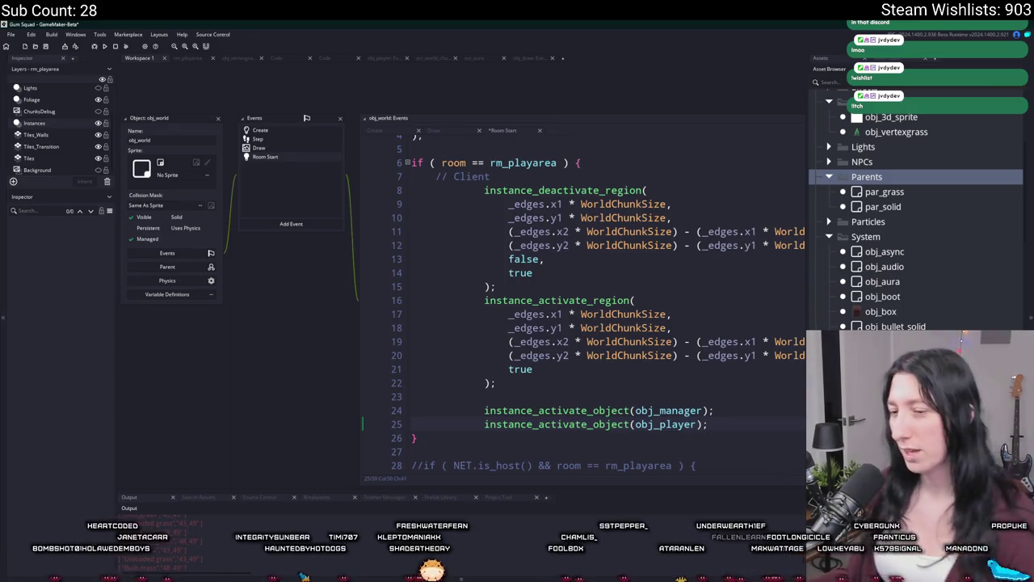
key("super")
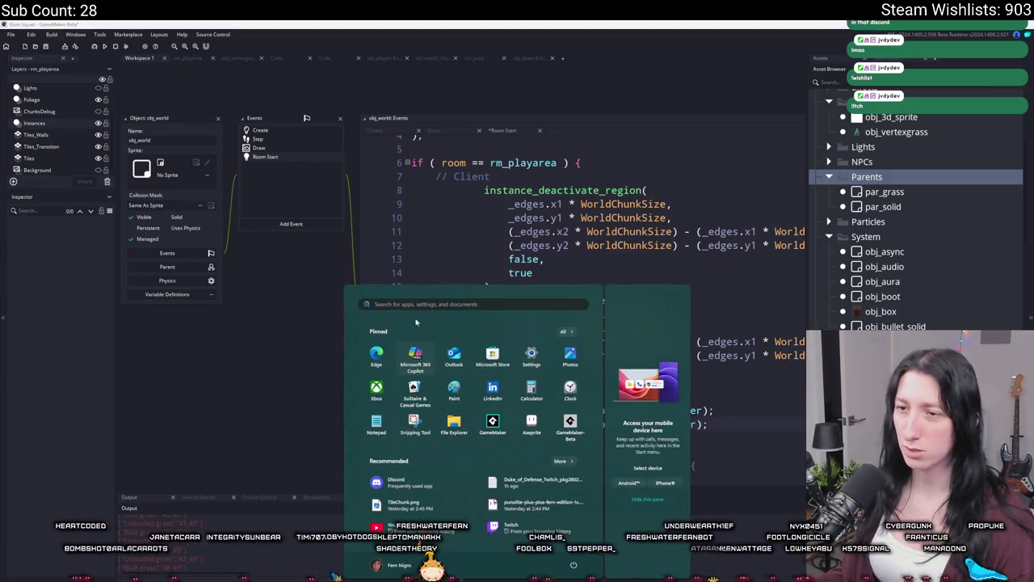
- Search 'discord' in the Start menu, launch it, and bring its window to the front
left_click(387, 328)
type("discord")
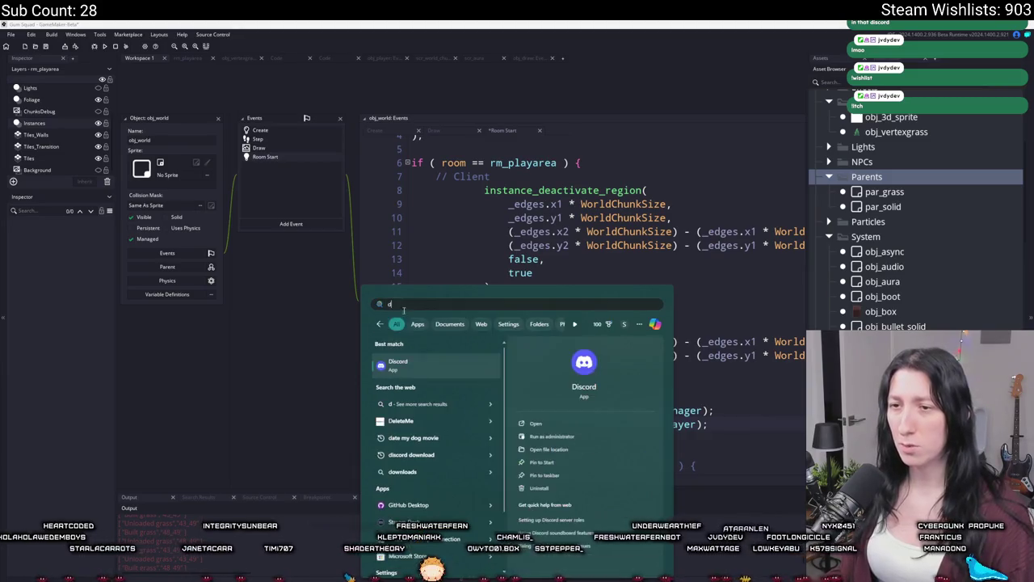
key("Return")
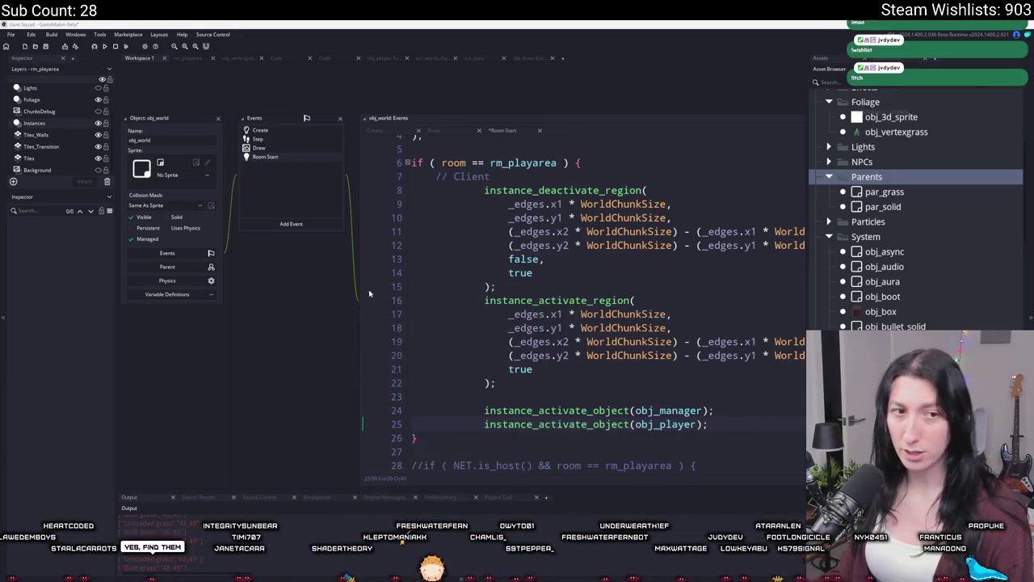
left_click(678, 293)
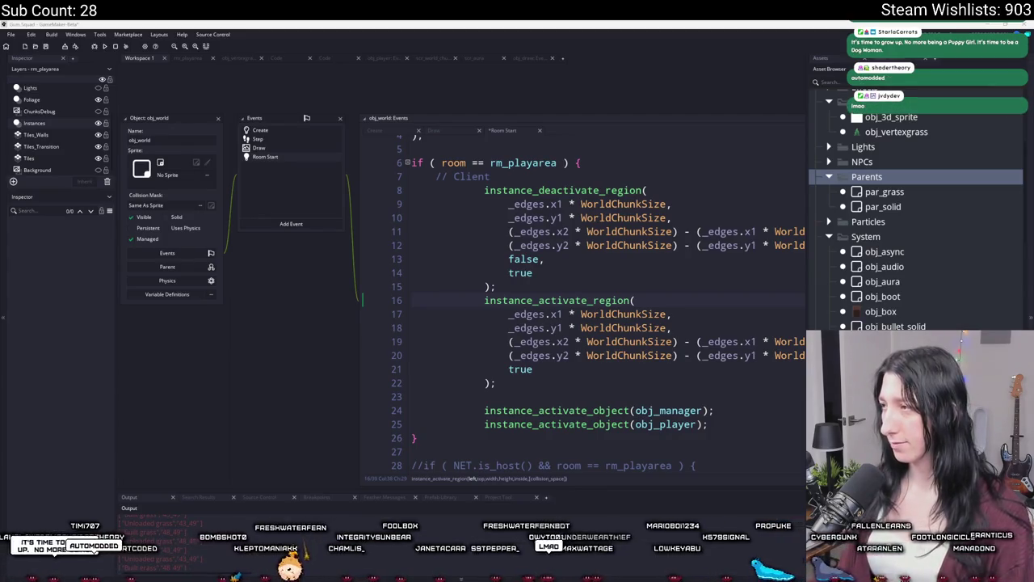
key("alt+Tab")
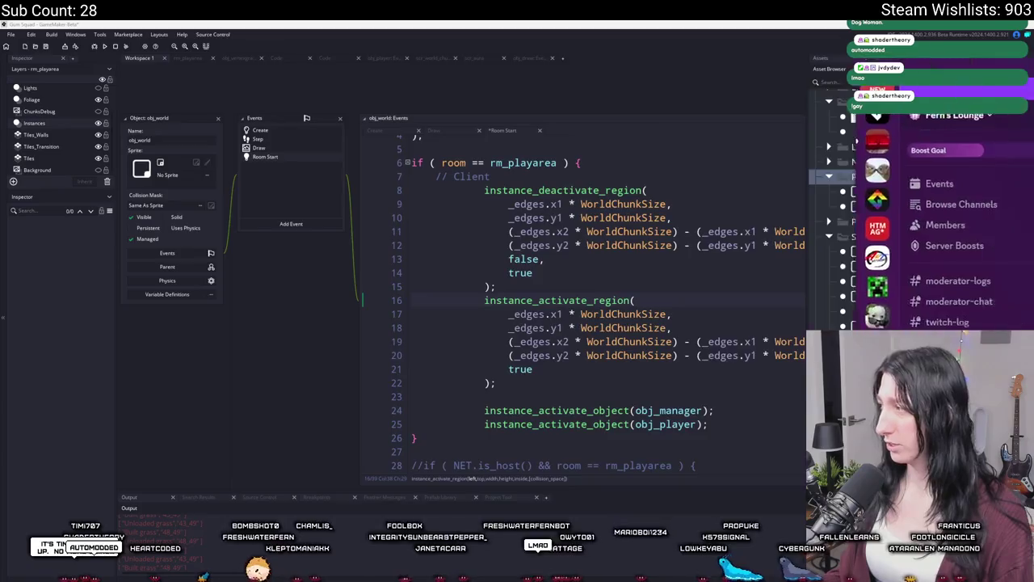
- Grant the member the Parent Approved and Real Actual Adult Human roles, then return to GameMaker
right_click(405, 525)
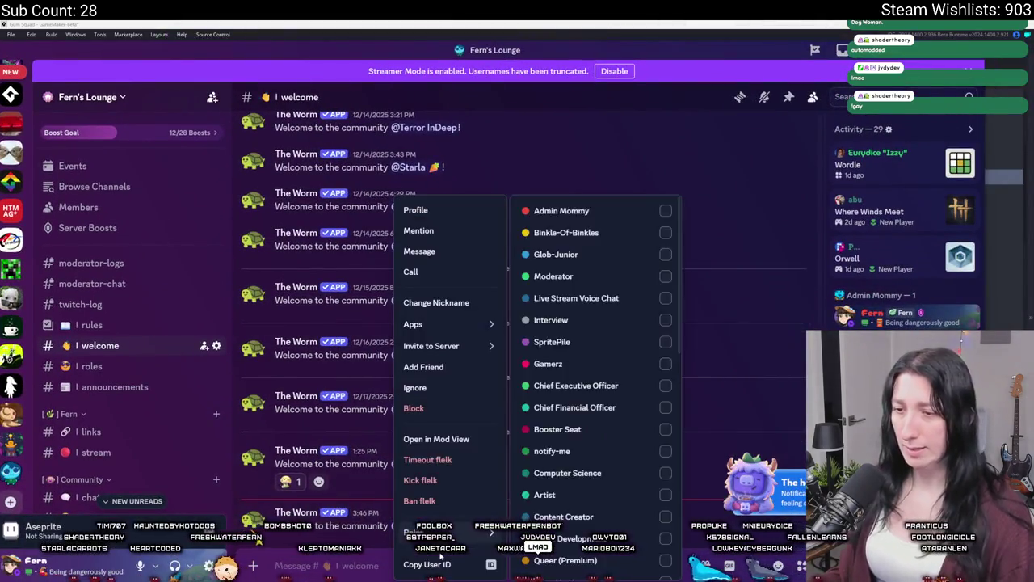
mouse_move(413, 534)
scroll(592, 514, "down", 3)
scroll(592, 515, "down", 3)
scroll(602, 323, "up", 2)
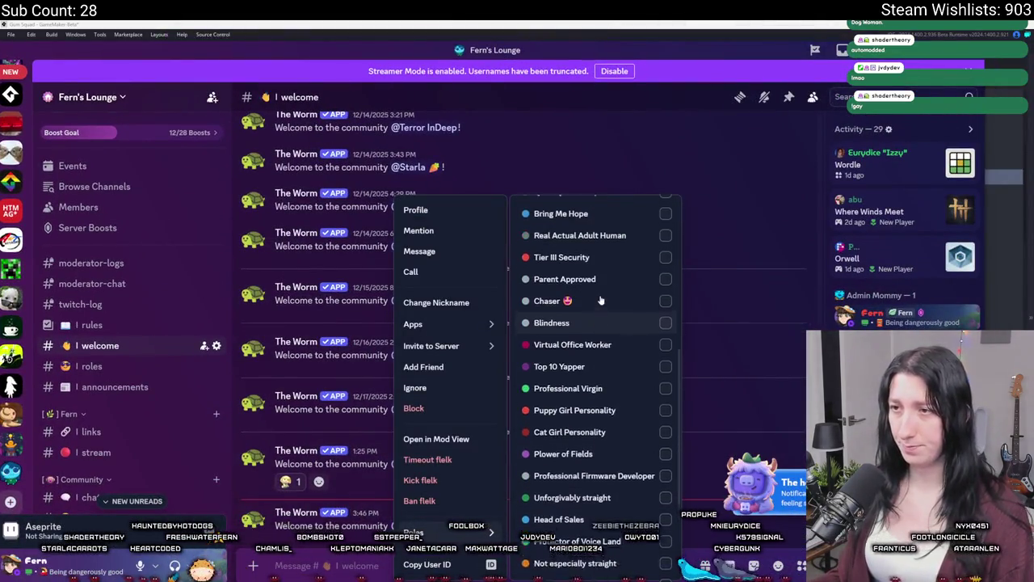
left_click(602, 323)
left_click(630, 284)
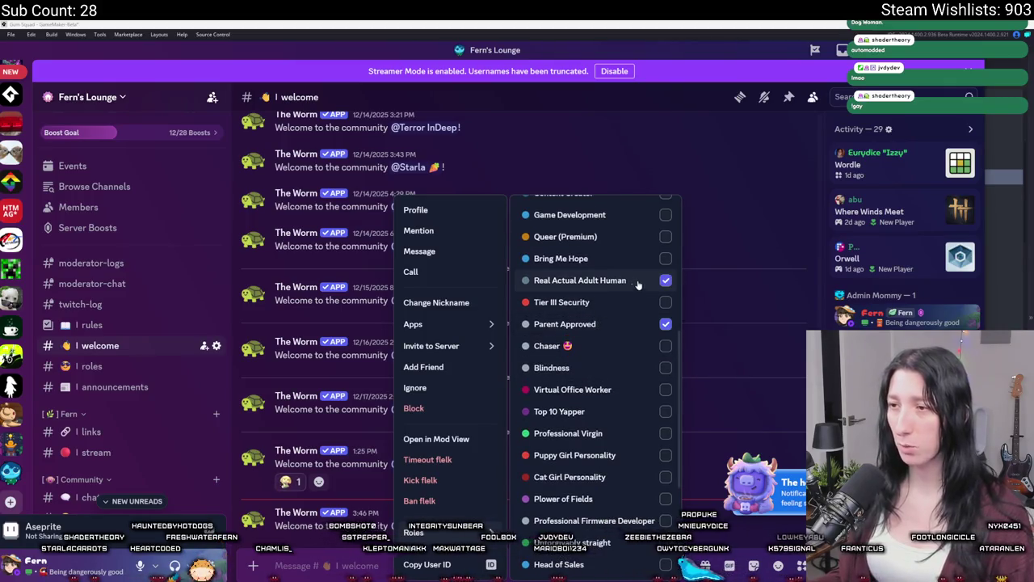
key("Escape")
key("alt+Tab")
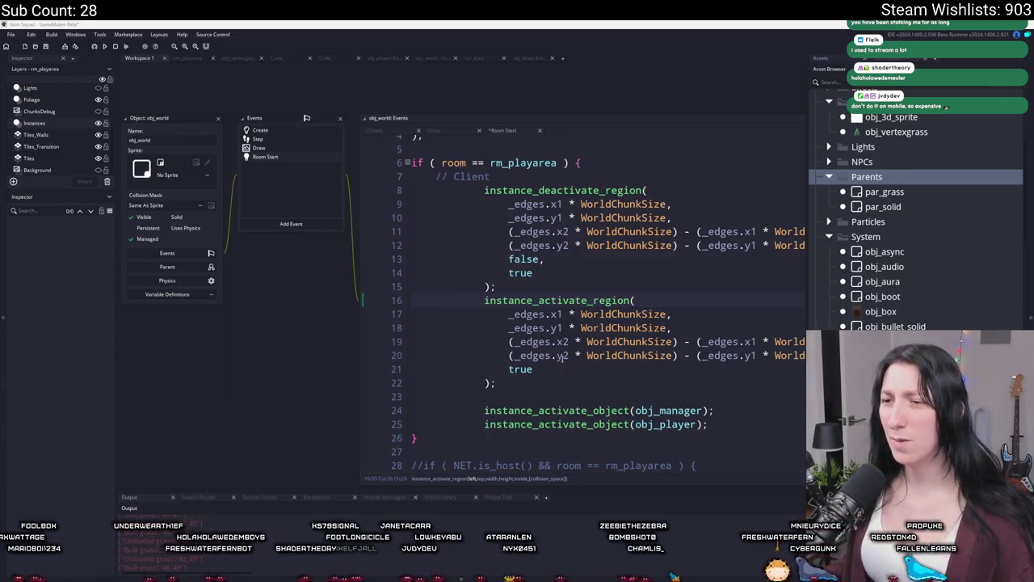
mouse_move(711, 427)
left_mouse_down()
mouse_move(558, 307)
mouse_move(517, 203)
mouse_move(531, 202)
left_mouse_up()
- Unindent the Client code two levels and add instance_deactivate_object(all) above it
key("shift+Tab")
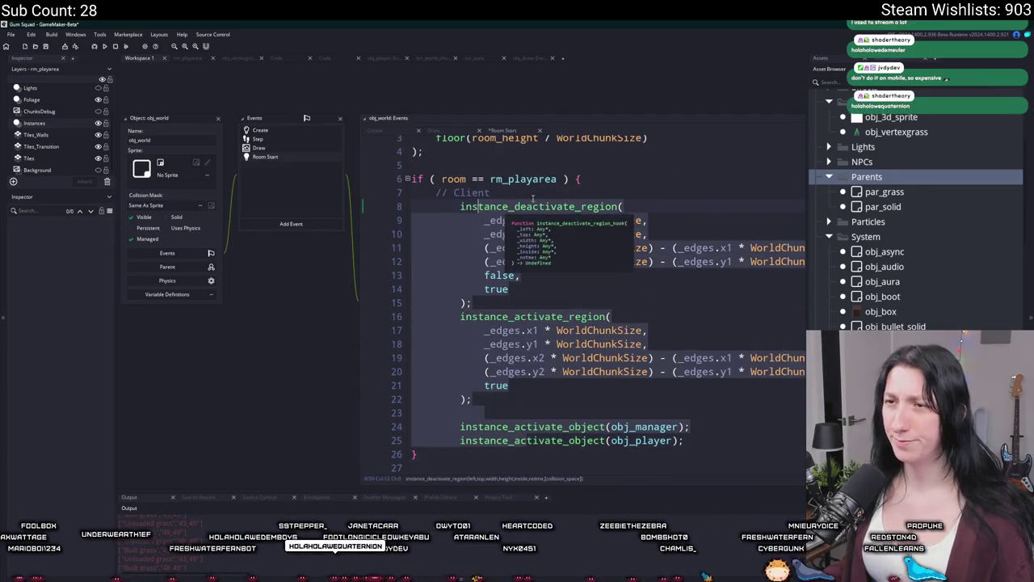
key("shift+Tab")
left_click(531, 194)
key("F12")
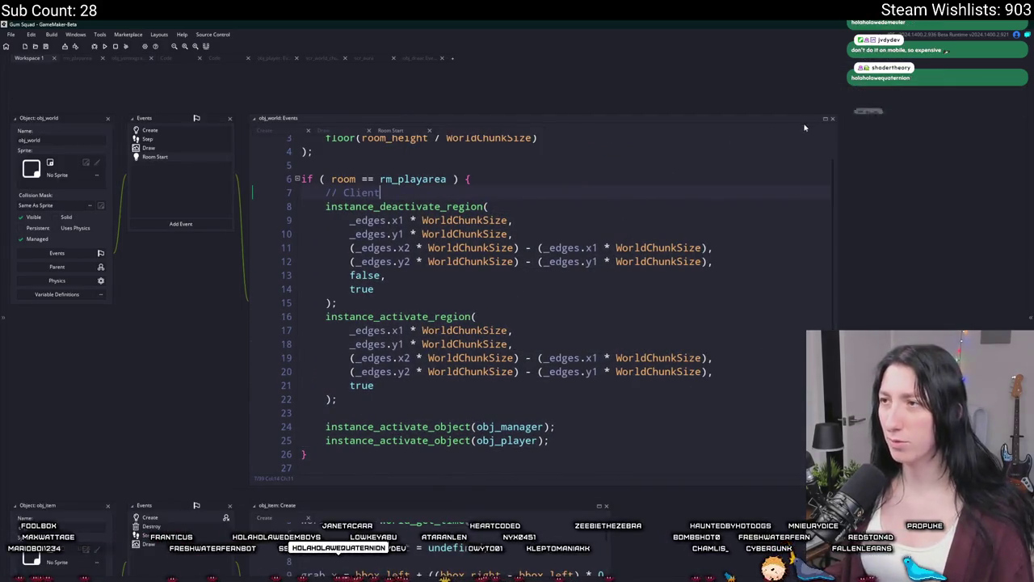
left_click(825, 119)
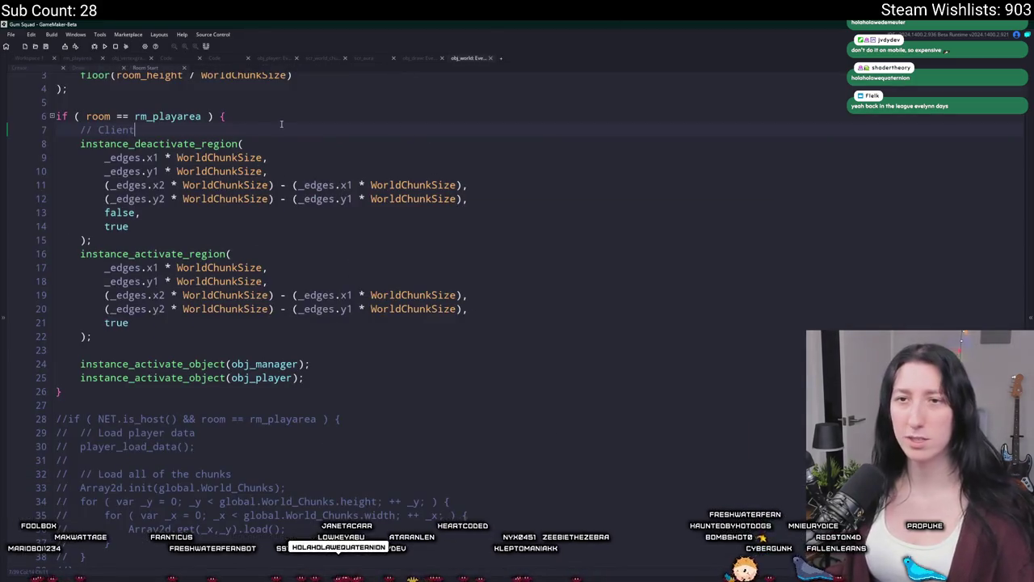
key("Home")
key("Return")
key("Return")
key("Up")
key("Up")
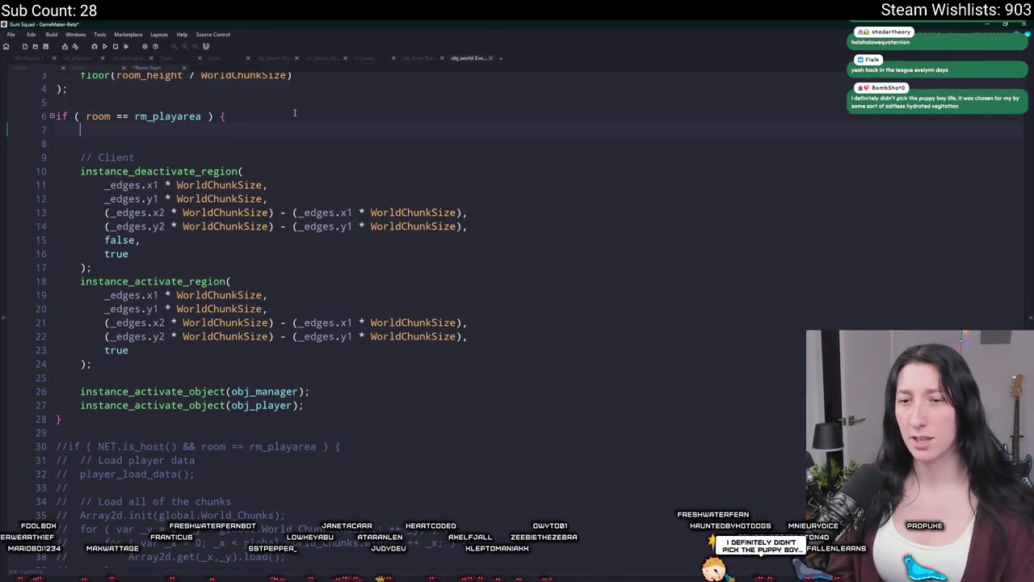
type("instance_deacti")
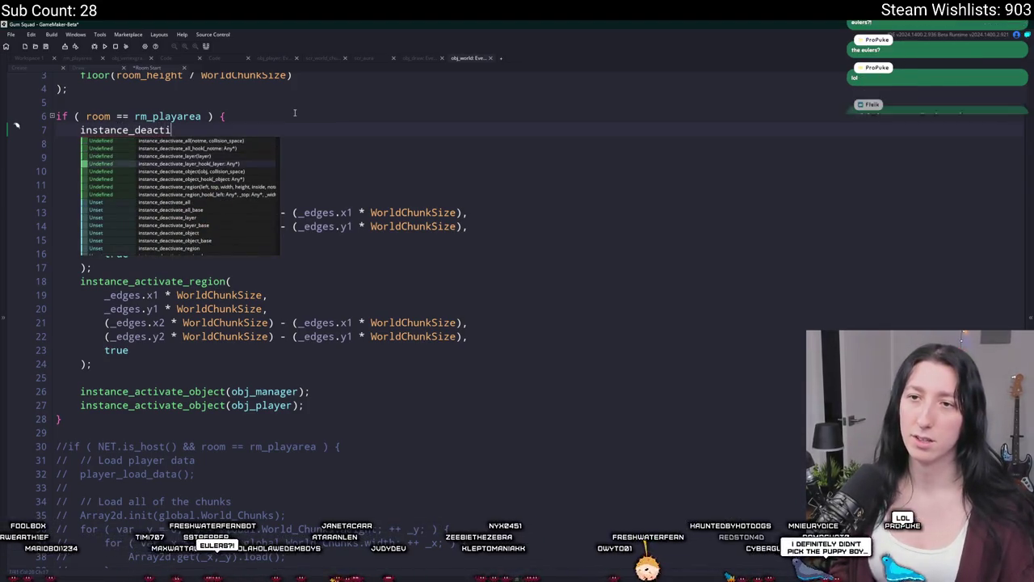
type("vate_object(all);")
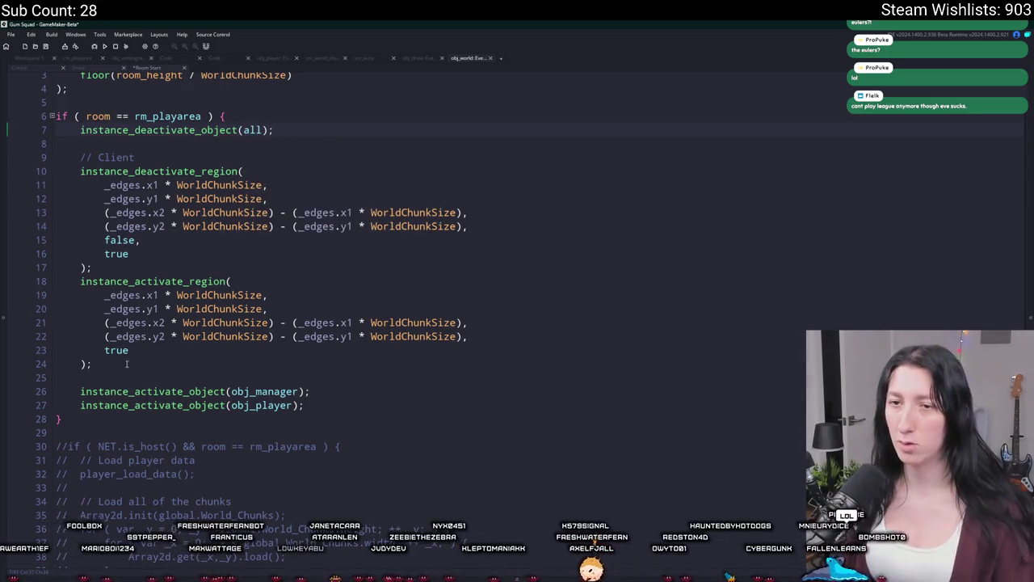
- Delete the chunk region activation calls, test-run the game, then delete the room-check block
left_click_drag(126, 365, 51, 138)
key("Delete")
key("F5")
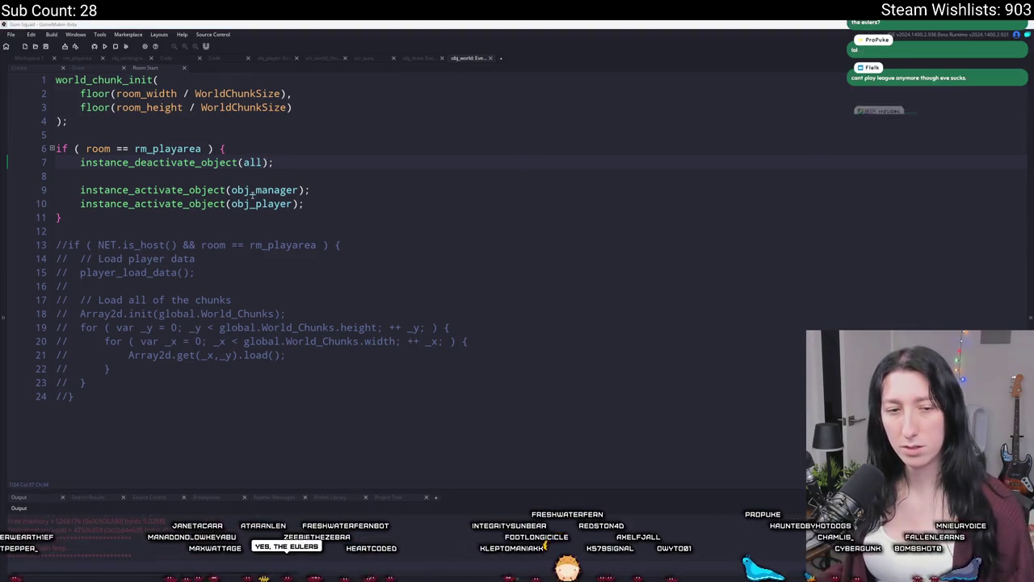
left_click(768, 164)
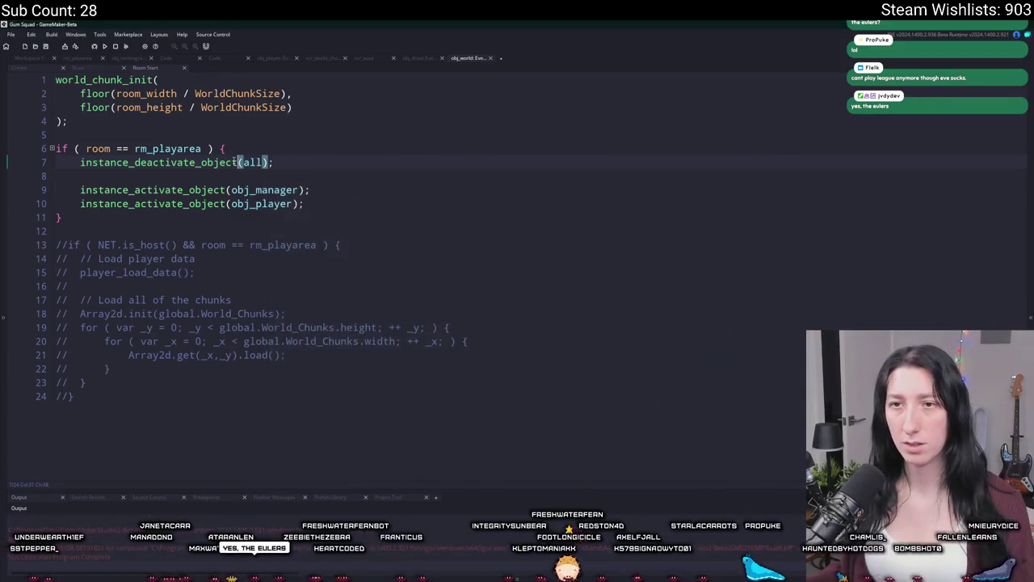
left_click_drag(61, 218, 42, 147)
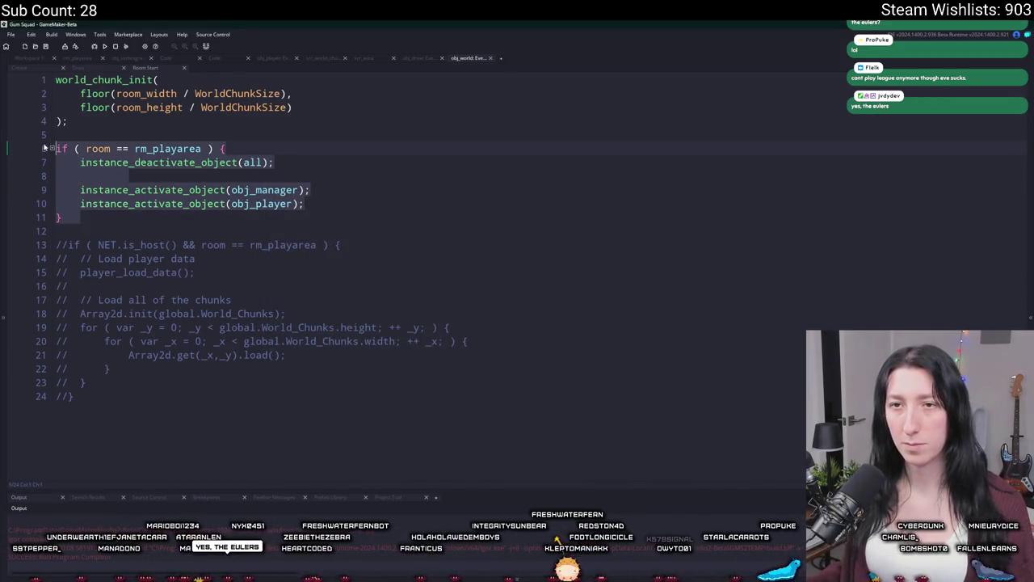
key("Delete")
- Open obj_player's Create event code and look through it
key("ctrl+t")
type("obj_pla")
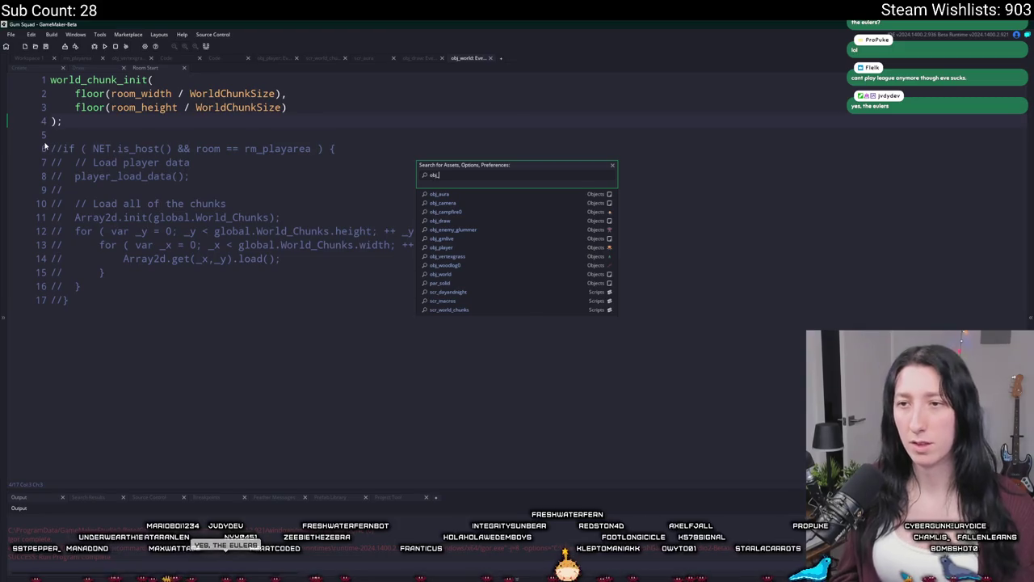
key("Return")
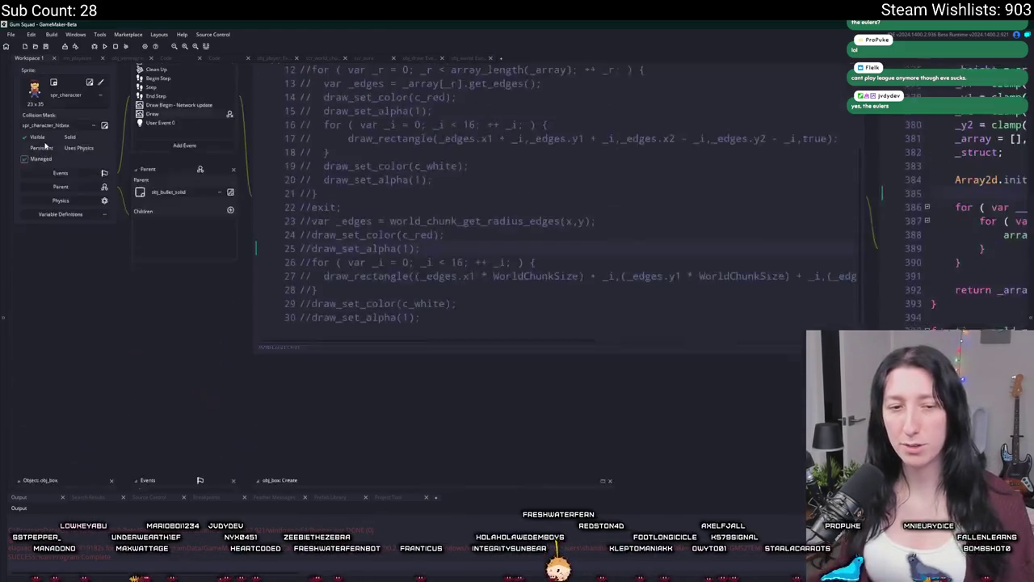
left_click(205, 84)
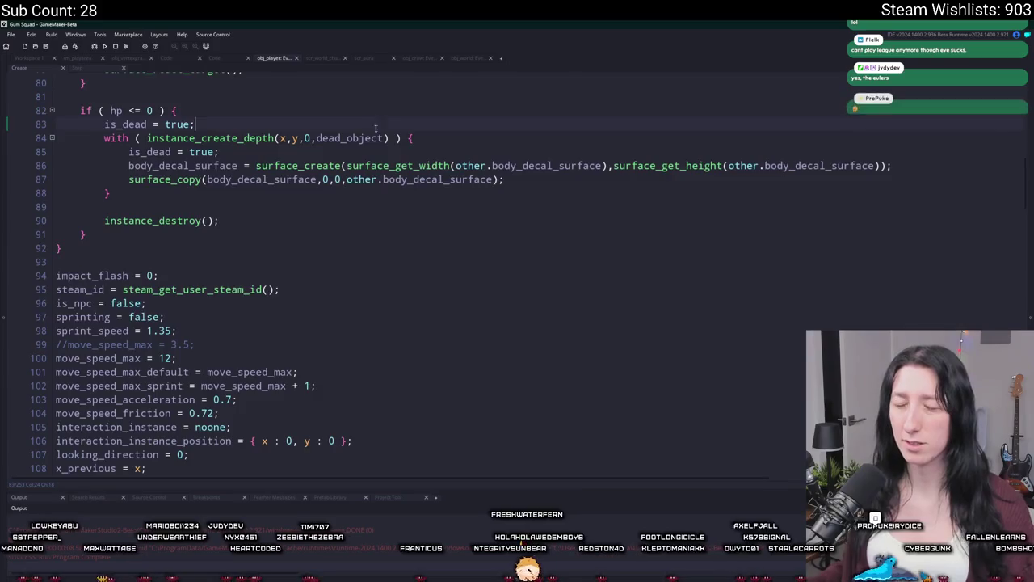
scroll(343, 238, "down", 4)
scroll(343, 238, "down", 20)
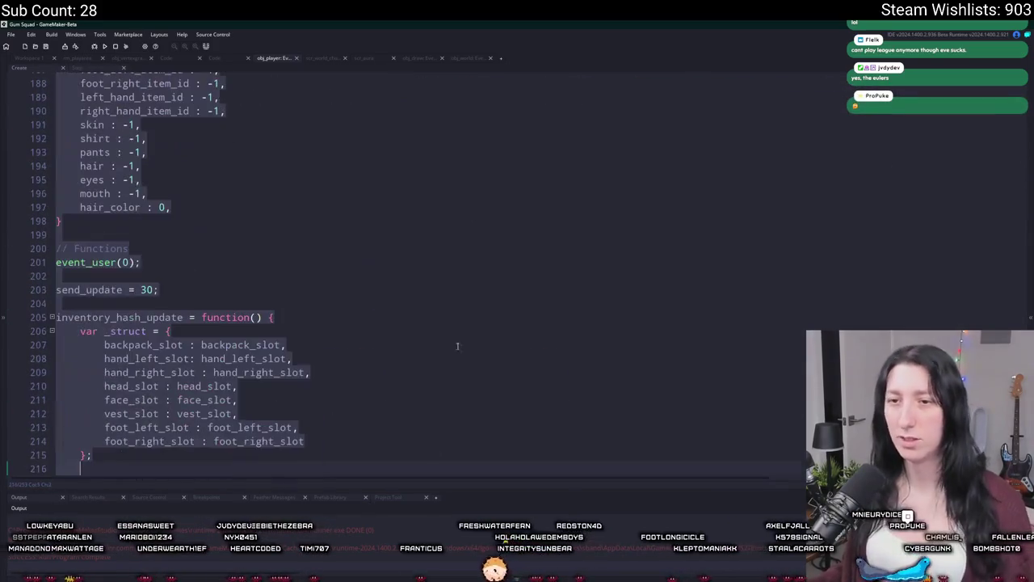
scroll(464, 339, "down", 15)
scroll(465, 340, "up", 8)
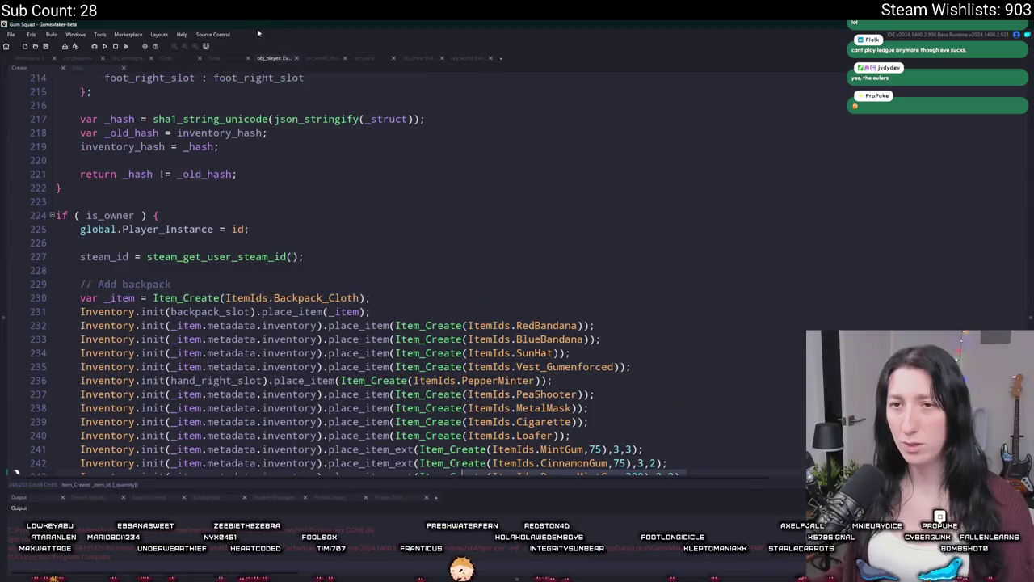
key("ctrl+Tab")
- Find all uses of obj_player and jump to where scr_networking creates it
key("ctrl+shift+f")
key("Return")
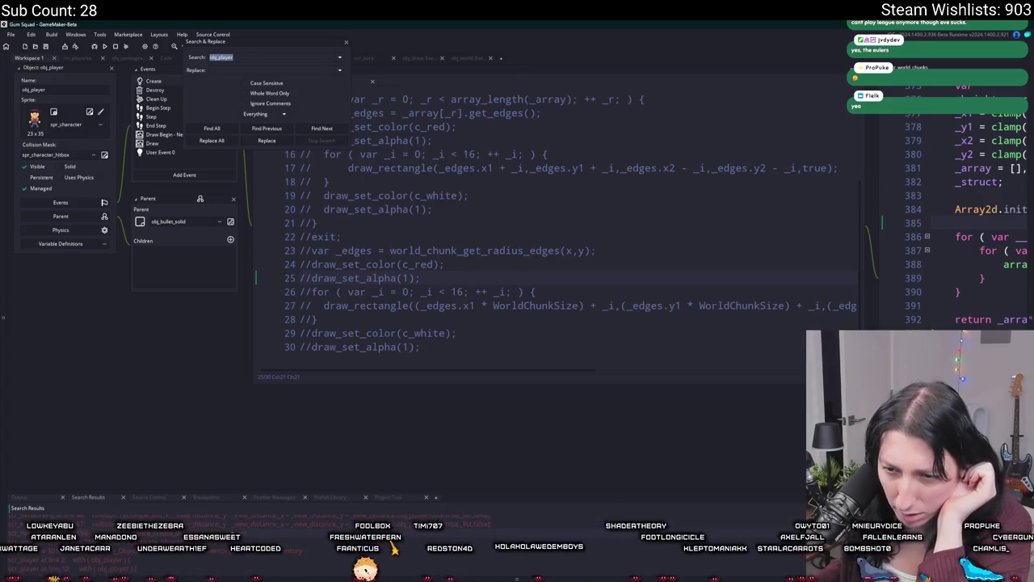
double_click(393, 548)
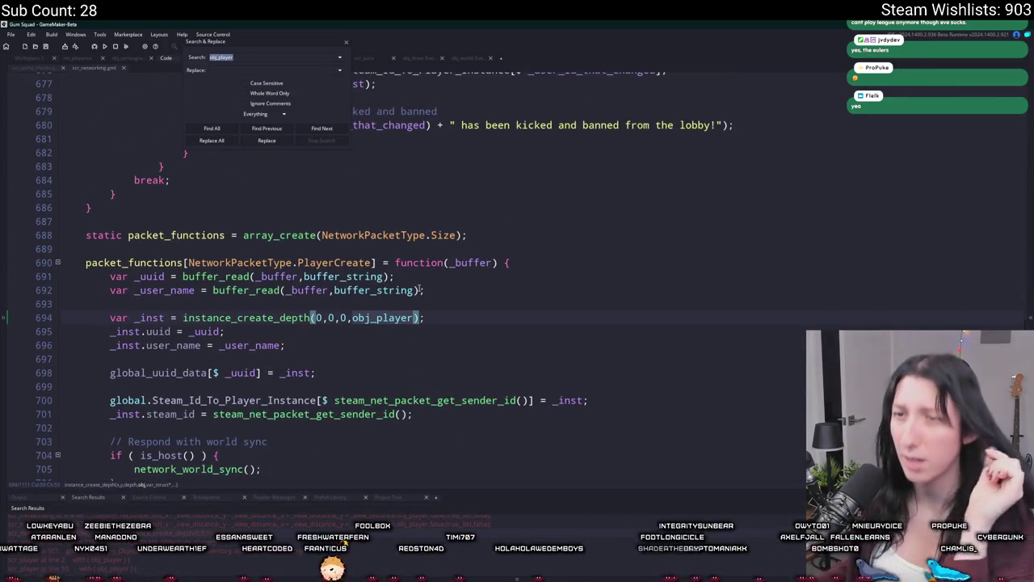
left_click(346, 42)
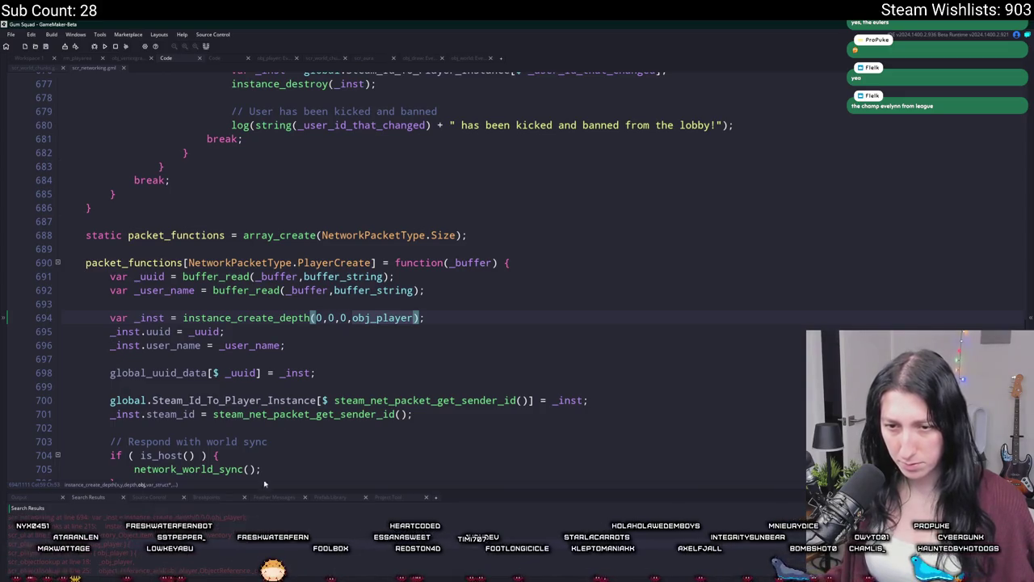
left_click(306, 362)
- Open obj_world's Step event code via the asset search
key("ctrl+t")
type("obj_wor")
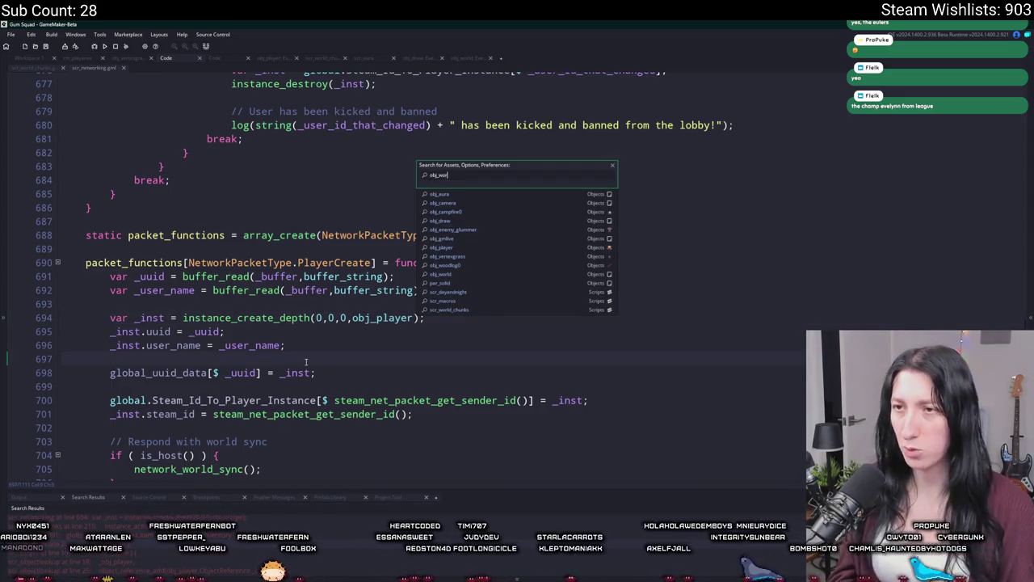
key("Return")
double_click(195, 198)
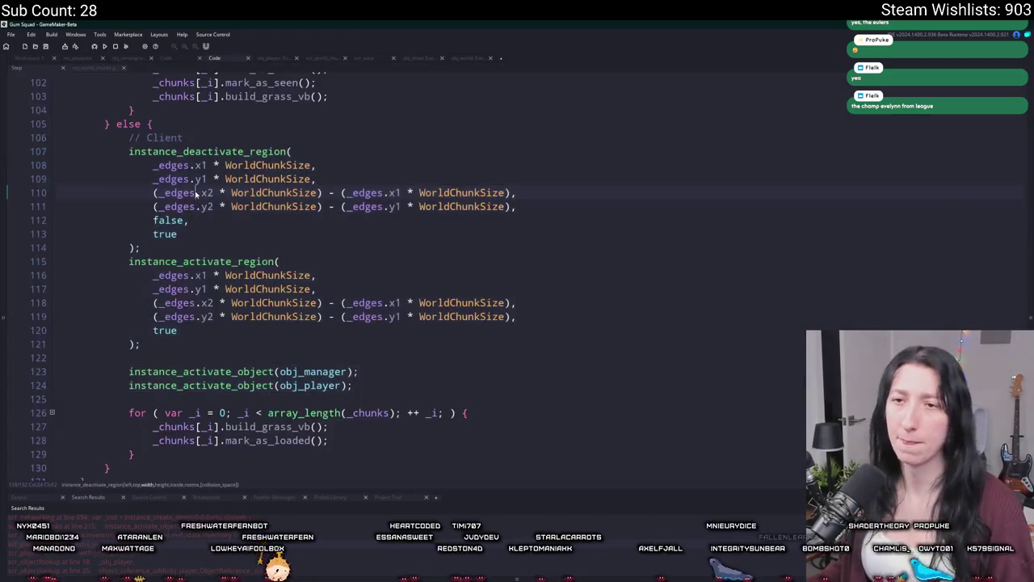
- Open obj_world's event code and scroll to the rm_playarea room check
scroll(195, 194, "down", 1)
left_click(22, 58)
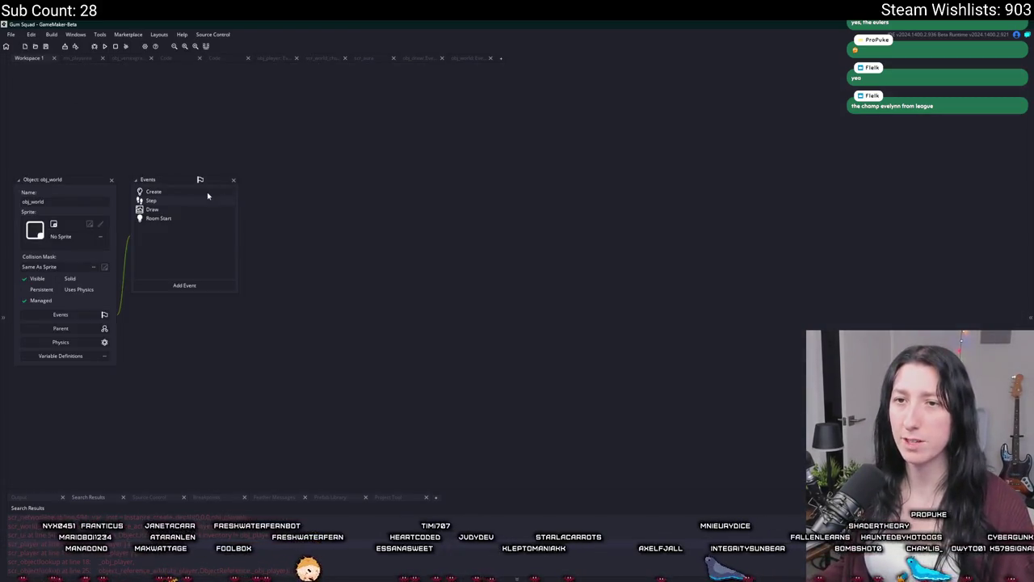
double_click(208, 195)
scroll(397, 312, "down", 10)
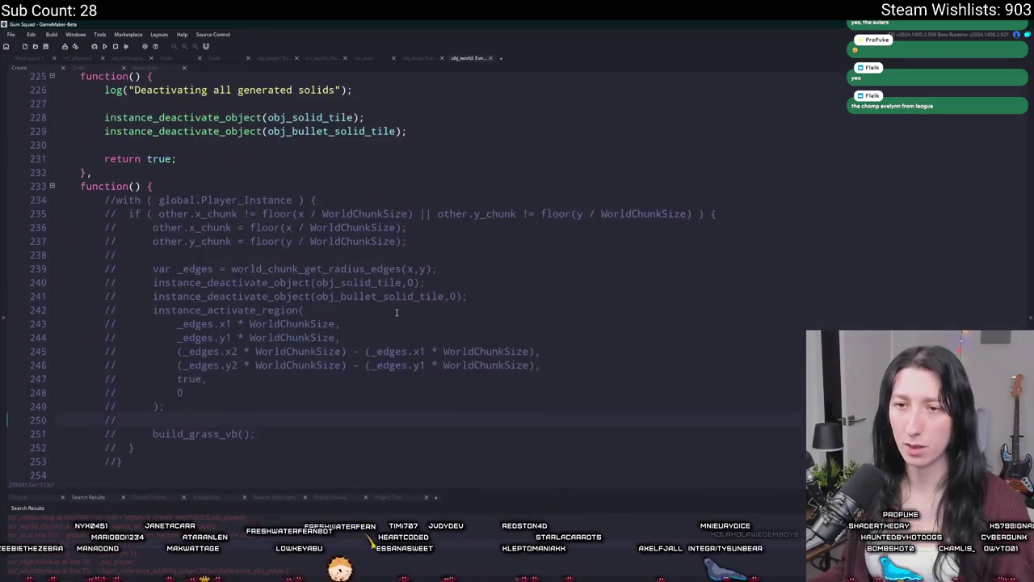
scroll(396, 312, "down", 2)
scroll(271, 362, "up", 8)
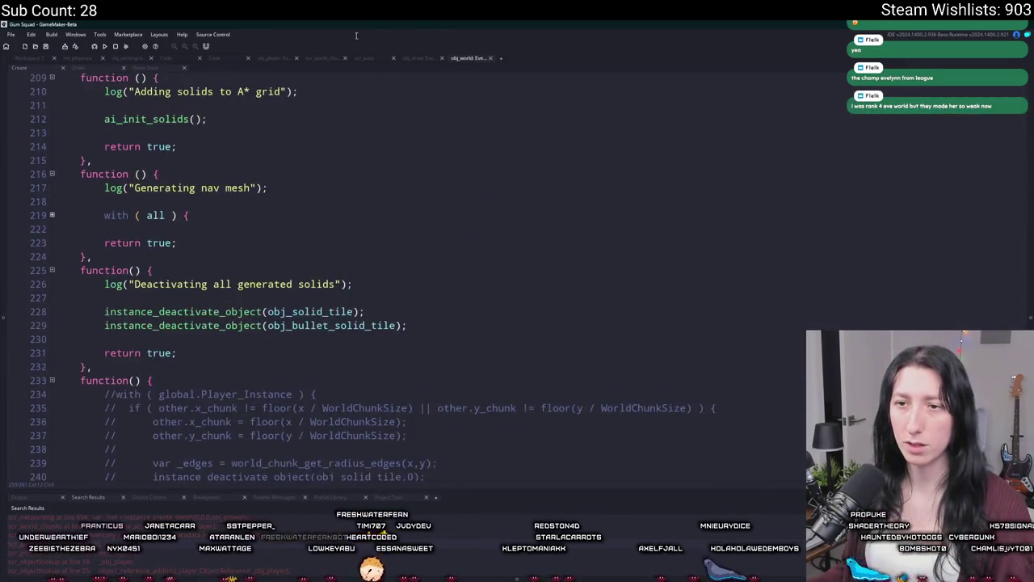
scroll(348, 291, "down", 8)
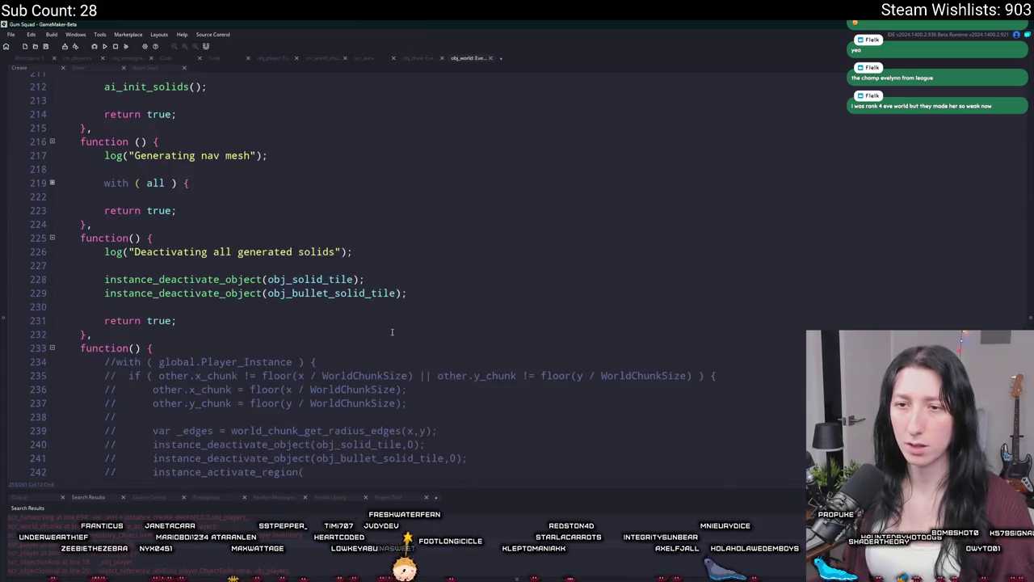
scroll(131, 422, "down", 1)
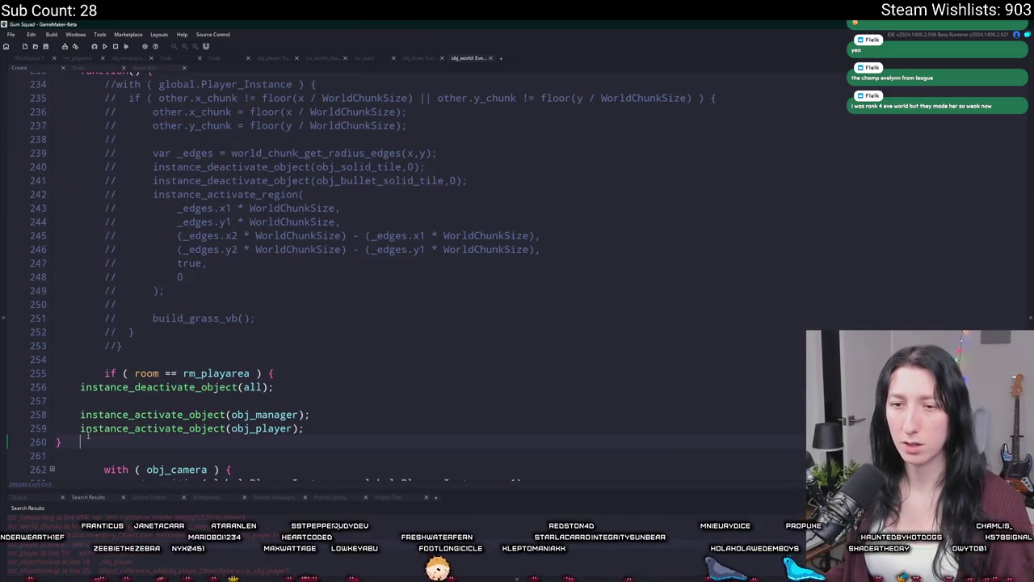
- Remove the if ( room == rm_playarea ) line and its closing brace, leaving the deactivate/activate lines unindented
left_click_drag(87, 440, 78, 387)
key("Tab")
key("Tab")
left_click(226, 429)
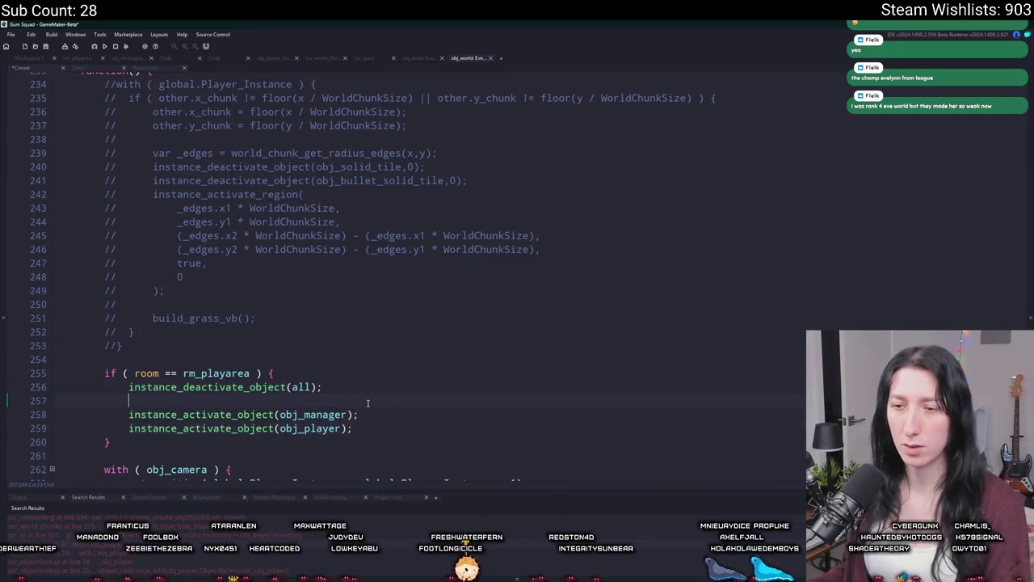
triple_click(367, 376)
key("Delete")
triple_click(105, 429)
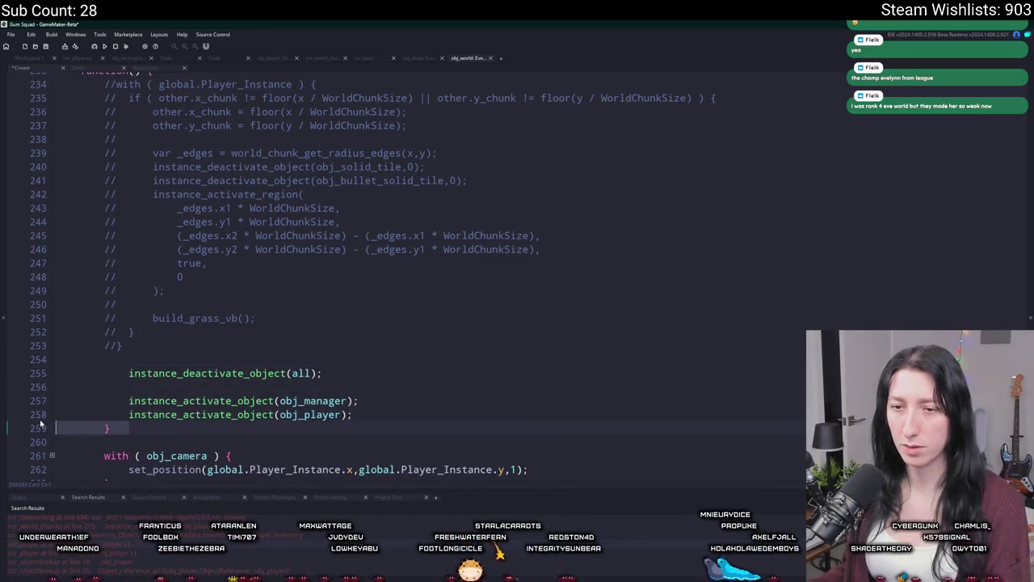
key("Delete")
left_click_drag(356, 418, 155, 373)
key("shift+Tab")
- Build and run the game with F5
scroll(155, 373, "down", 2)
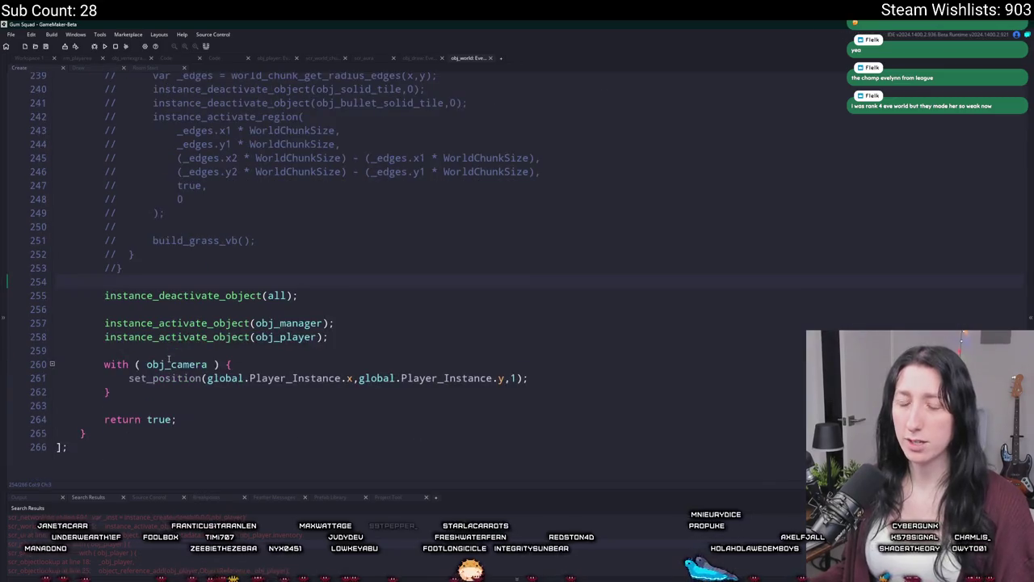
scroll(162, 374, "up", 10)
key("F5")
scroll(172, 374, "up", 2)
scroll(174, 374, "down", 9)
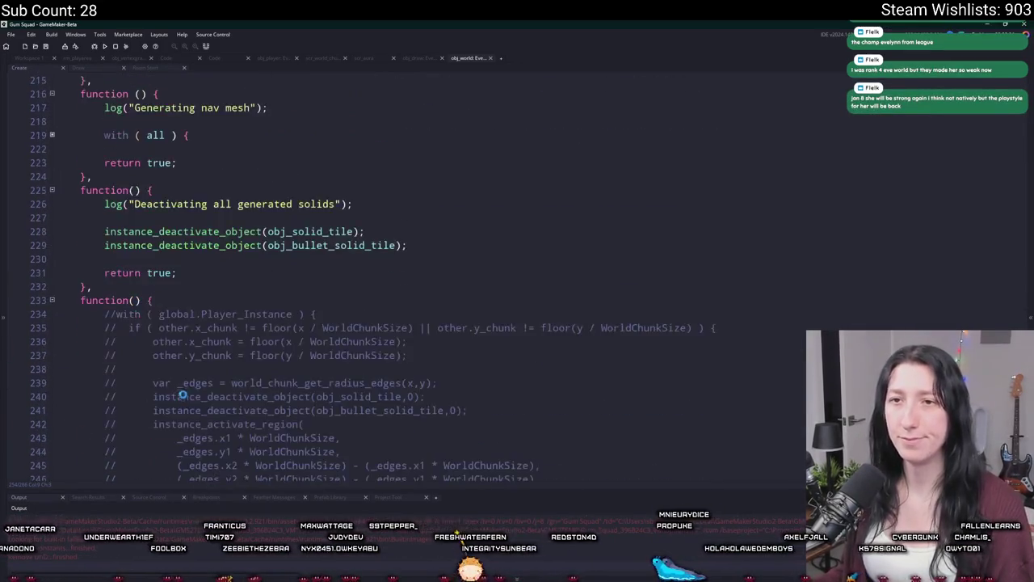
scroll(191, 376, "down", 2)
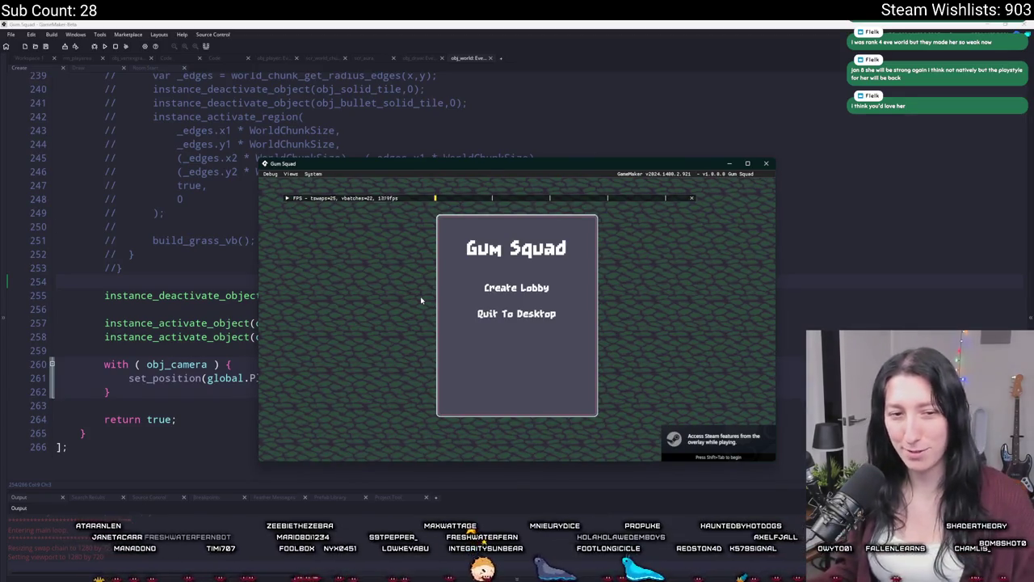
left_click(516, 288)
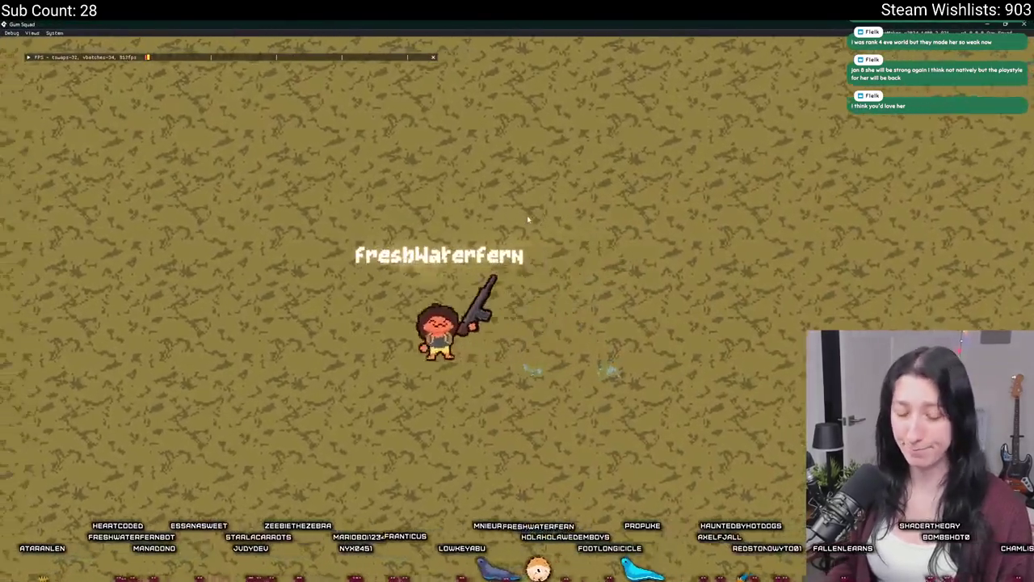
scroll(528, 219, "down", 5)
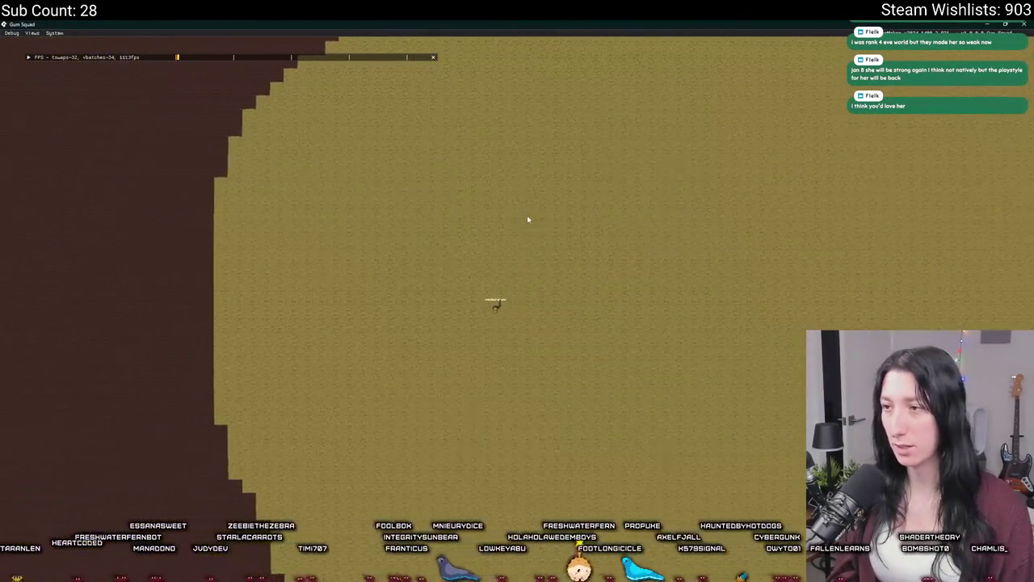
key("d")
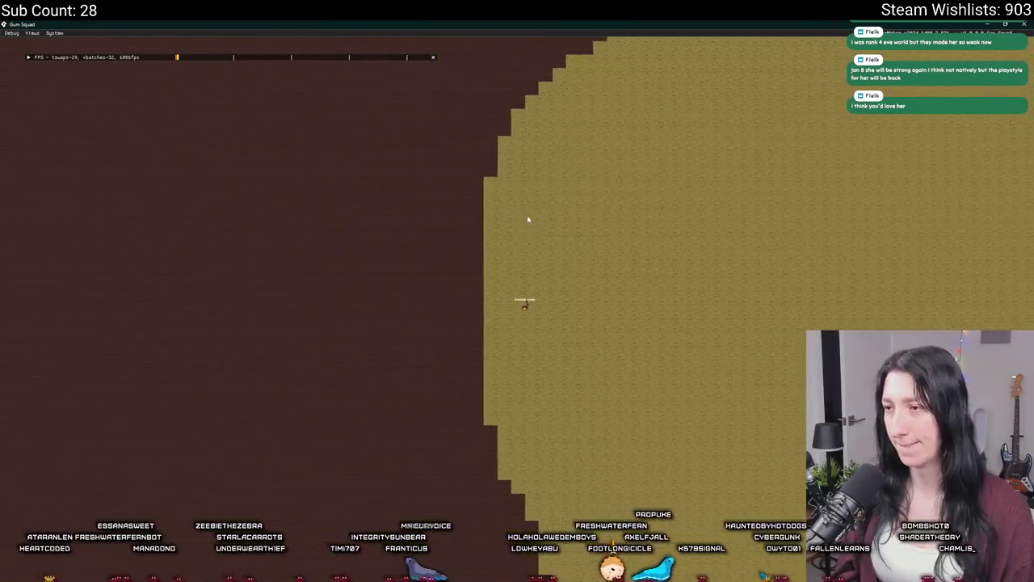
key("d")
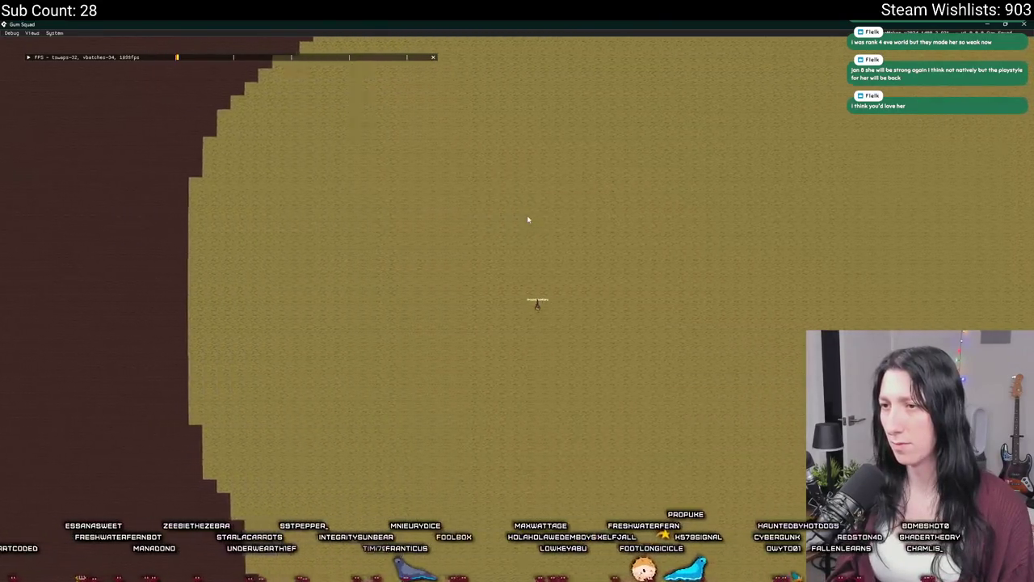
key("d")
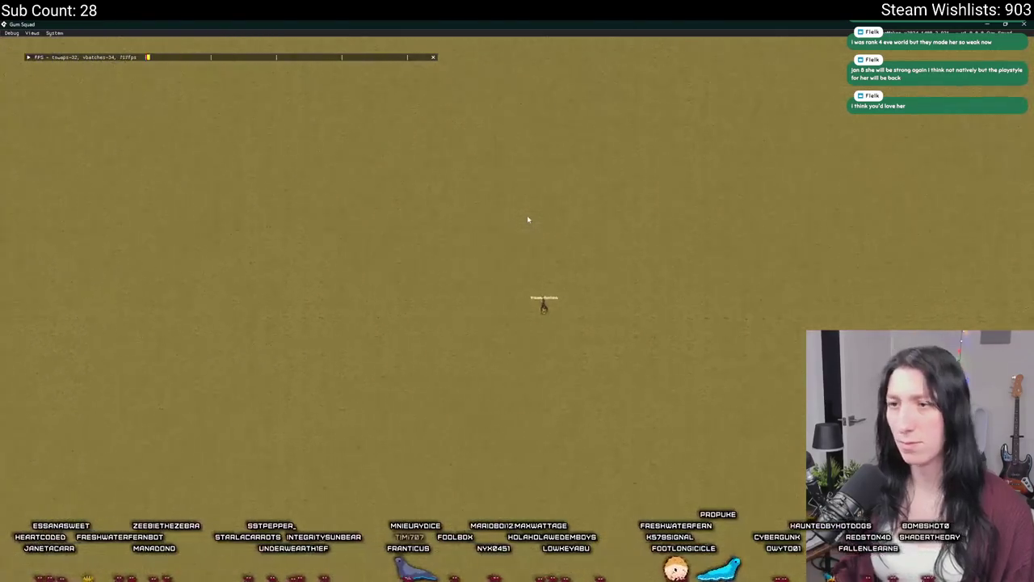
scroll(517, 291, "up", 2)
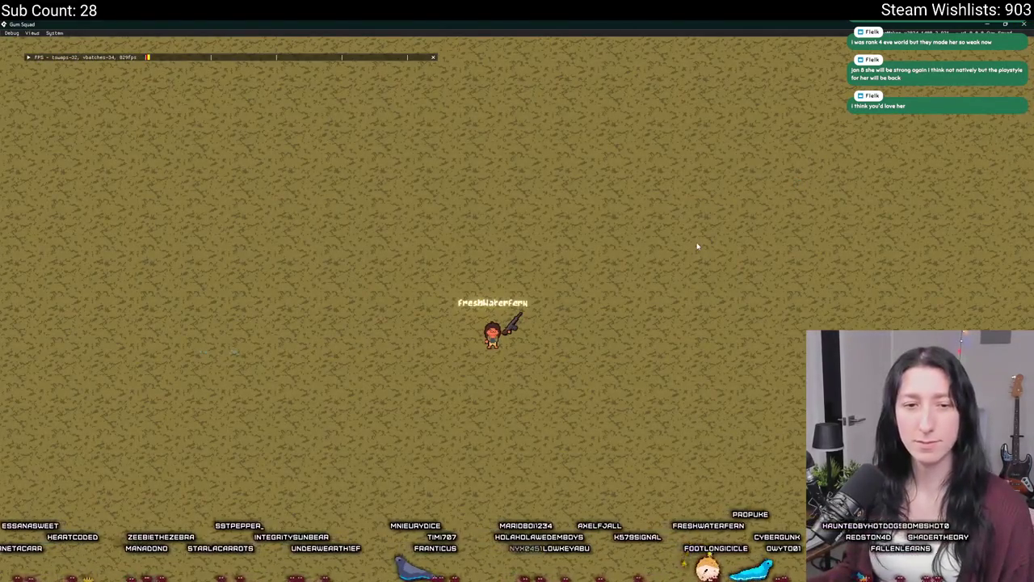
key("Escape")
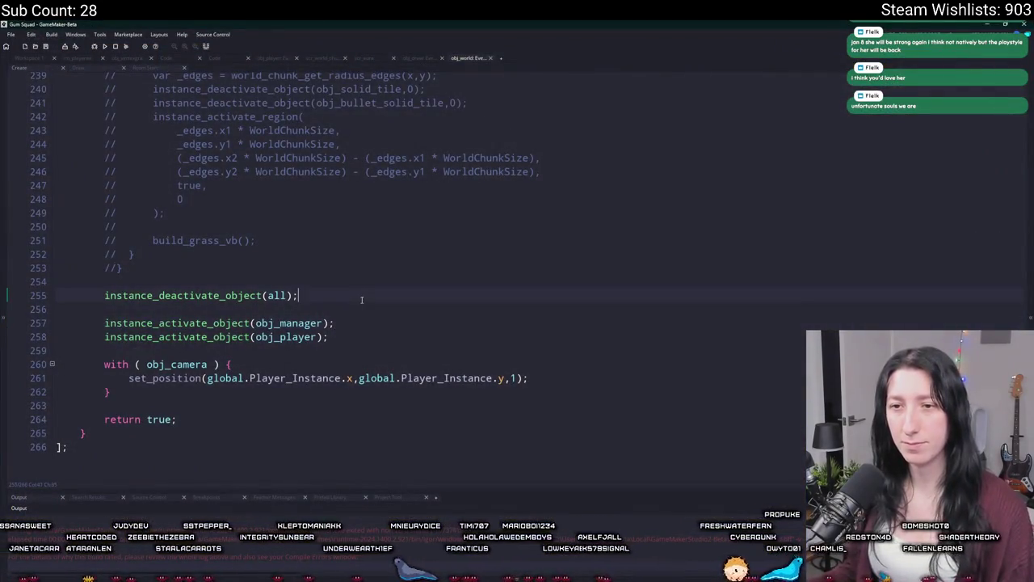
- Below the obj_player activation, add x_chunk = -1; and duplicate that line for y_chunk
scroll(361, 300, "up", 4)
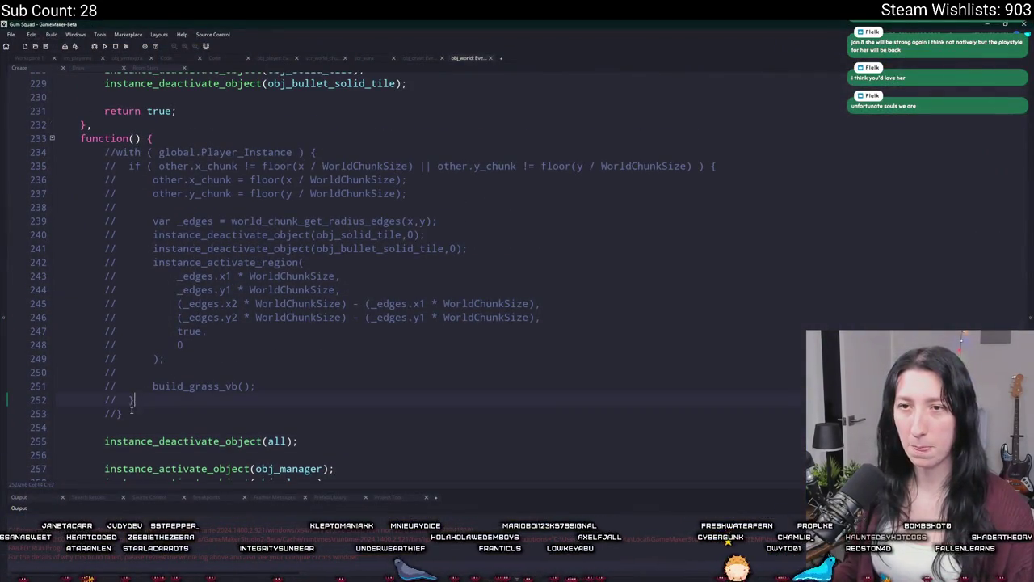
left_click_drag(123, 415, 129, 288)
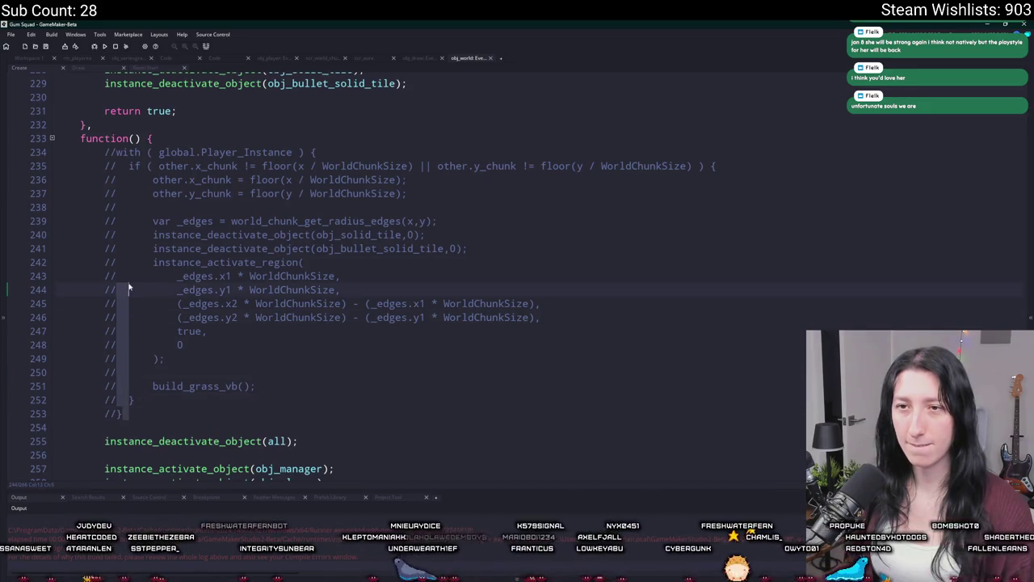
left_click_drag(120, 152, 155, 415)
left_click(156, 415)
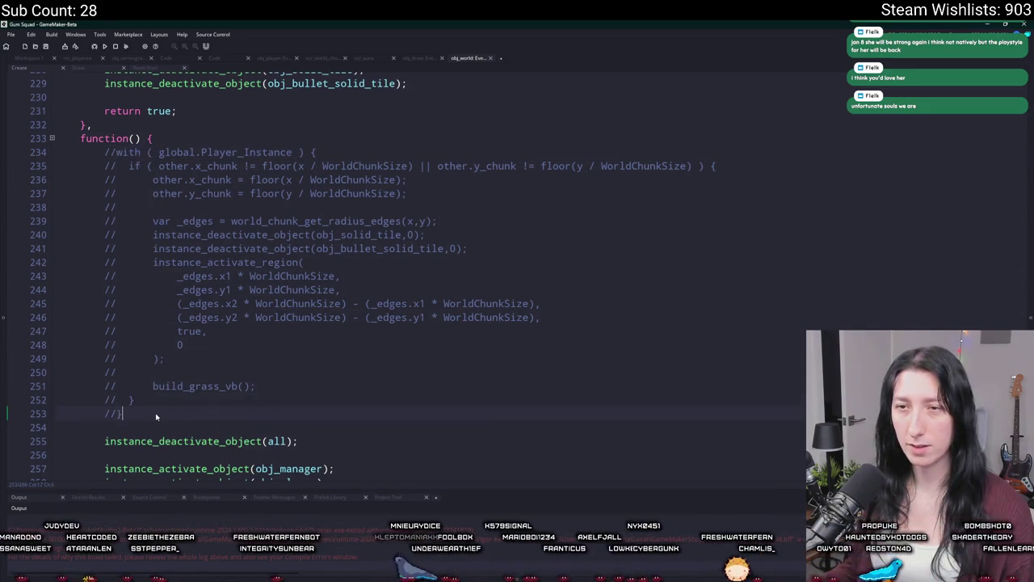
scroll(156, 415, "up", 1)
scroll(357, 407, "down", 4)
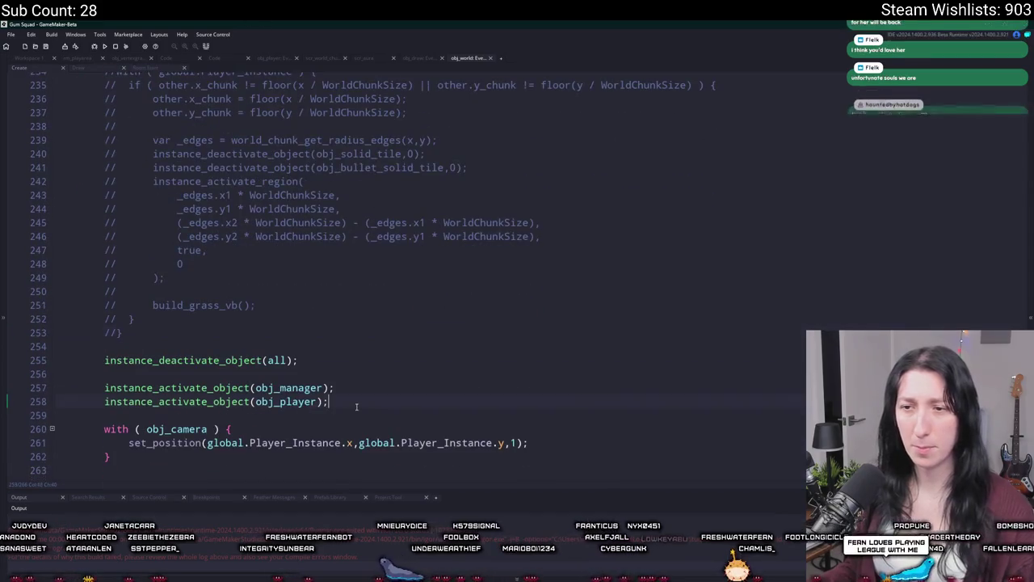
key("Return")
key("Return")
type("chunk")
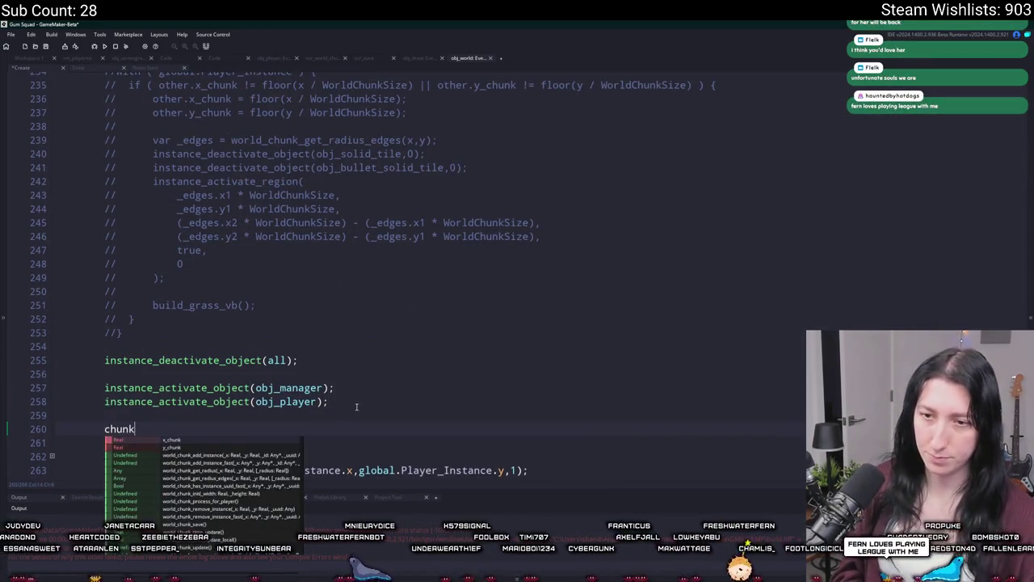
type("_c")
key("BackSpace")
key("BackSpace")
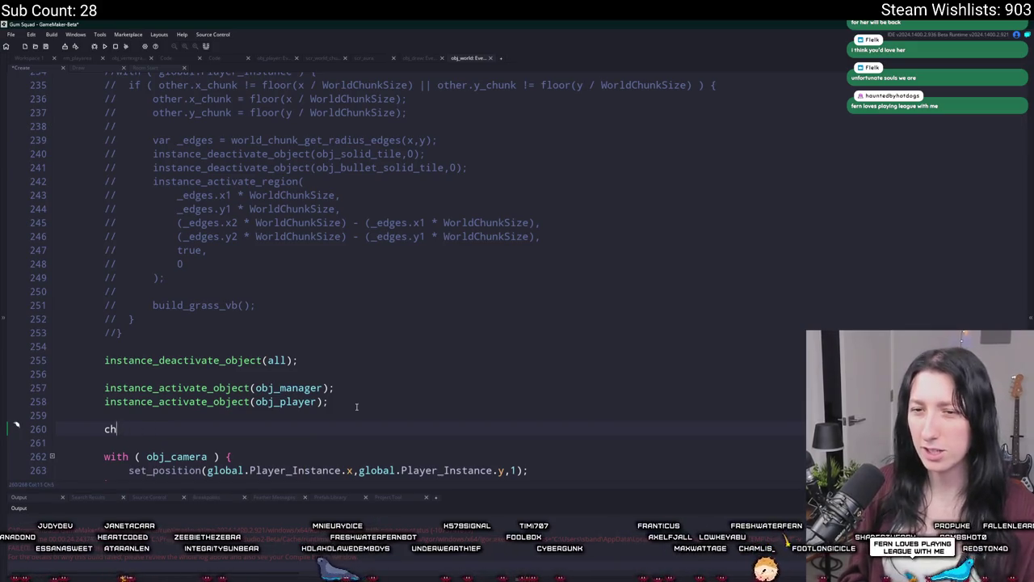
type("x_chunk = -")
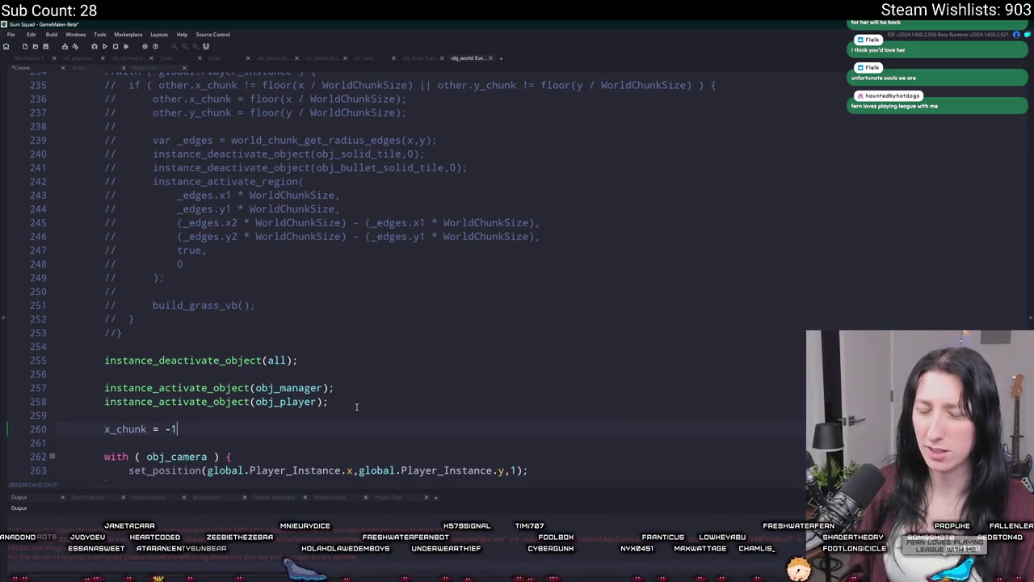
type("1;")
key("ctrl+d")
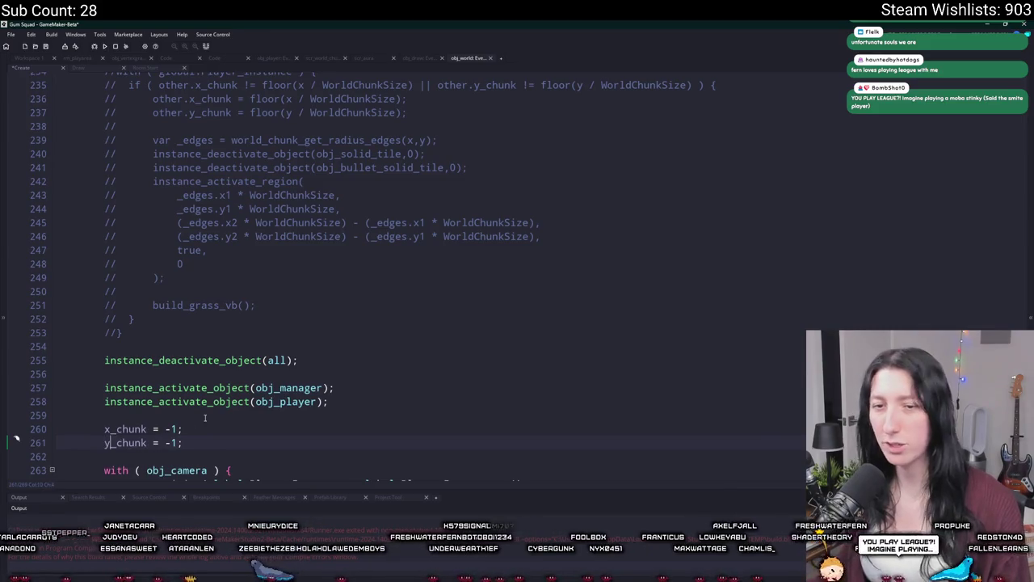
scroll(204, 418, "down", 3)
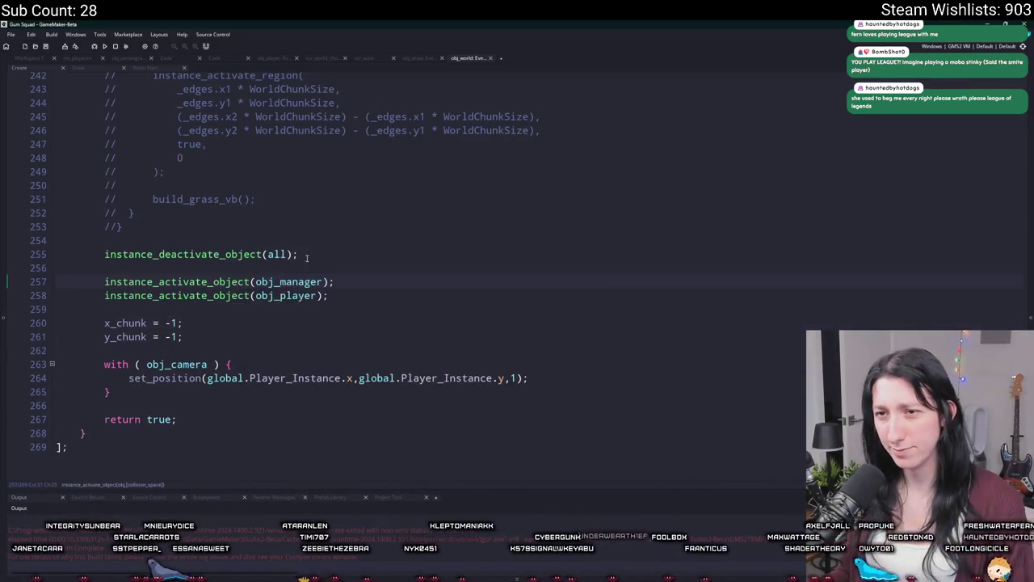
- Close the test run, review the chunk reset code, then open obj_world's Step event
left_click(131, 254)
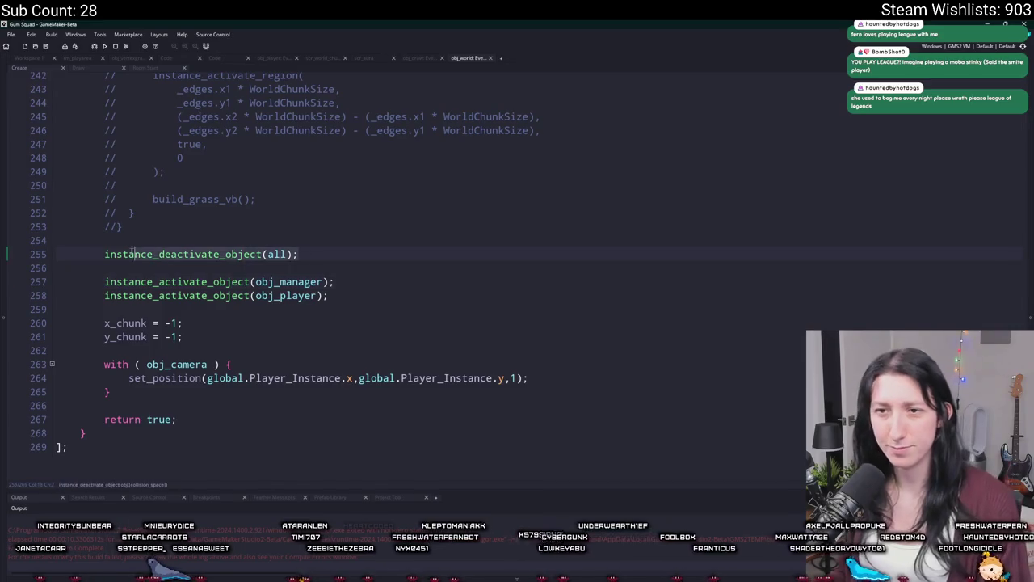
scroll(141, 241, "up", 5)
scroll(141, 241, "up", 20)
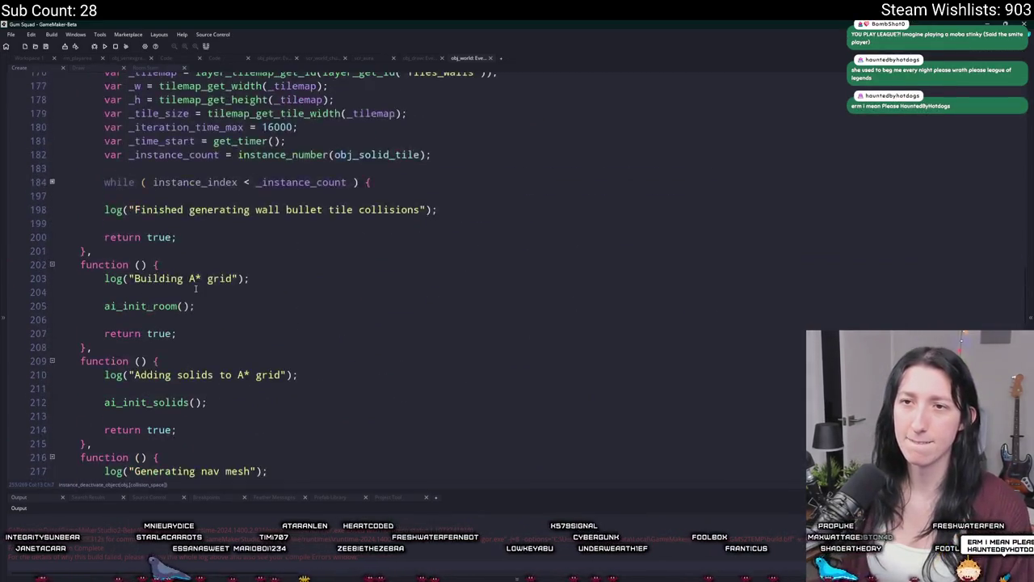
scroll(189, 267, "up", 5)
scroll(258, 318, "down", 20)
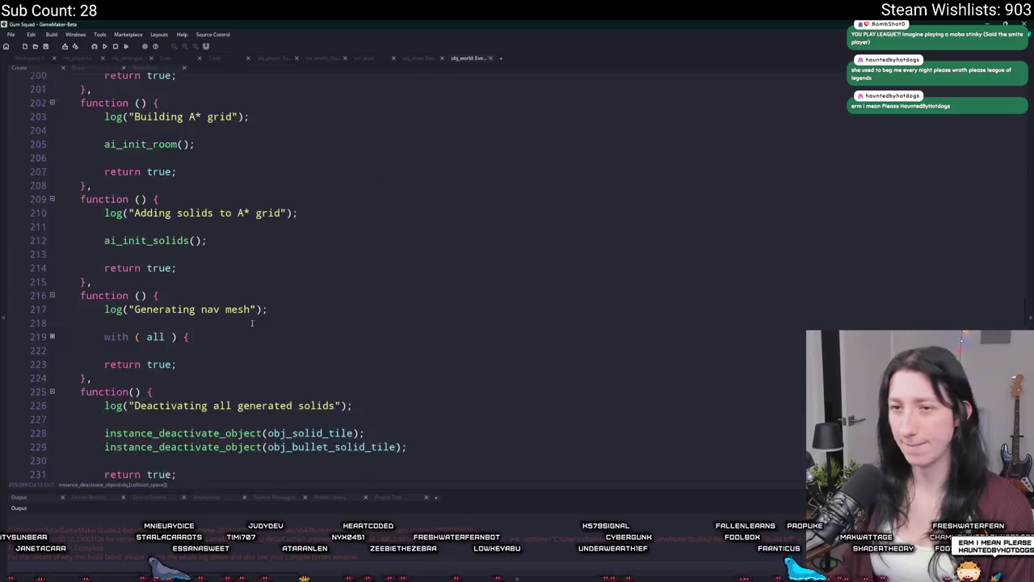
scroll(259, 318, "down", 1)
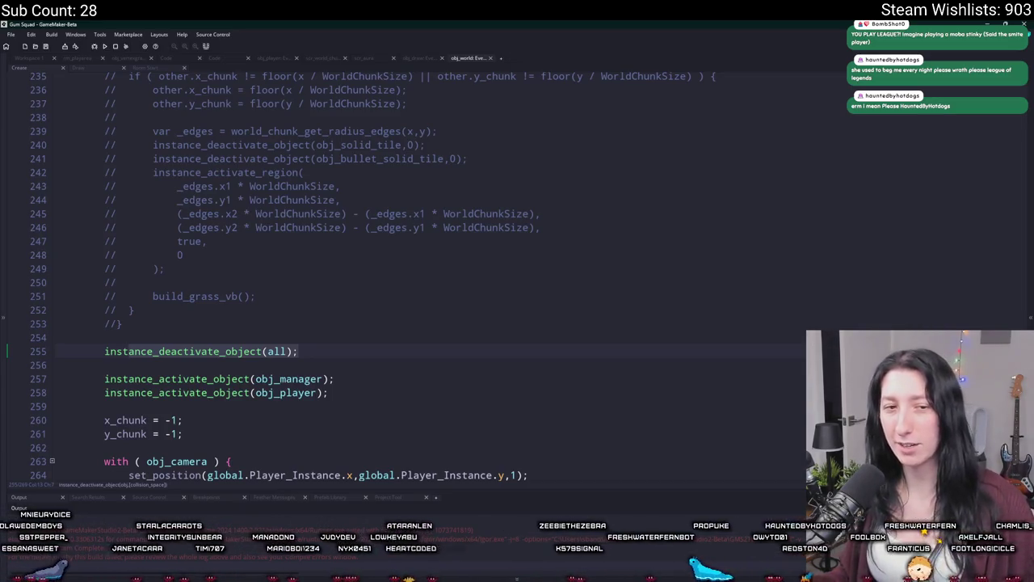
scroll(202, 349, "down", 2)
left_click(202, 349)
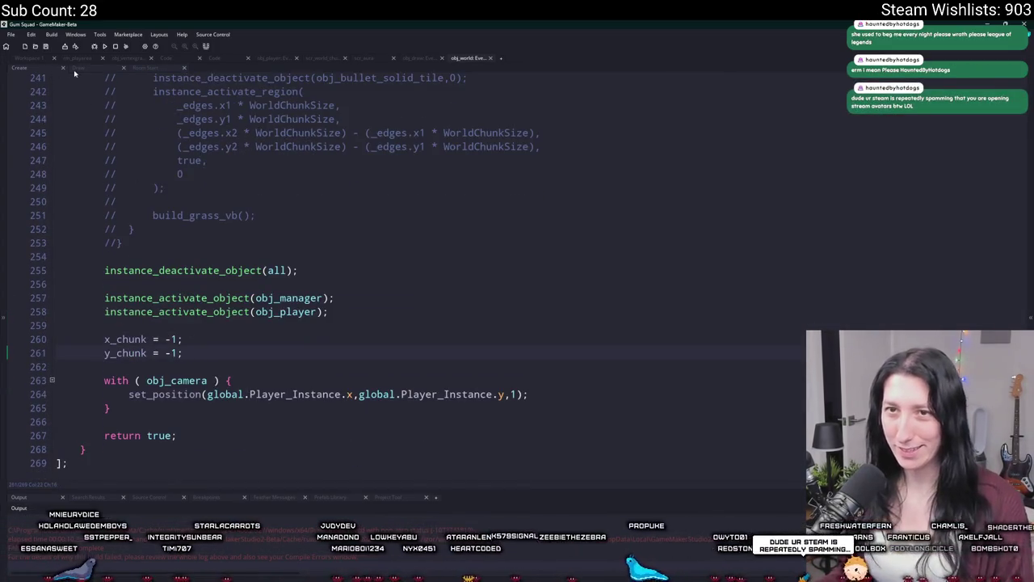
left_click(47, 61)
left_click(152, 201)
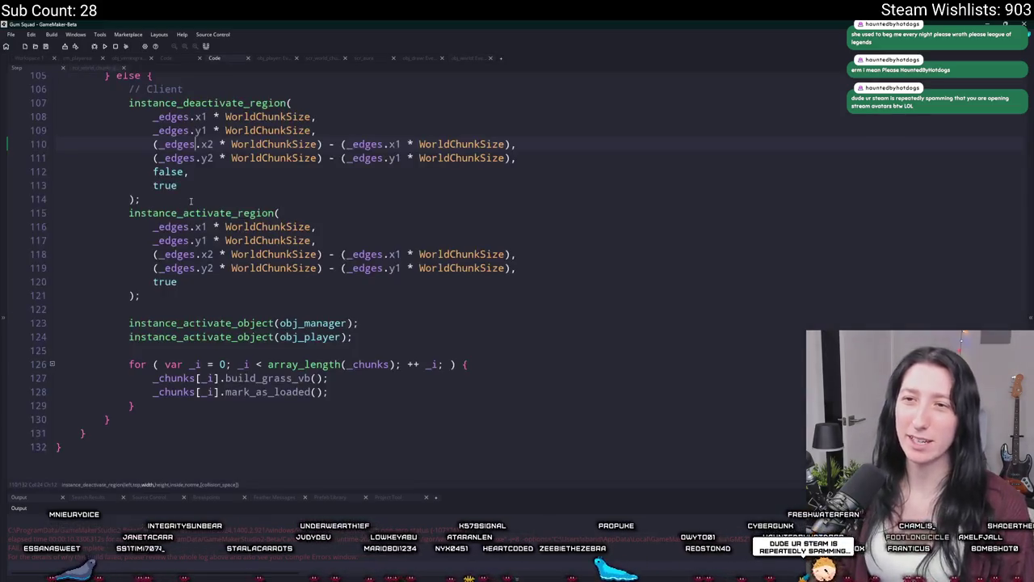
- Inspect the x_chunk change check and instance_activate_region calls in the Step event
scroll(210, 220, "up", 10)
scroll(209, 220, "up", 8)
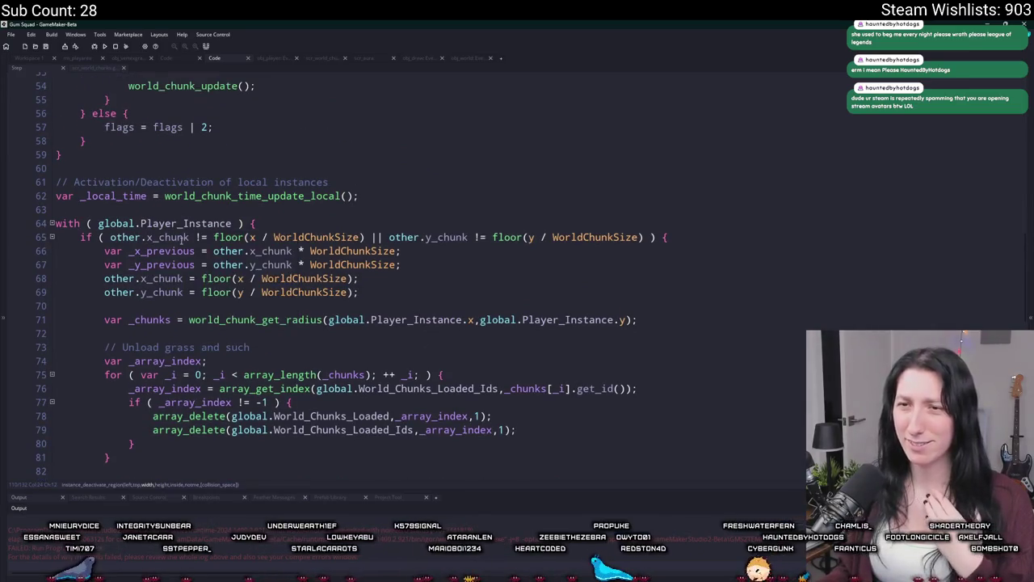
left_click(188, 237)
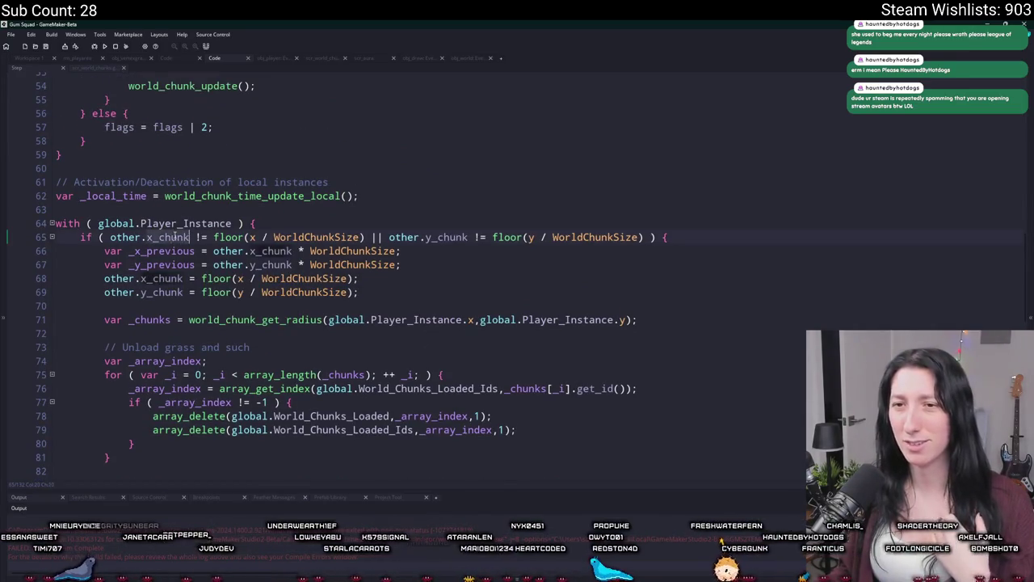
scroll(173, 235, "up", 6)
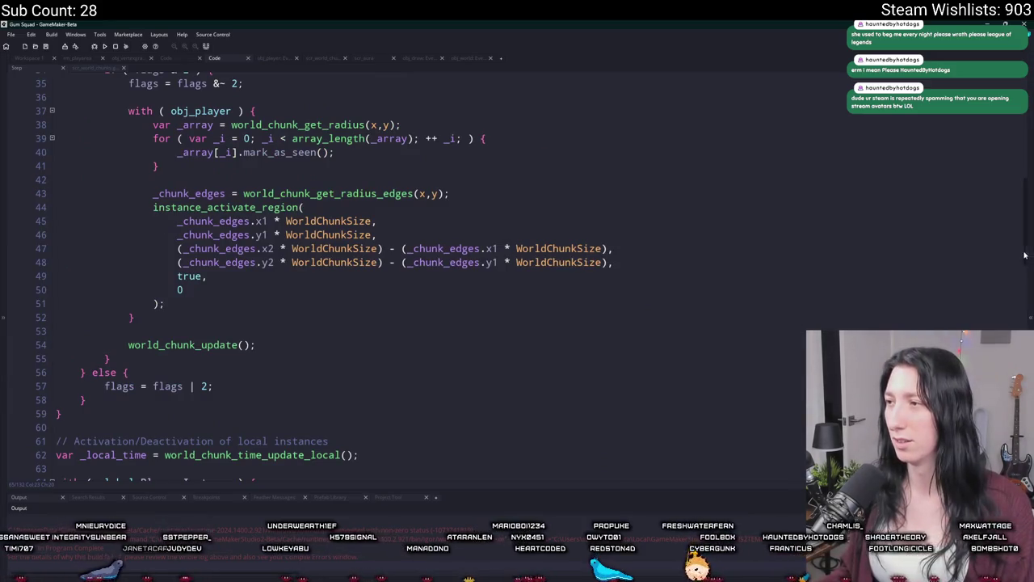
left_click_drag(1025, 256, 1025, 80)
key("ctrl+z")
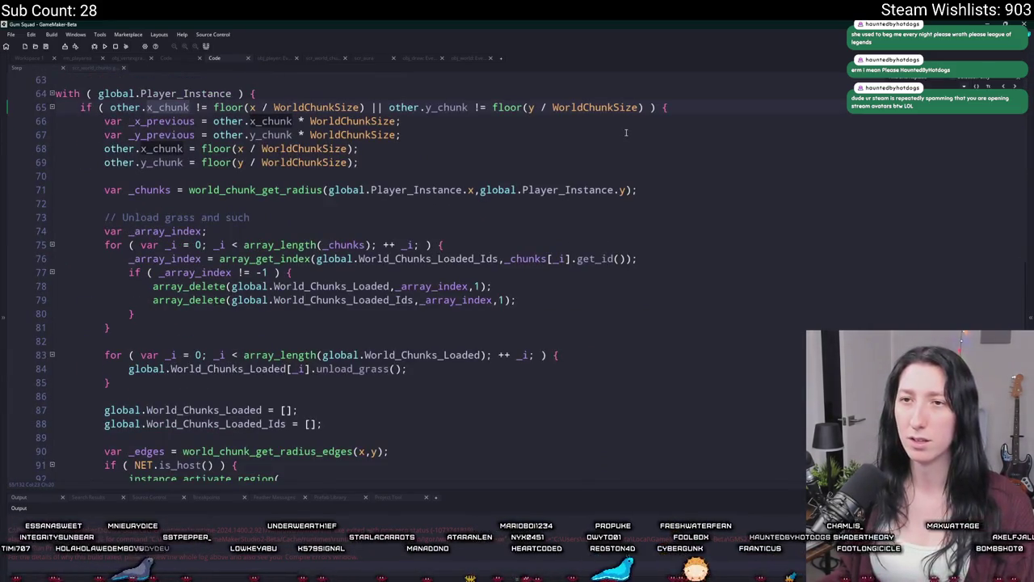
left_click(57, 79)
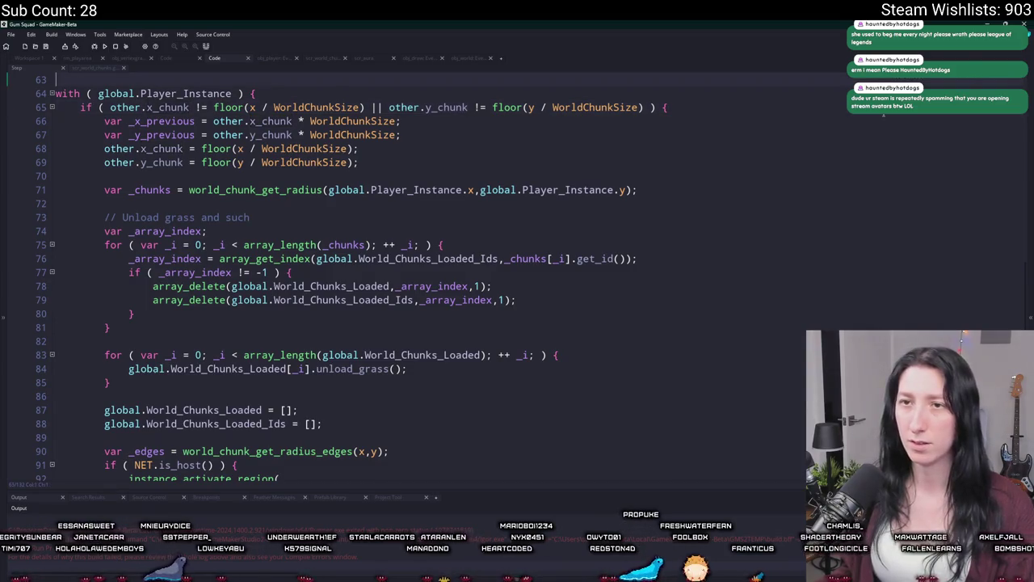
scroll(424, 216, "down", 7)
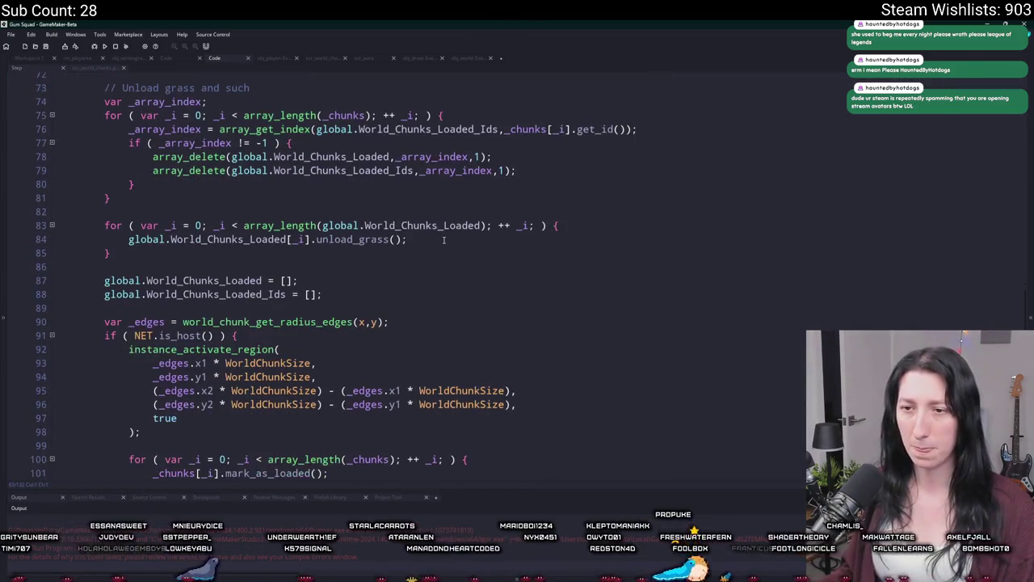
left_click(317, 194)
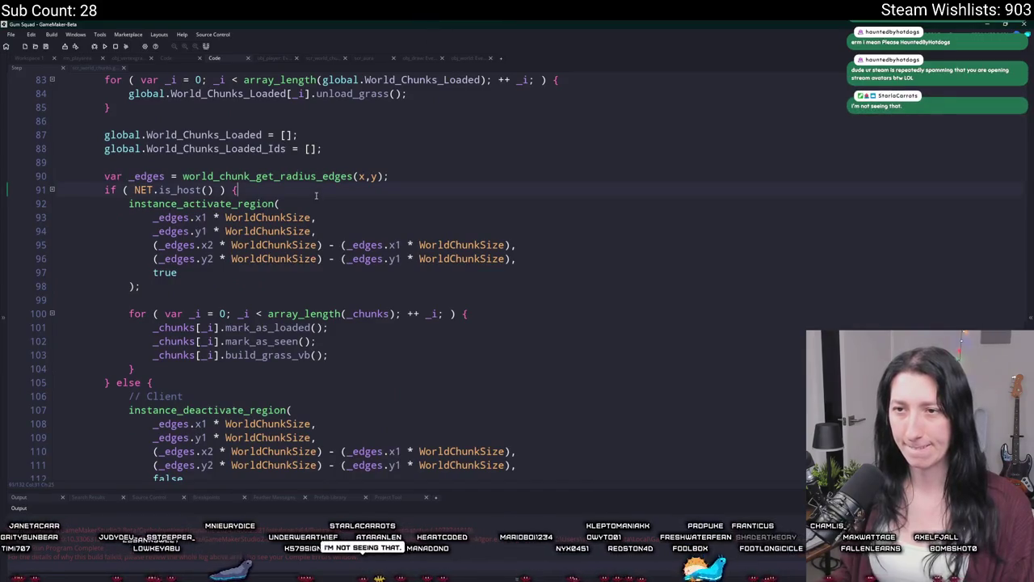
left_click(274, 217)
scroll(172, 275, "up", 6)
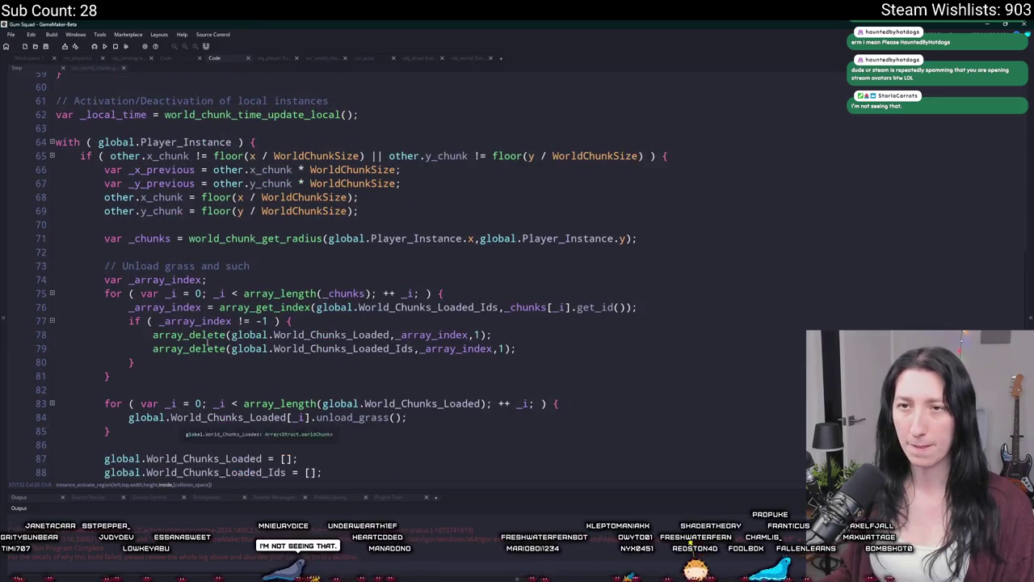
- Add show_message("TEST"); on a new line after the player's chunk update
left_click(363, 218)
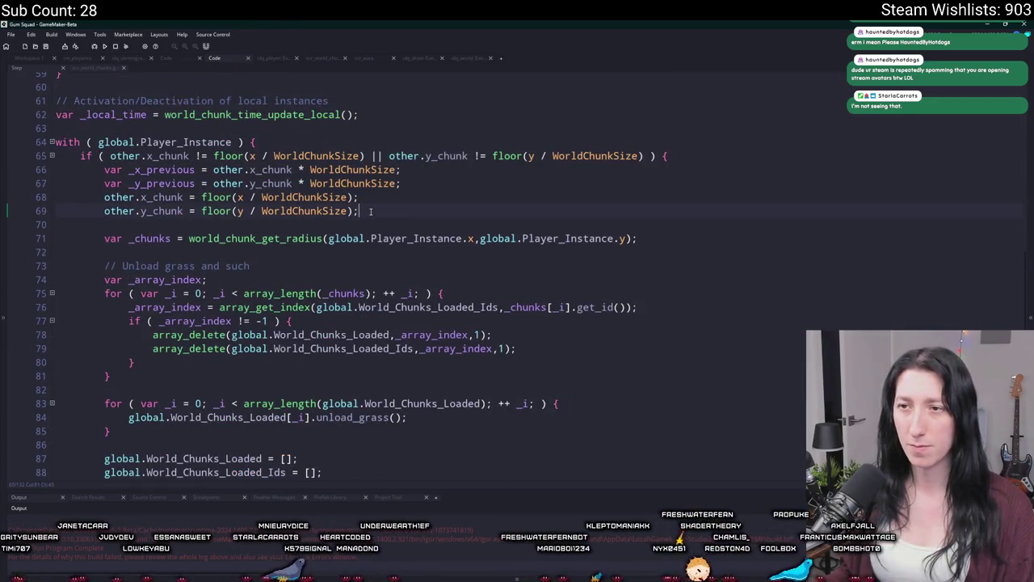
key("Return")
key("Return")
type("show_message")
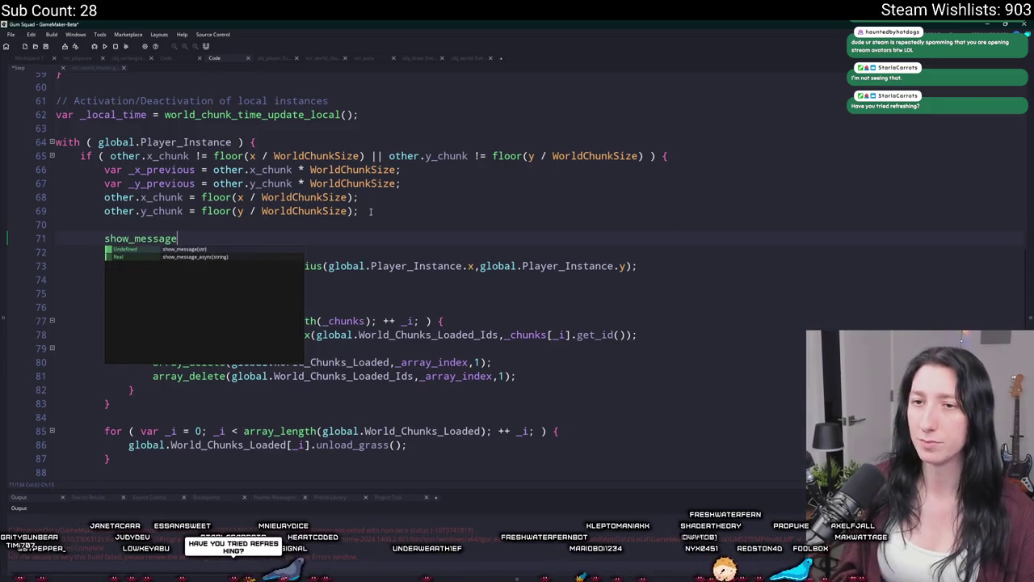
type("(\"TEST\");")
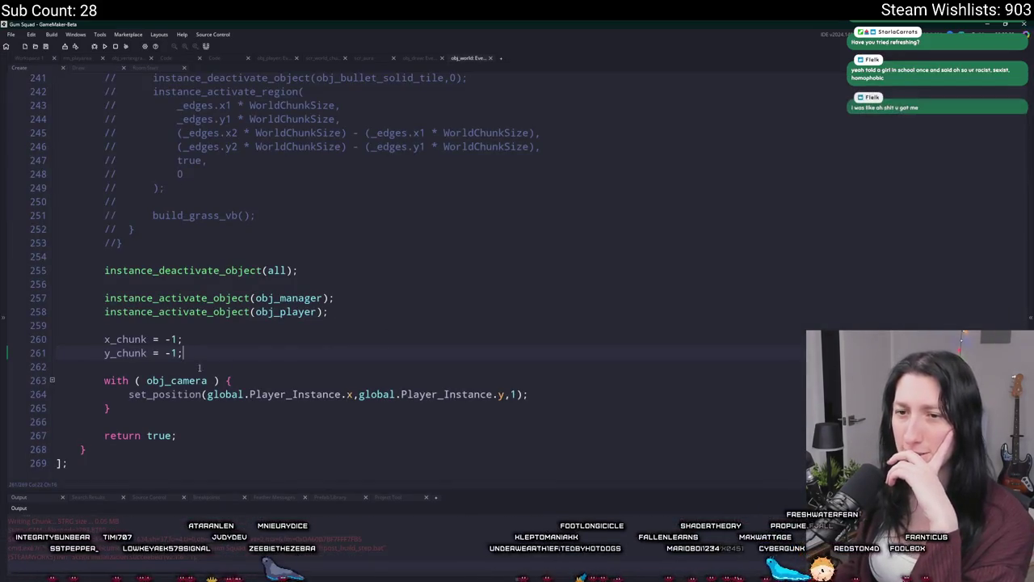
- Test-run the game with the TEST probe, then return to the code
left_click(530, 288)
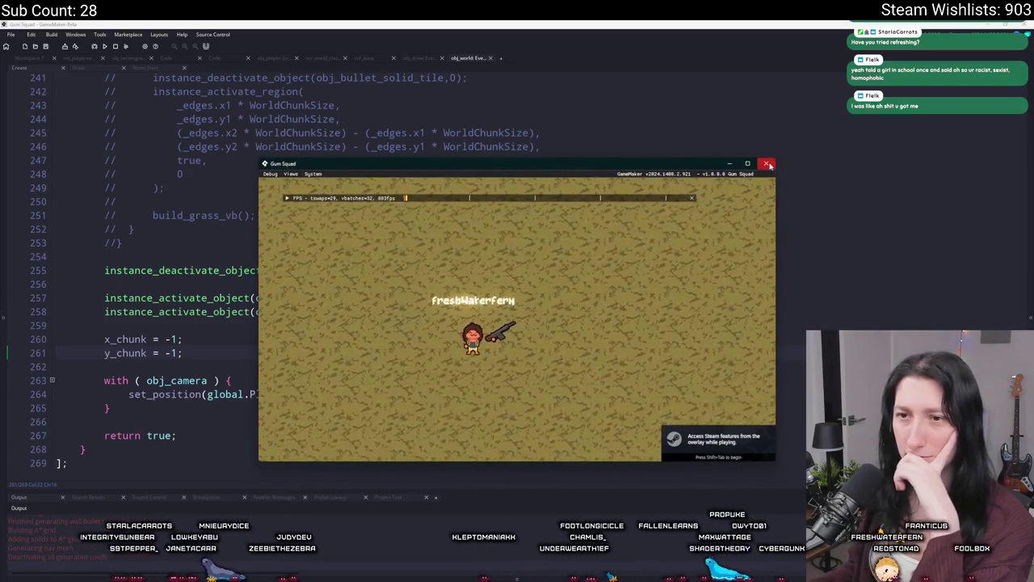
left_click(122, 229)
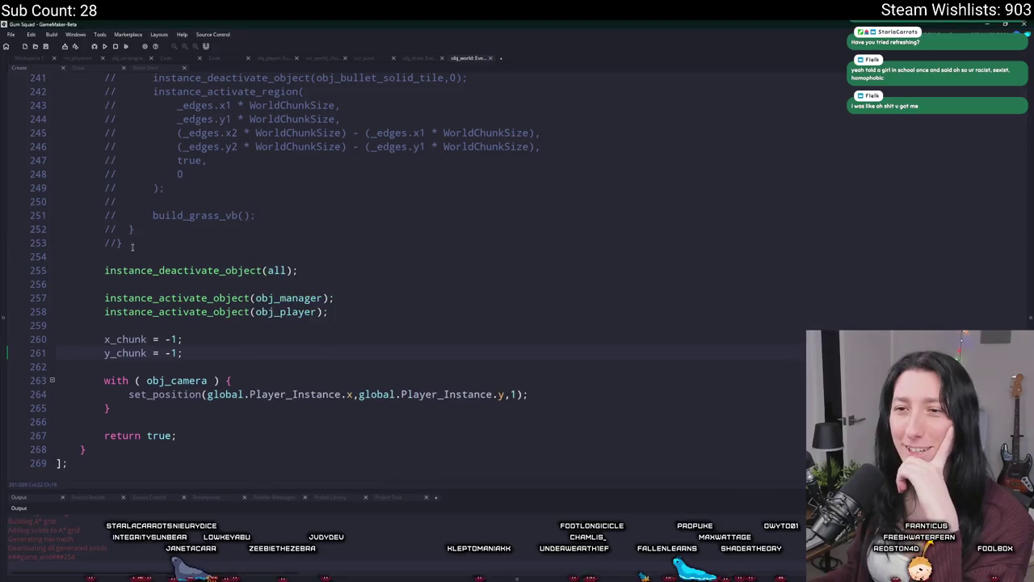
scroll(216, 312, "up", 5)
scroll(240, 287, "down", 5)
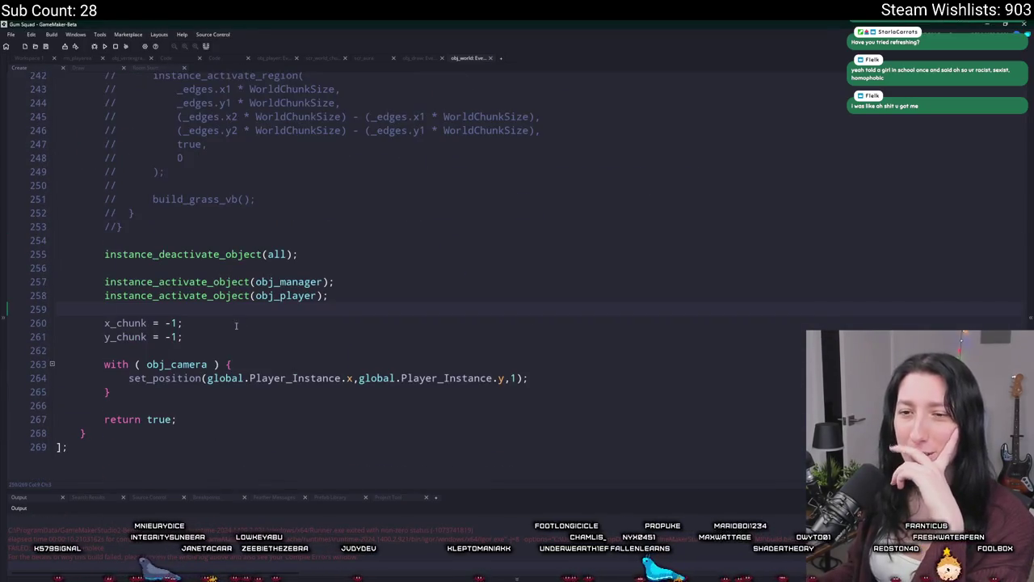
- Add a show_message("YEP") probe, confirm it pops up after creating a lobby, then delete it
key("Return")
key("Return")
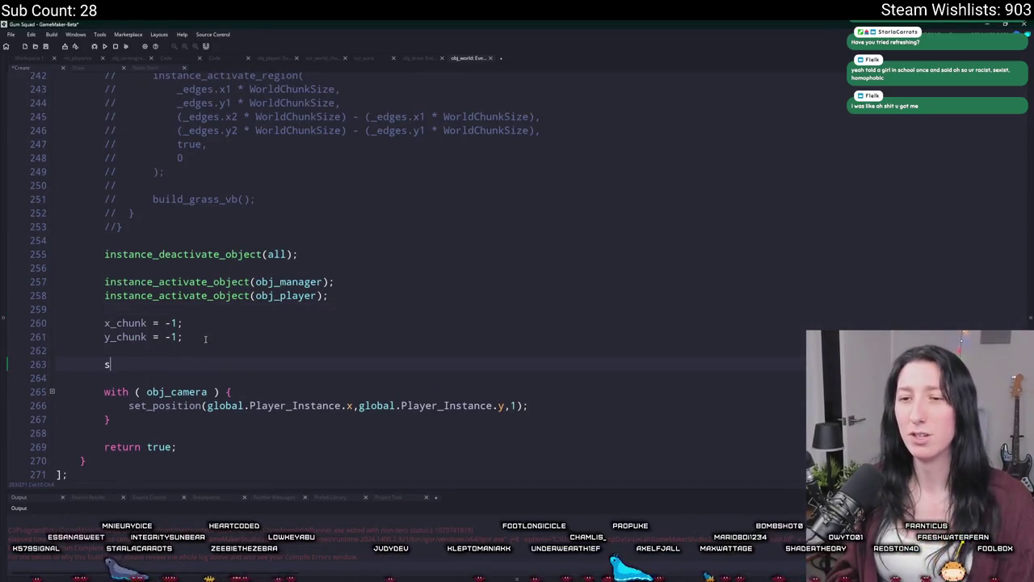
type("how_message(\"YEP\");")
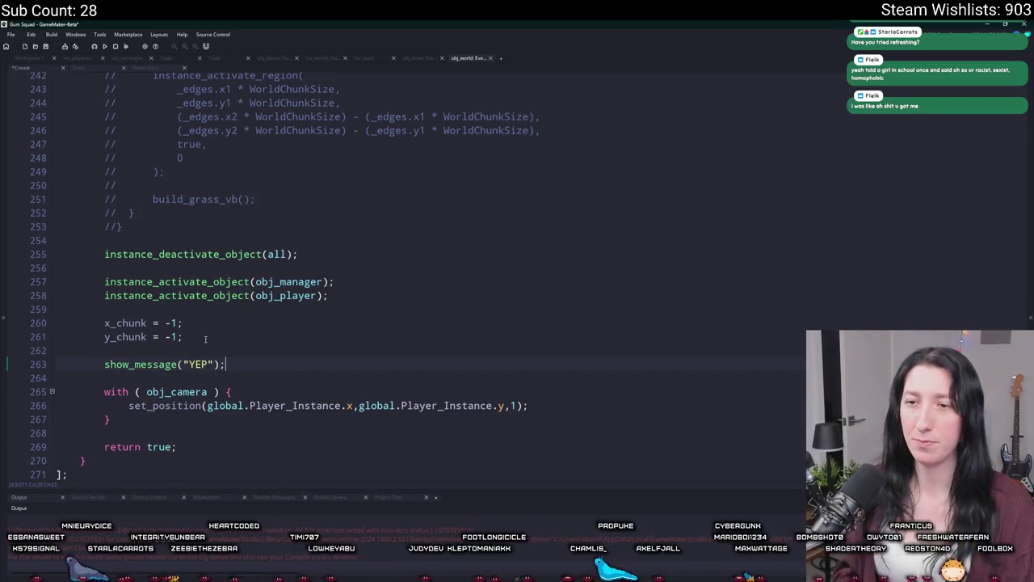
key("F5")
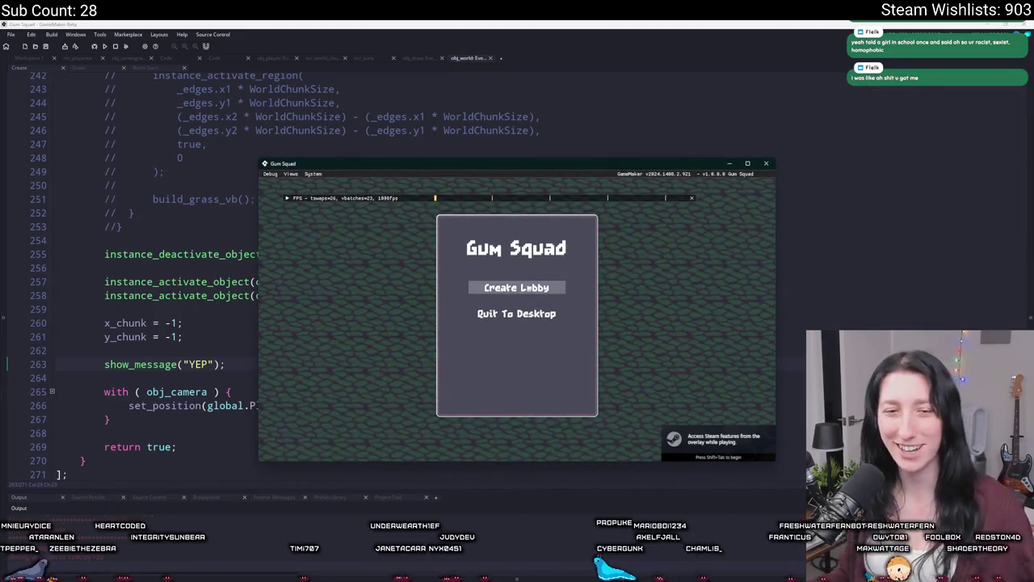
left_click(537, 290)
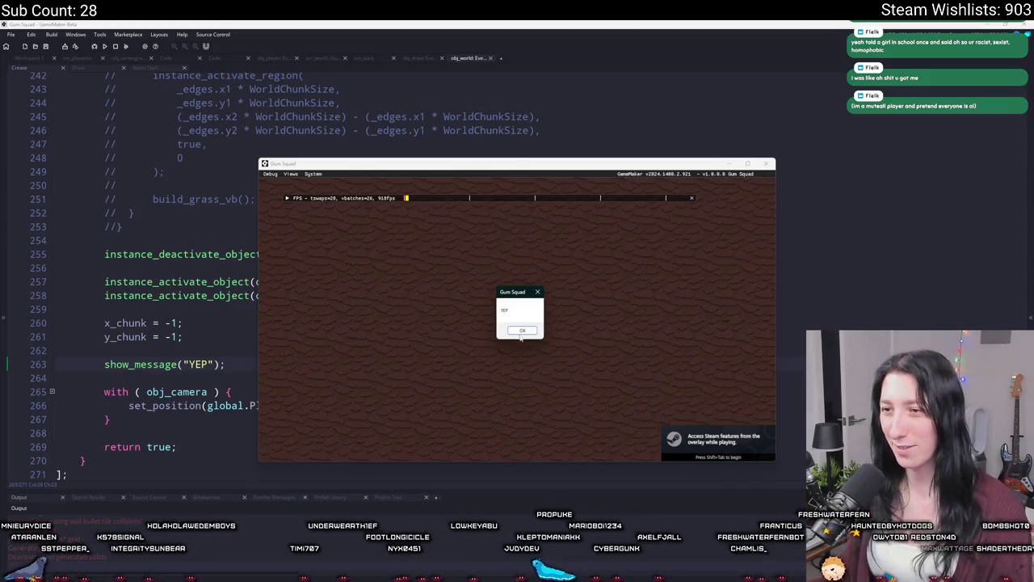
left_click(522, 330)
left_click(767, 163)
left_click_drag(235, 364, 263, 336)
key("BackSpace")
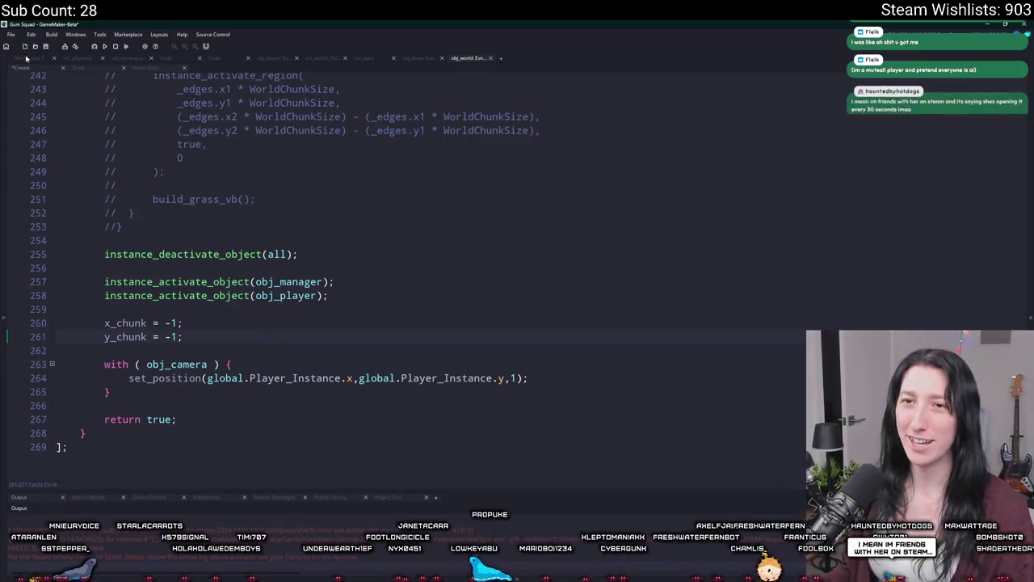
- Open the object list for obj_world's Parent setting
left_click(26, 58)
left_click_drag(113, 148, 220, 146)
left_click(168, 326)
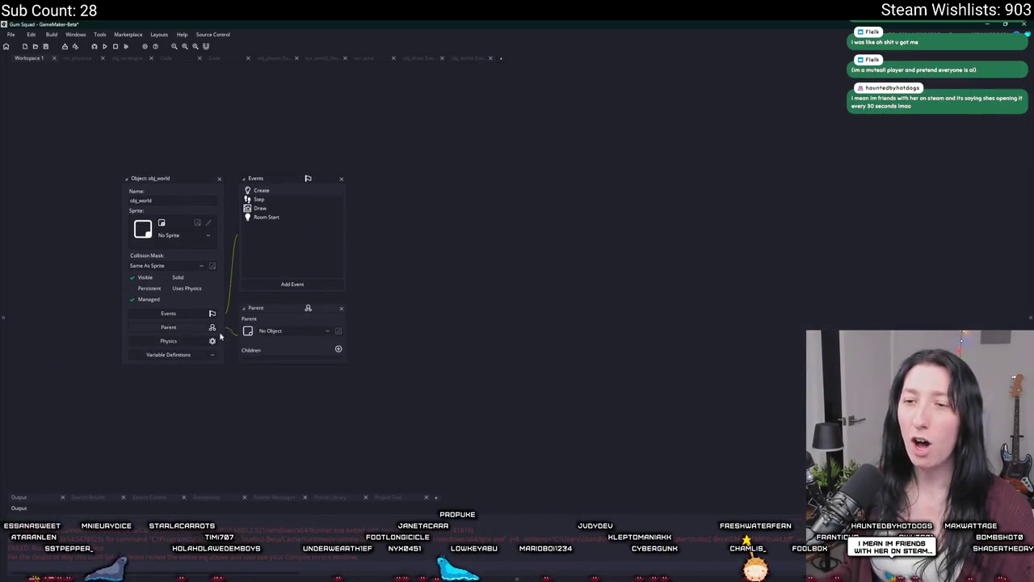
left_click(267, 334)
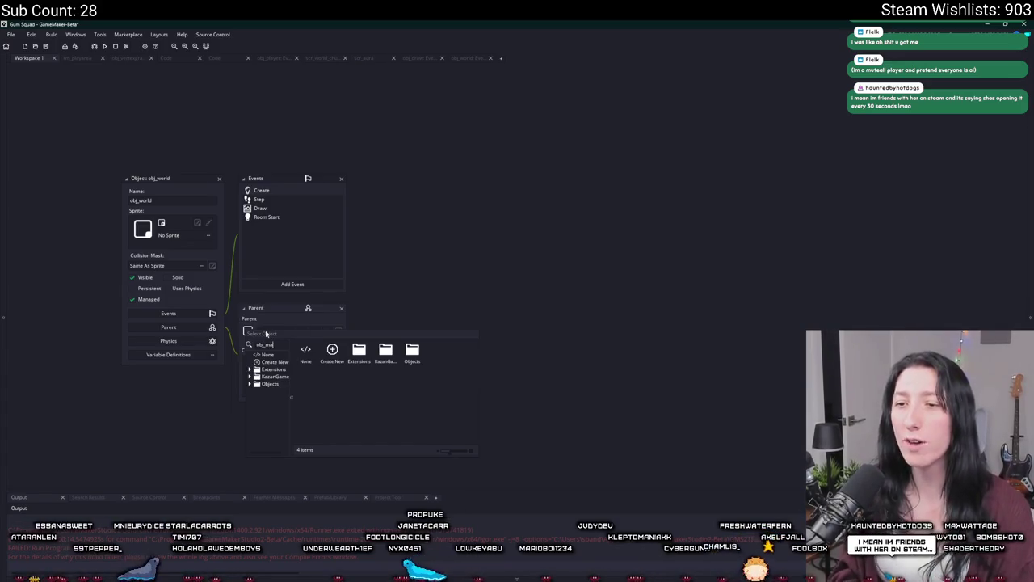
- Make obj_manager the parent of obj_world and open obj_world's event code
left_click(358, 352)
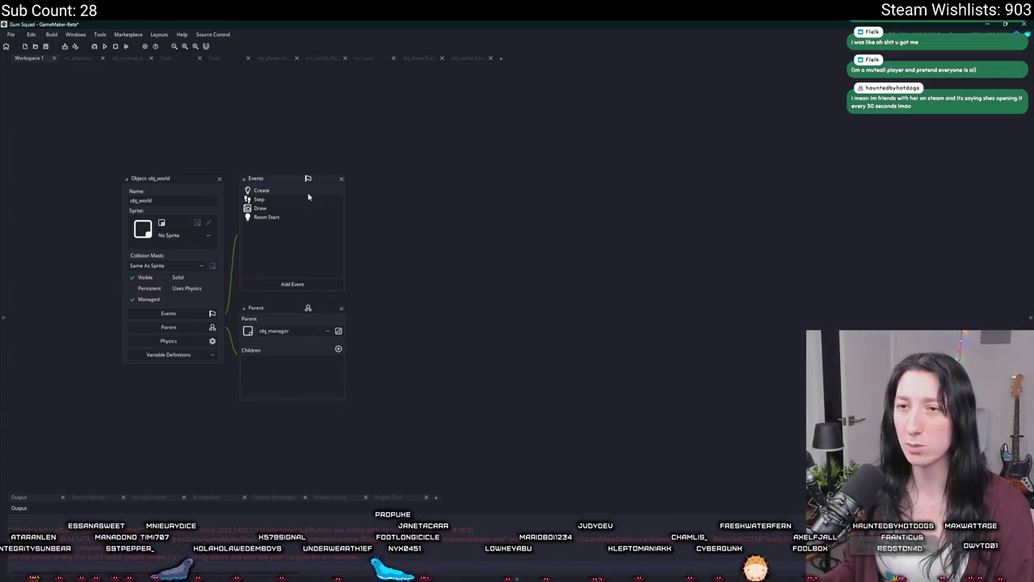
double_click(308, 196)
scroll(268, 203, "up", 3)
key("ctrl+Tab")
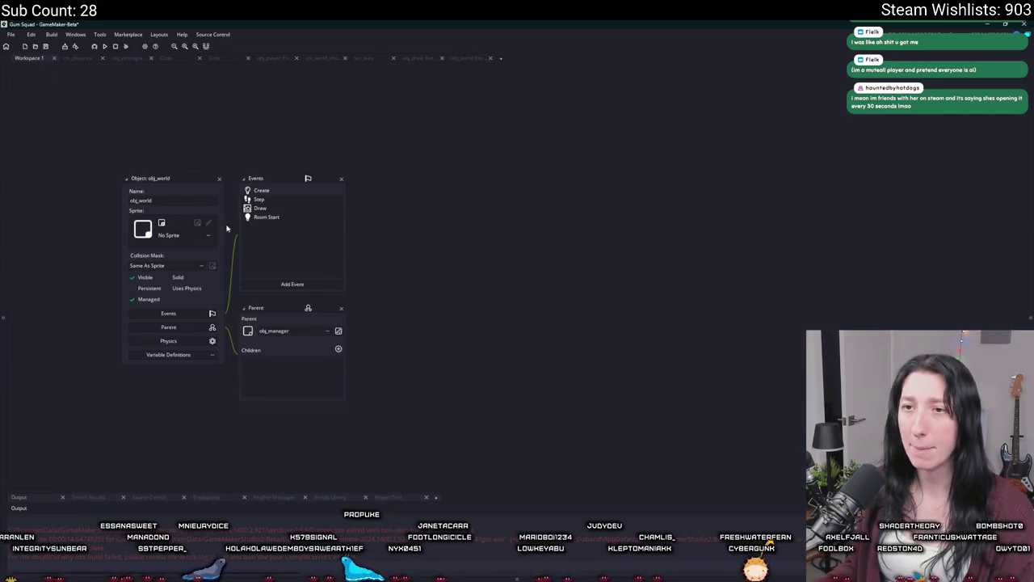
- Delete the show_message("TEST") line from obj_world's Step event
double_click(259, 199)
left_click_drag(359, 210, 46, 231)
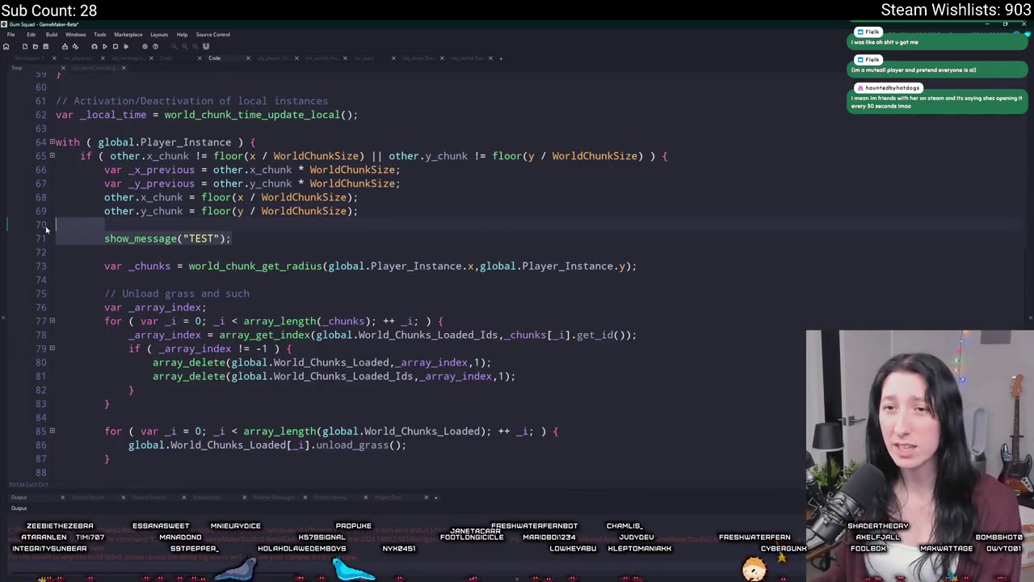
key("BackSpace")
scroll(46, 226, "down", 4)
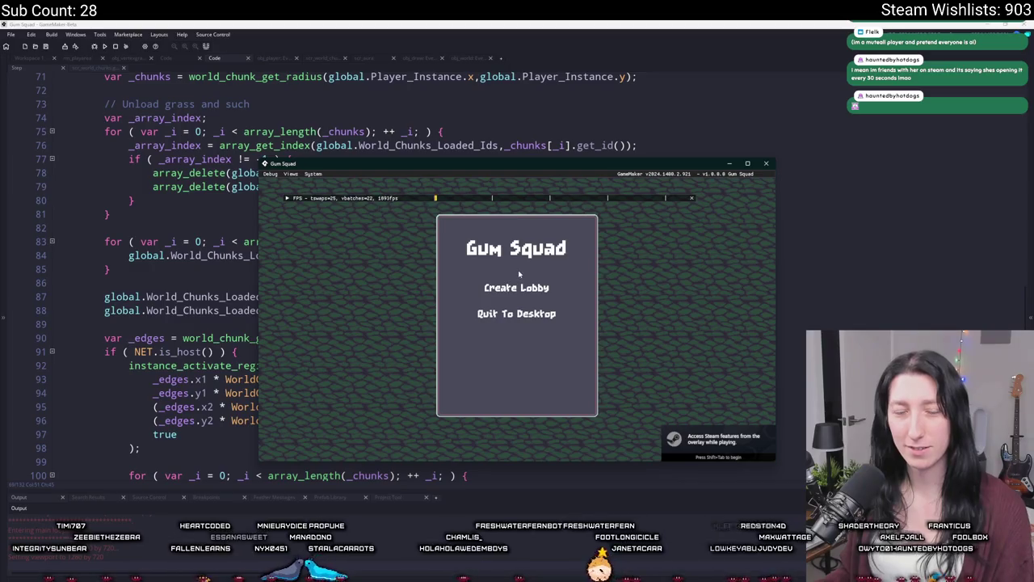
- Create a lobby in the running game and maximize the game window
left_click(518, 288)
double_click(579, 24)
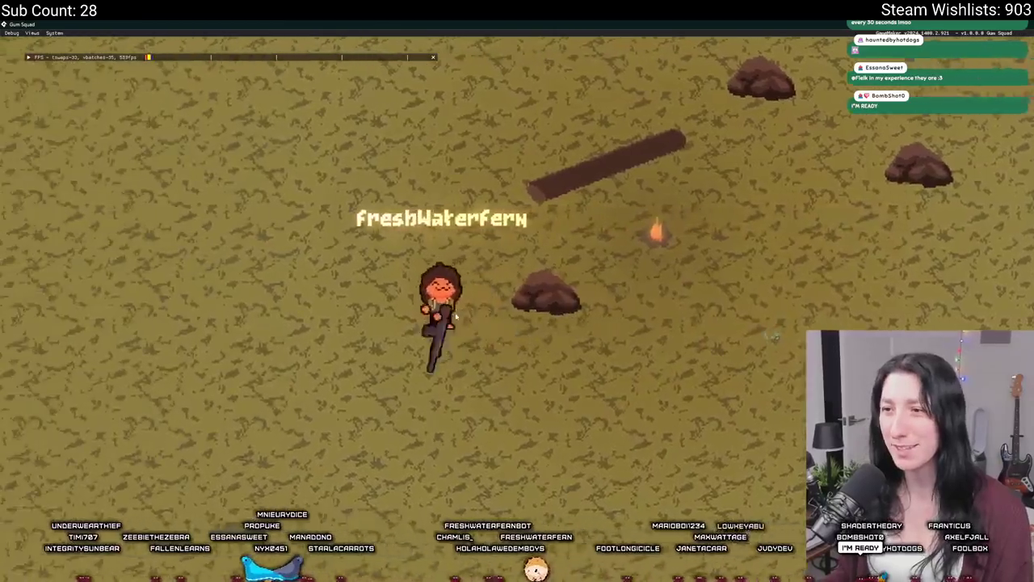
scroll(533, 114, "down", 5)
- Walk left and right to watch grass patches load, then close the game
key("a")
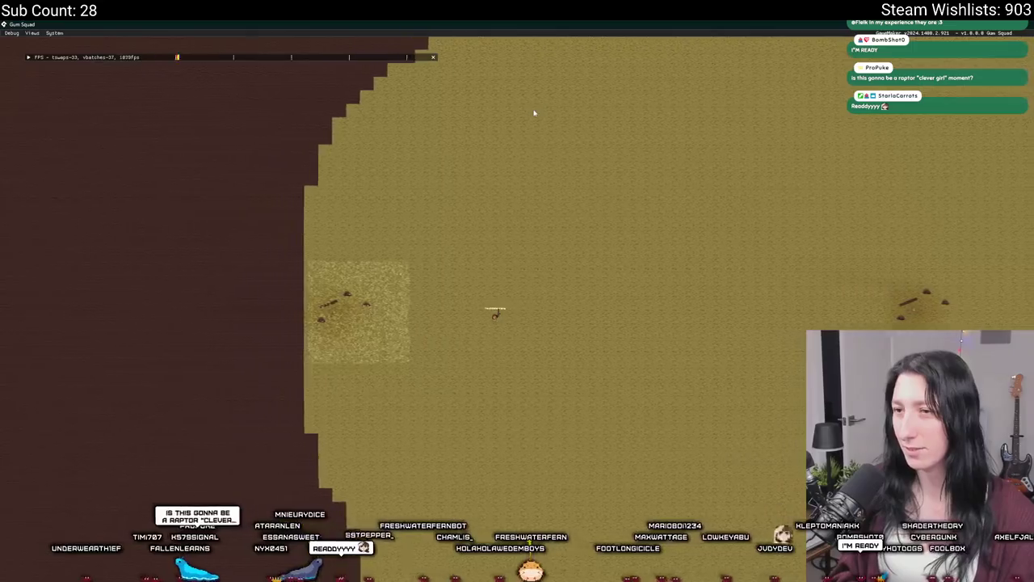
key("d")
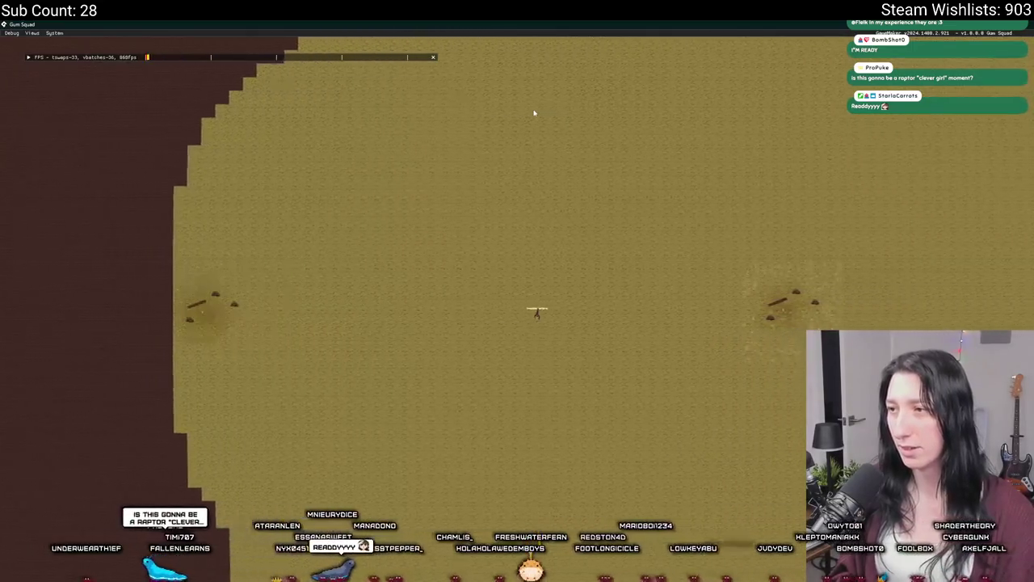
scroll(535, 109, "up", 5)
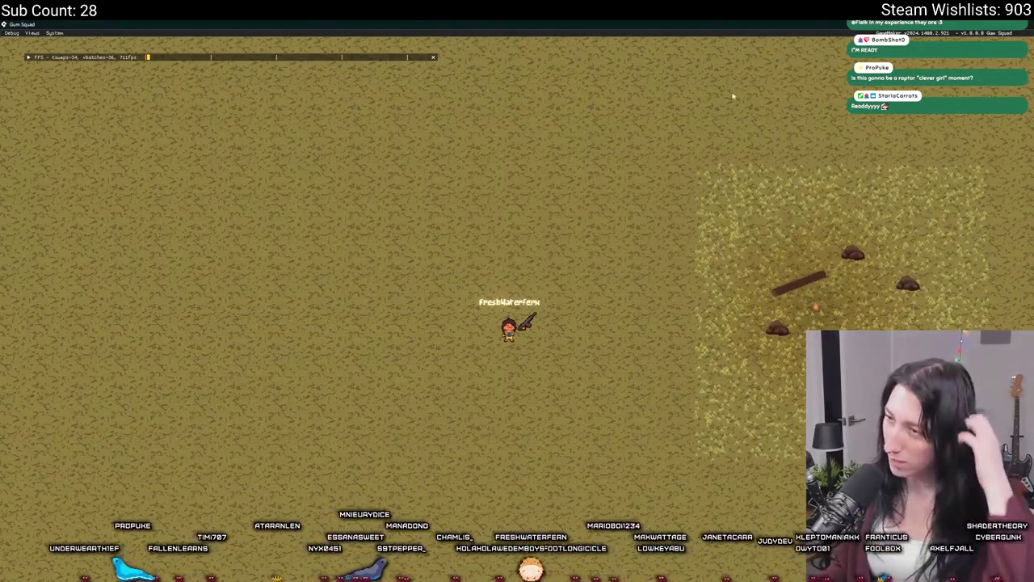
key("alt+Tab")
scroll(310, 339, "down", 5)
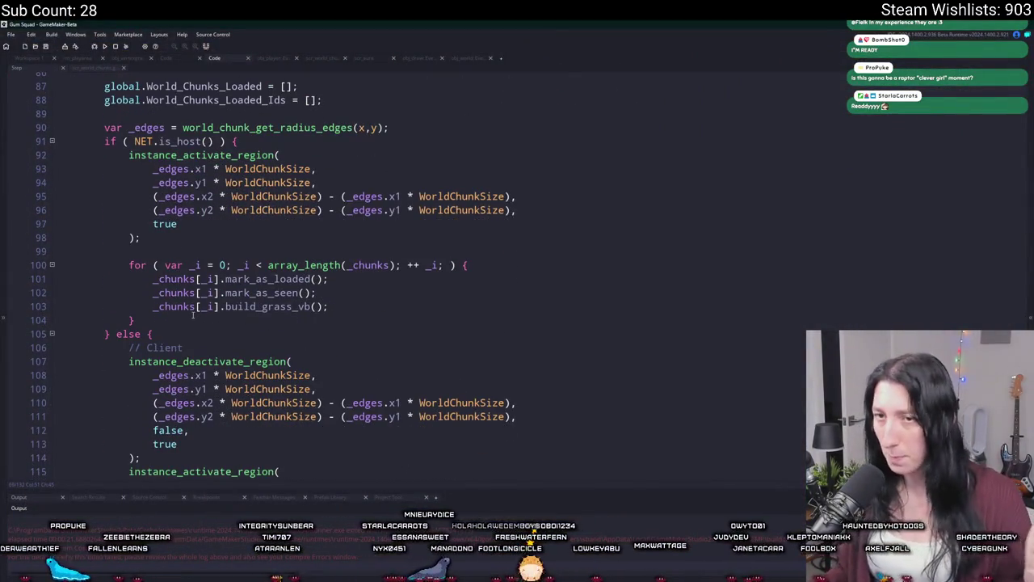
scroll(192, 315, "up", 3)
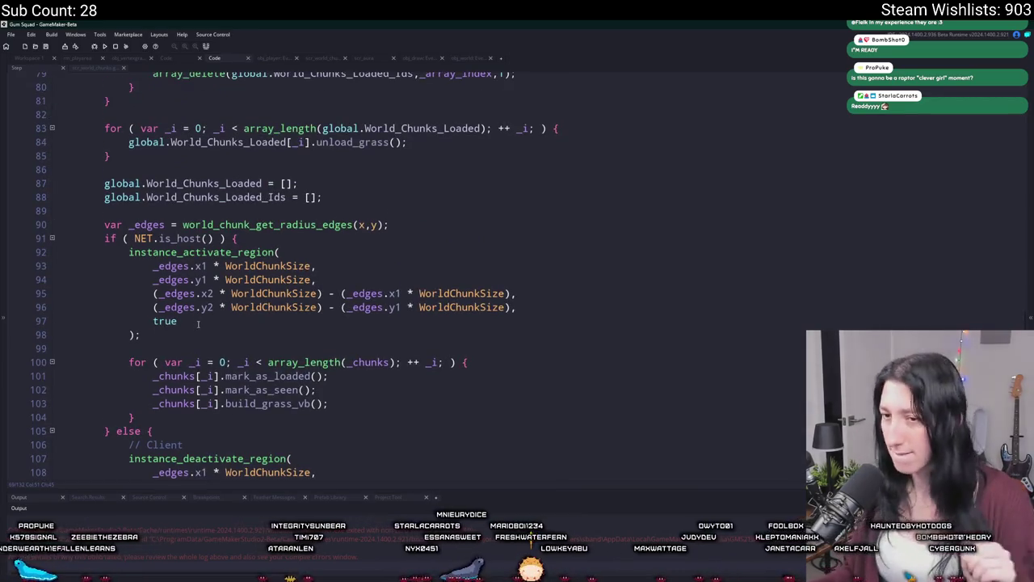
scroll(224, 330, "up", 2)
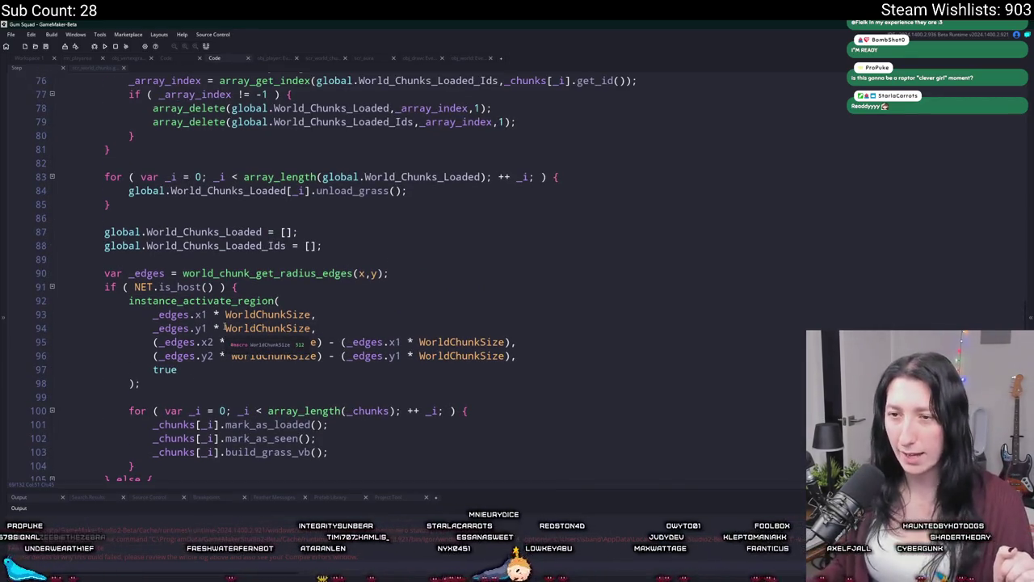
scroll(255, 403, "down", 2)
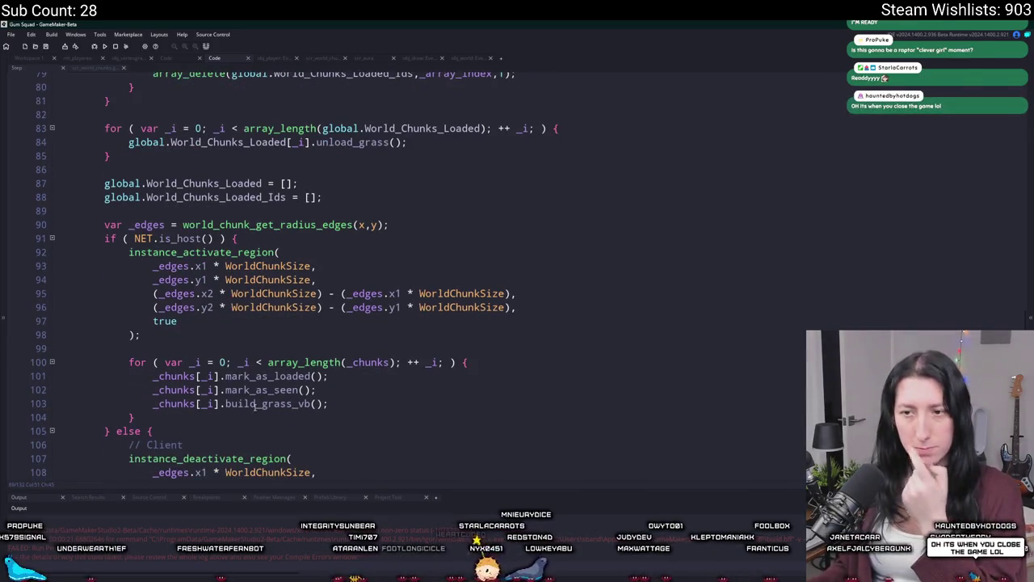
scroll(257, 397, "up", 2)
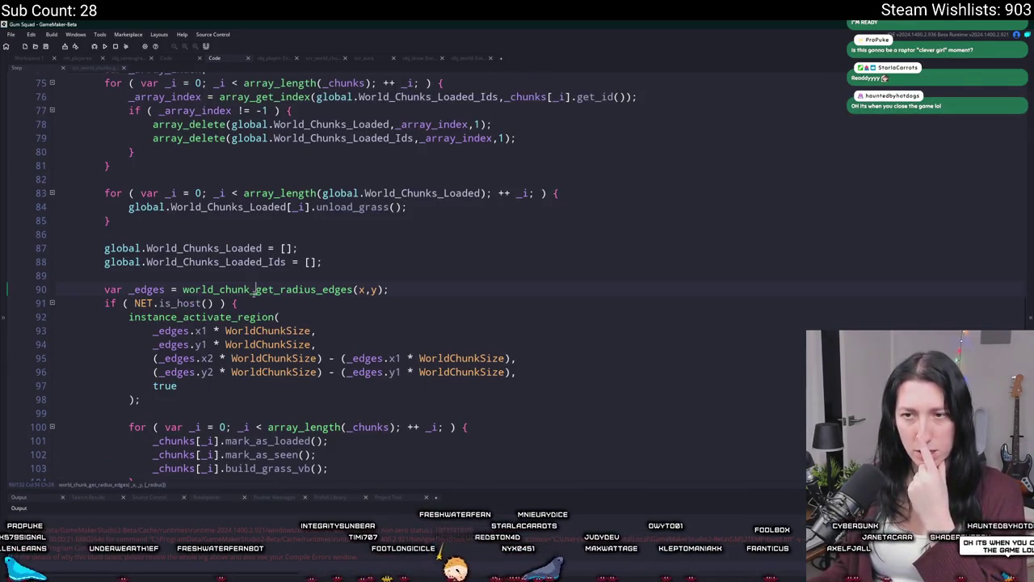
scroll(274, 317, "up", 5)
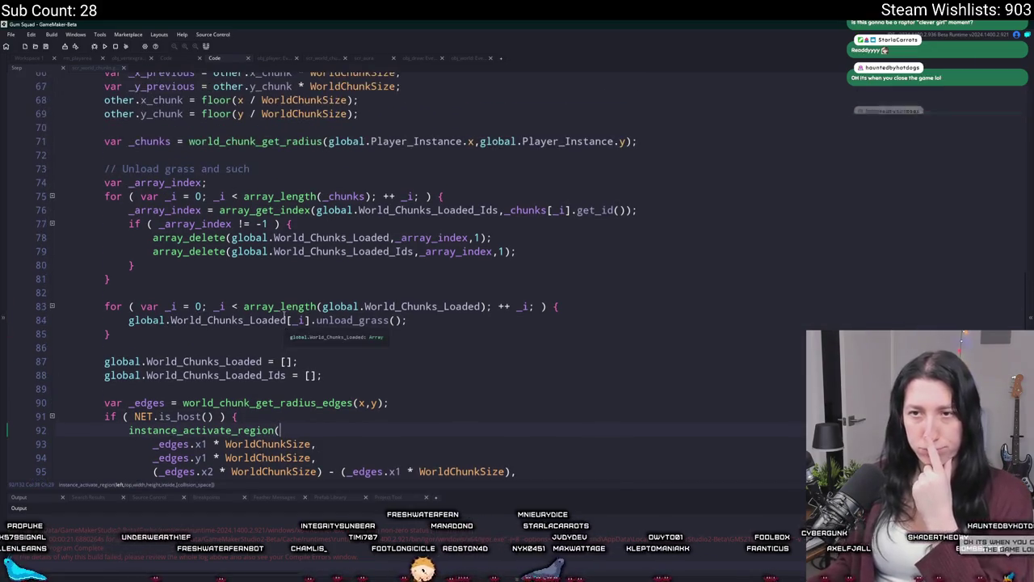
scroll(283, 317, "up", 1)
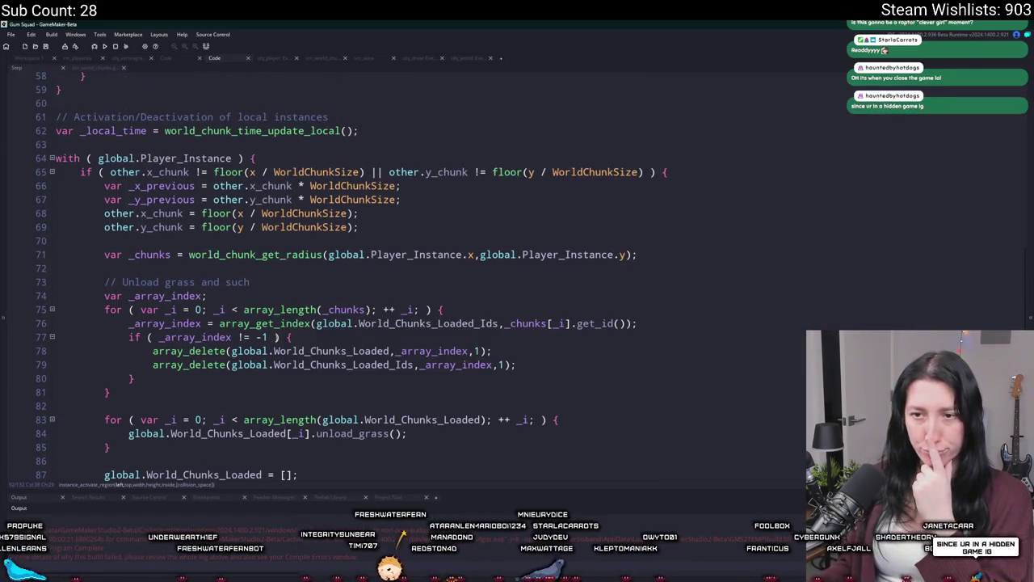
scroll(288, 337, "down", 8)
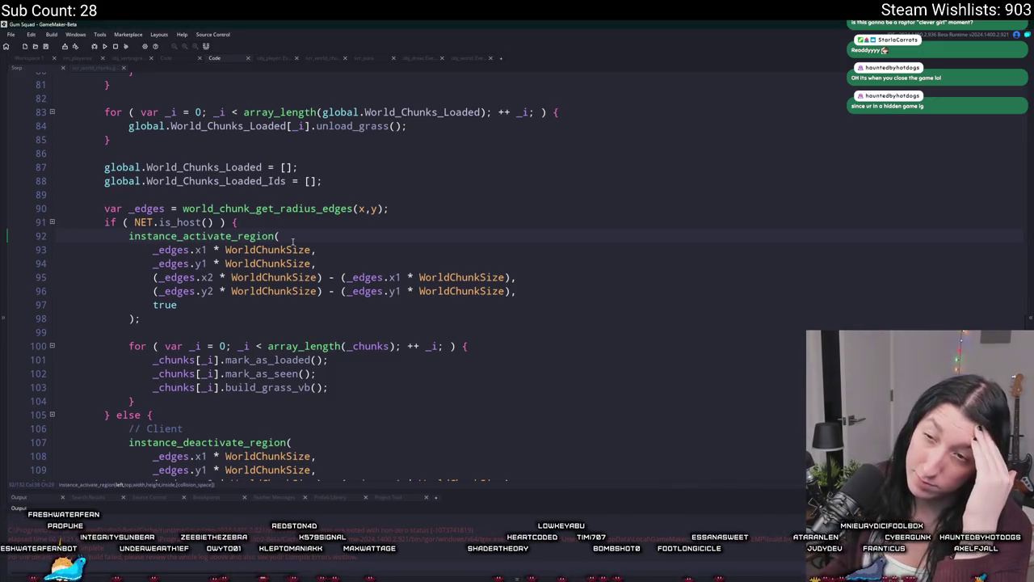
scroll(293, 240, "down", 2)
scroll(290, 227, "up", 3)
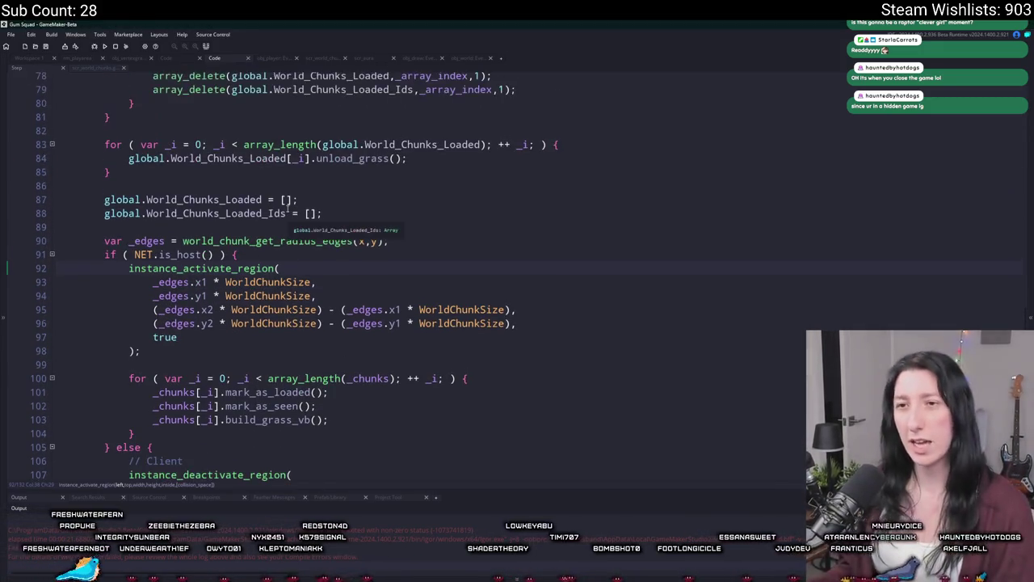
right_click(368, 354)
scroll(323, 274, "up", 3)
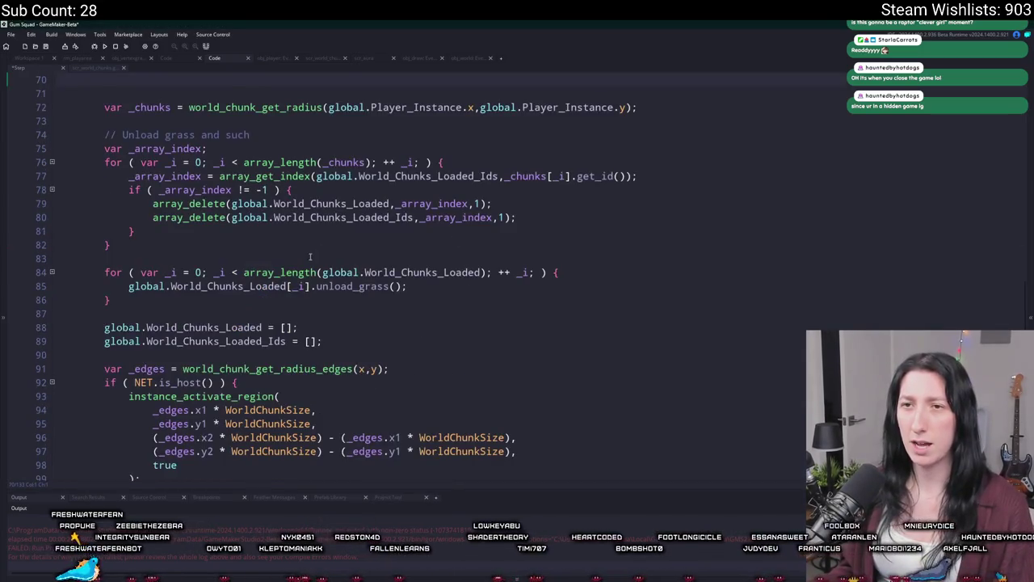
key("ctrl+z")
scroll(296, 276, "down", 8)
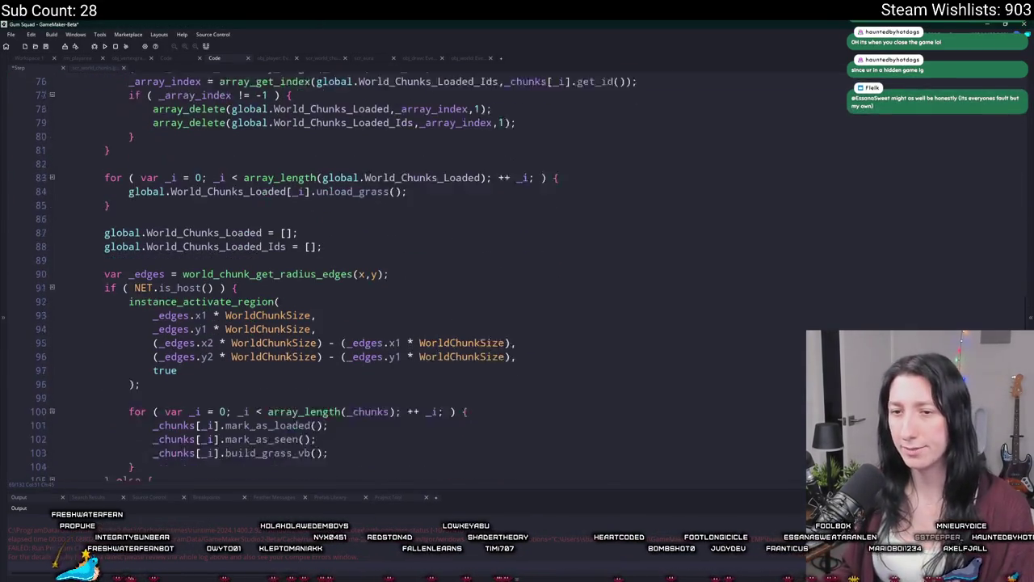
- Add show_message("YEAH WE BUILT GRASS"); on a new line after the build_grass_vb call
key("Return")
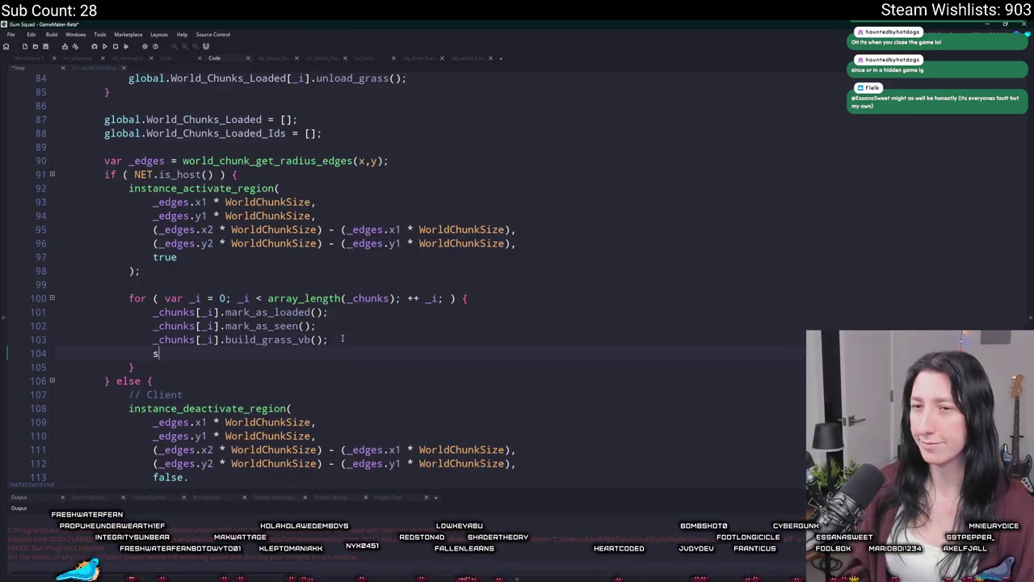
type("how_me")
key("Return")
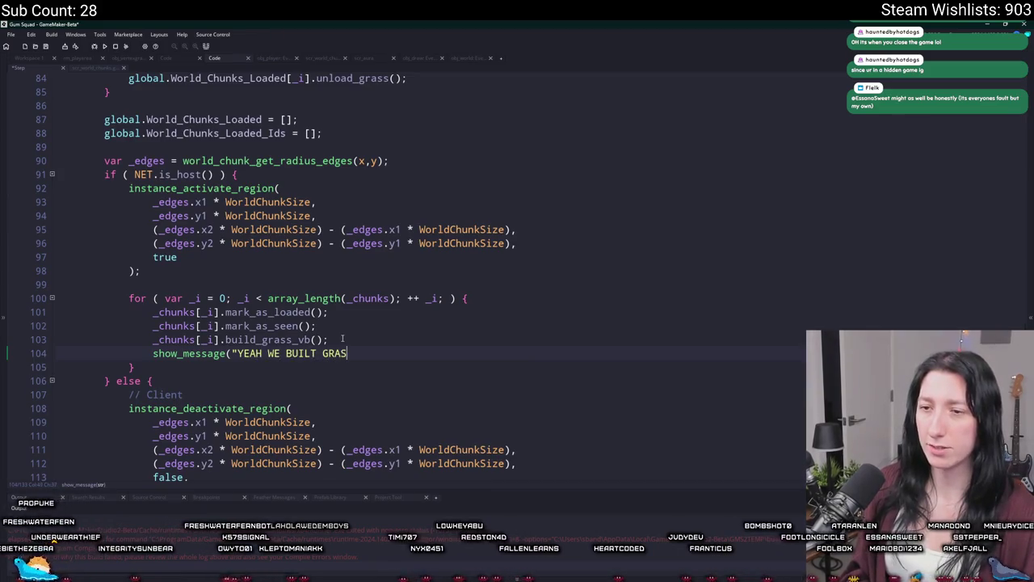
type("S\");")
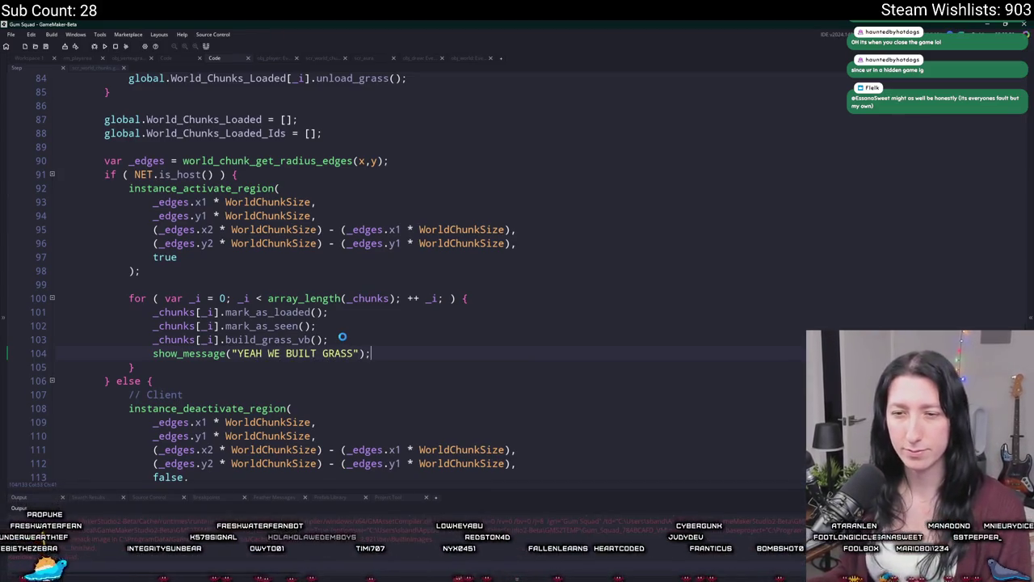
- Run the game, host a lobby, dismiss the grass messages and close it
key("F5")
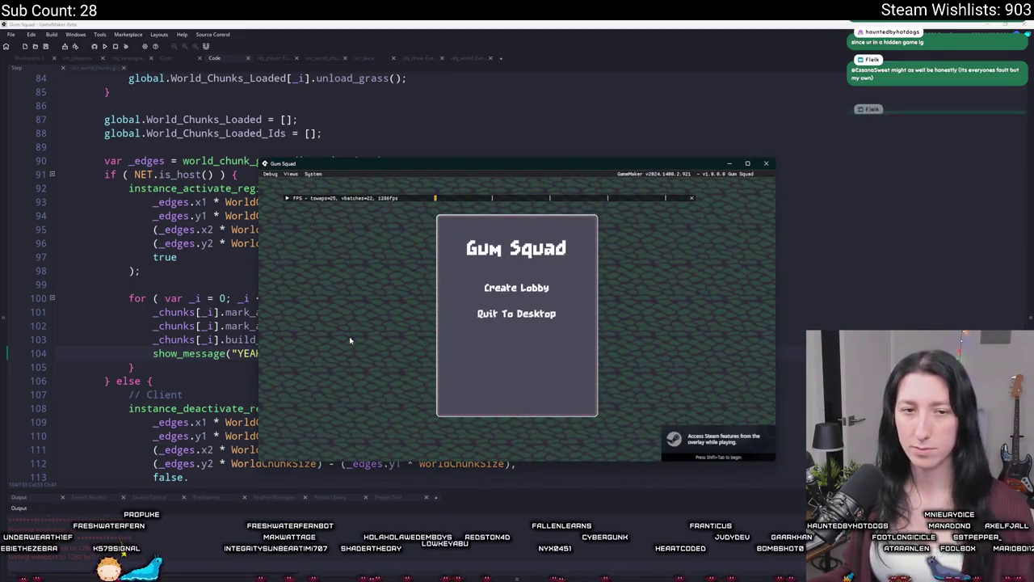
left_click(522, 289)
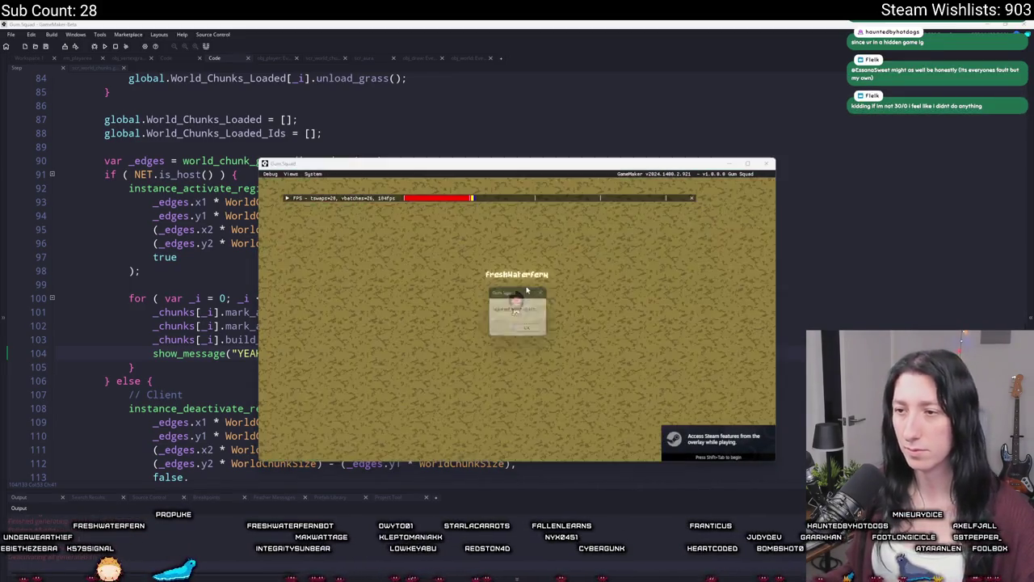
key("Return")
key("Return")
key("Return")
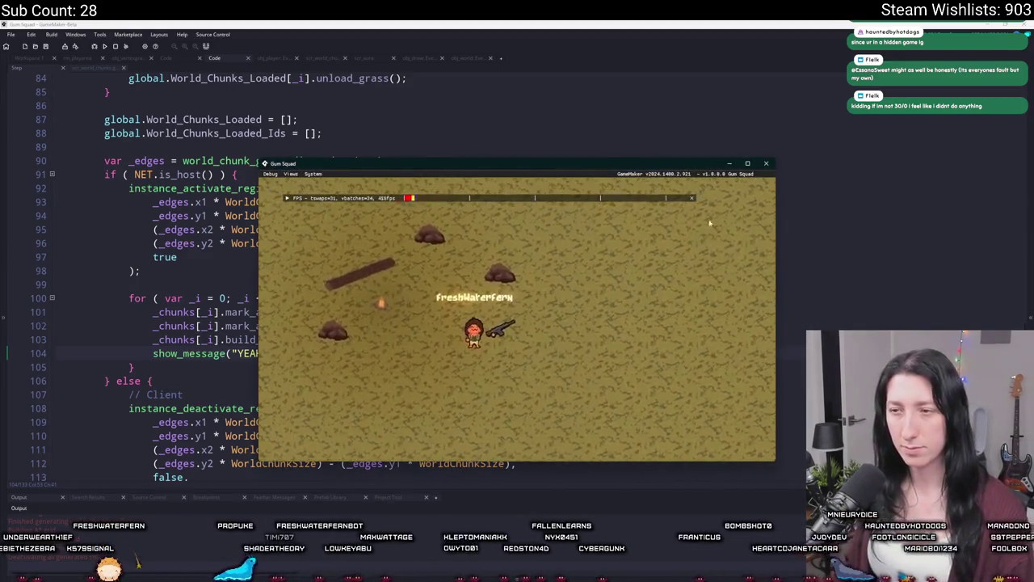
key("Escape")
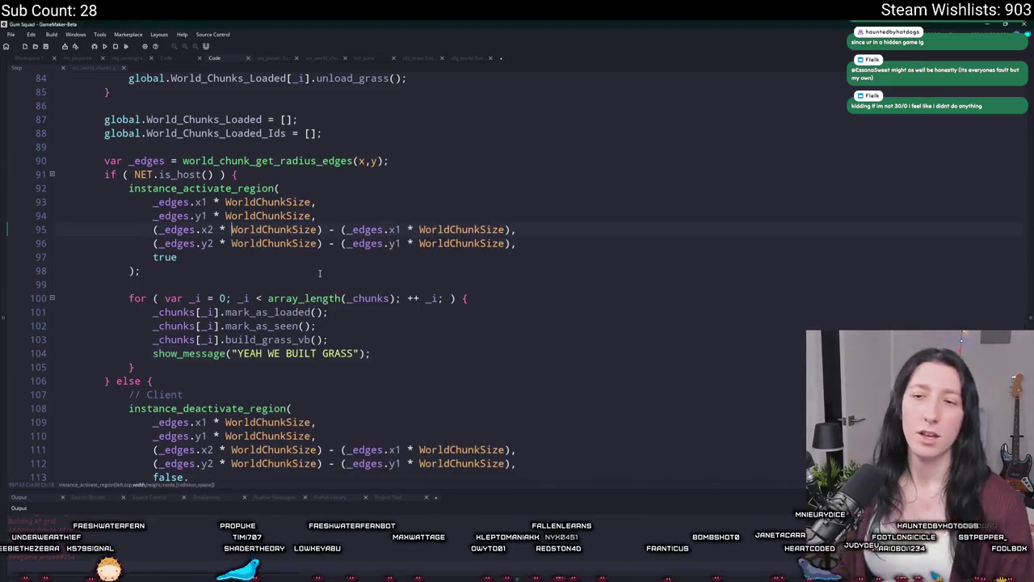
- Delete the YEAH WE BUILT GRASS line and search the project for build_grass_vb
left_click_drag(367, 353, 398, 342)
key("BackSpace")
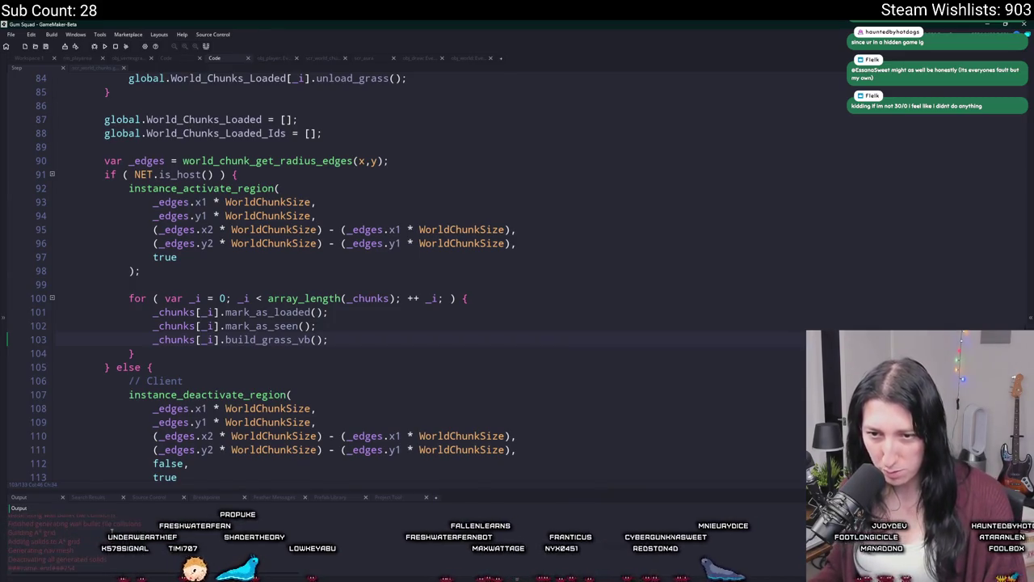
double_click(276, 340)
key("ctrl+shift+f")
key("Return")
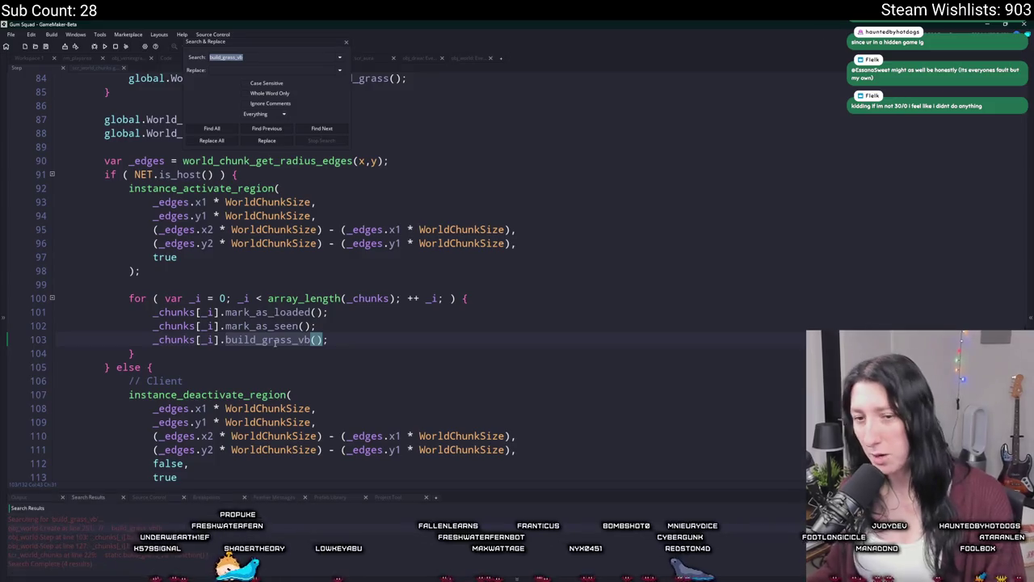
- Open the build_grass_vb definition from the search results
double_click(206, 557)
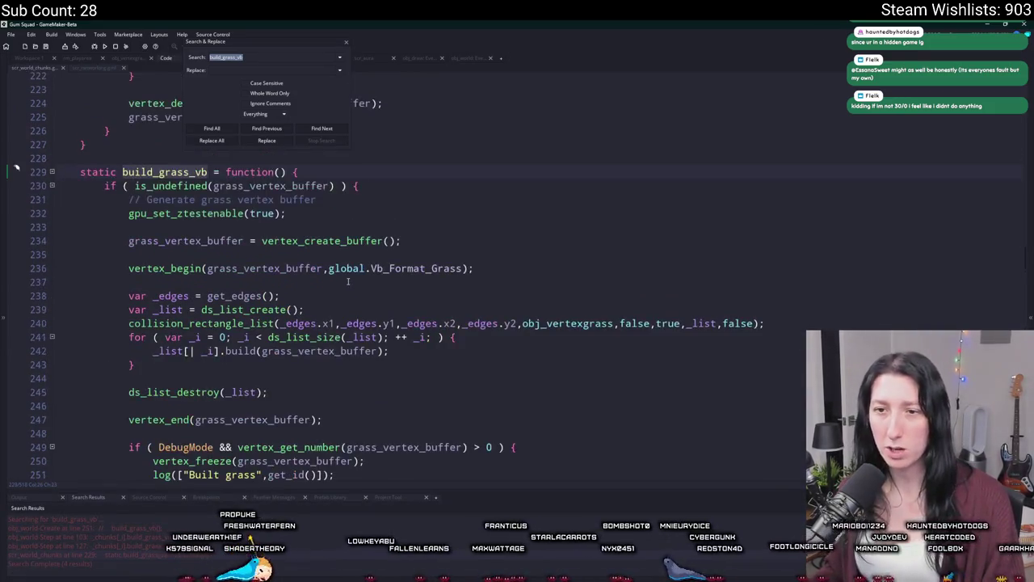
left_click(347, 43)
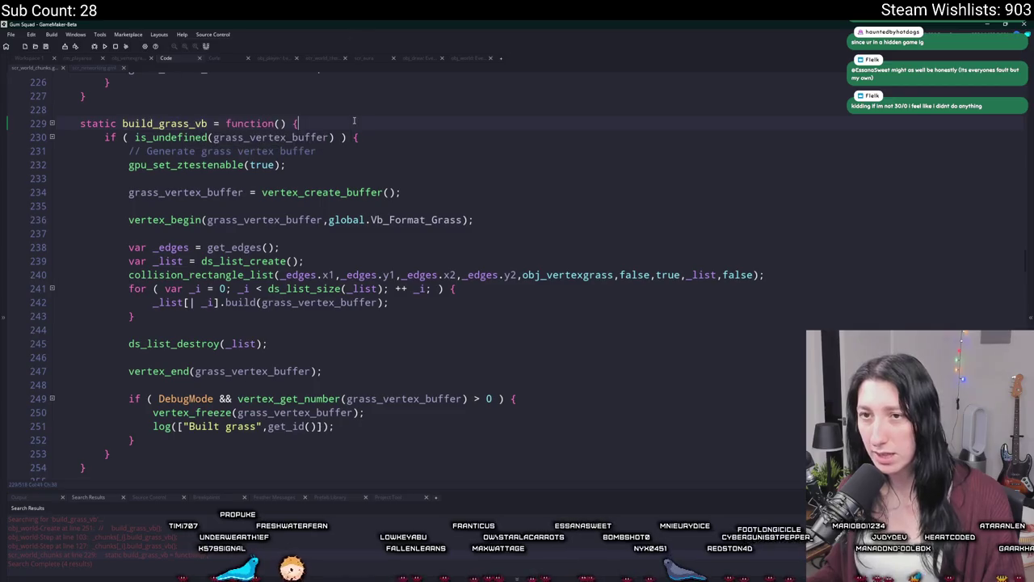
left_click(95, 68)
left_click(45, 72)
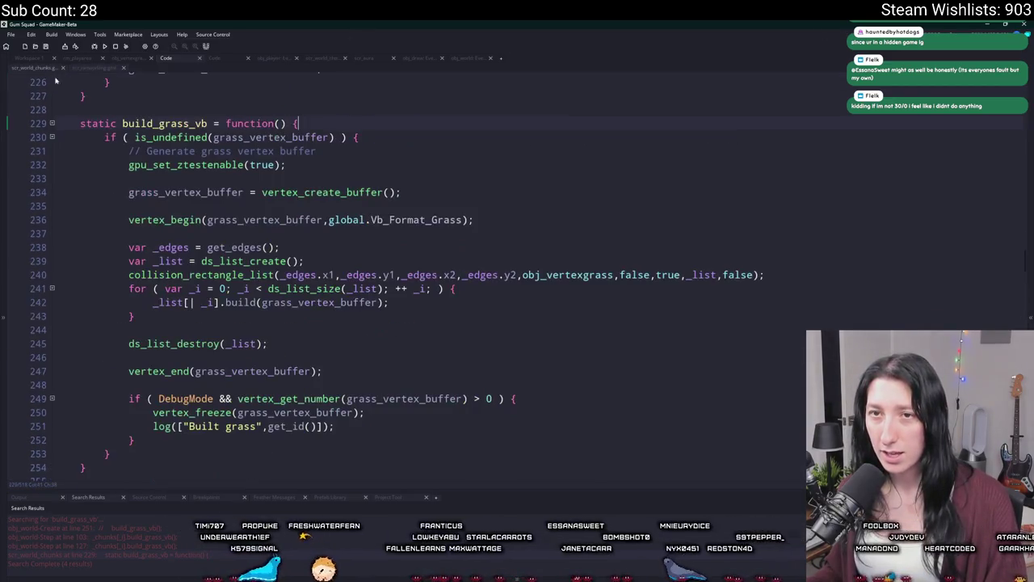
- Return to obj_world's Step event code
left_click(473, 59)
scroll(376, 177, "up", 2)
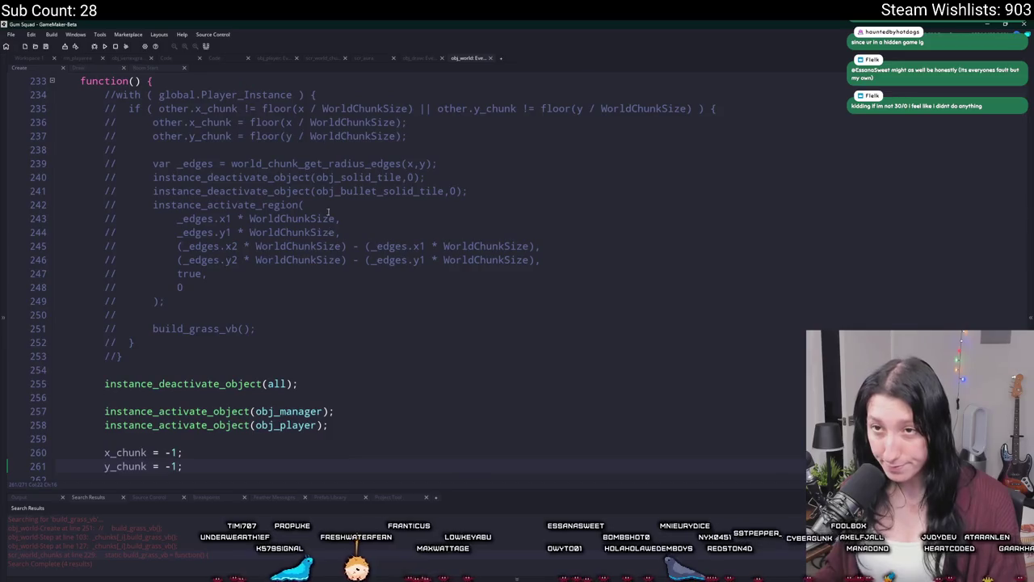
left_click(35, 62)
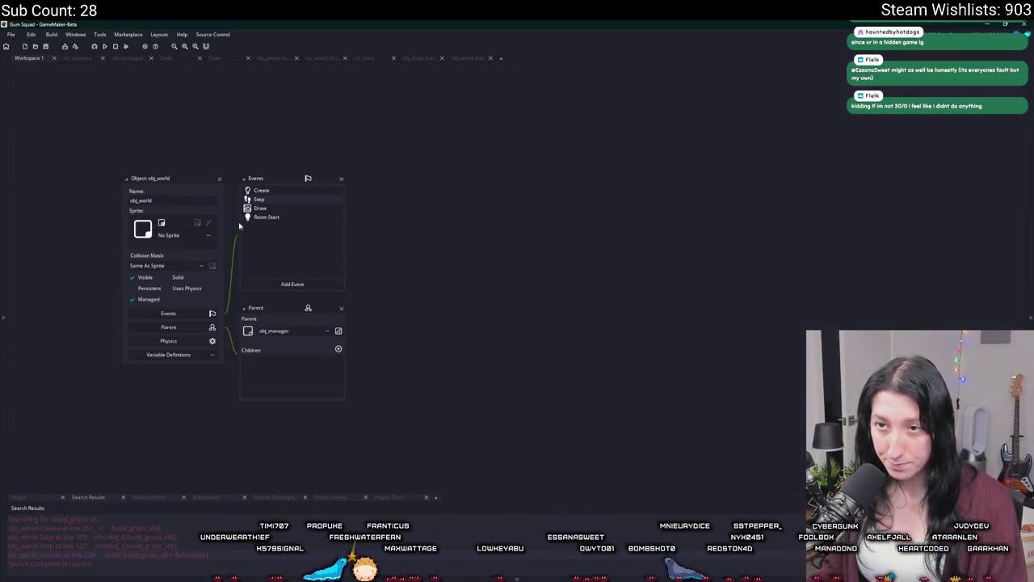
left_click(267, 200)
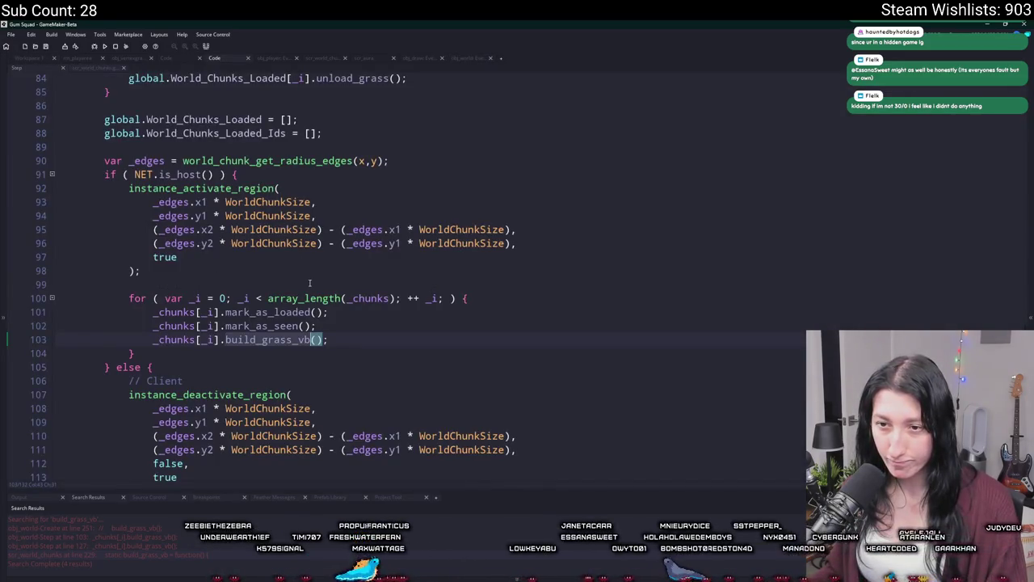
scroll(309, 283, "down", 2)
scroll(309, 282, "up", 2)
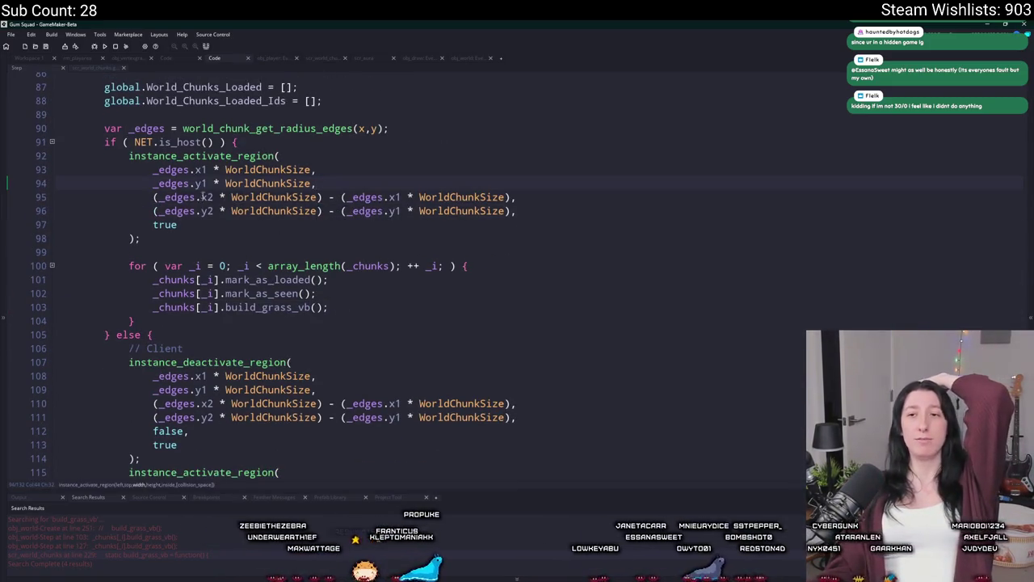
- Inspect the mark_as_loaded, mark_as_seen, build_grass_vb and instance_activate_region calls
left_click(282, 279)
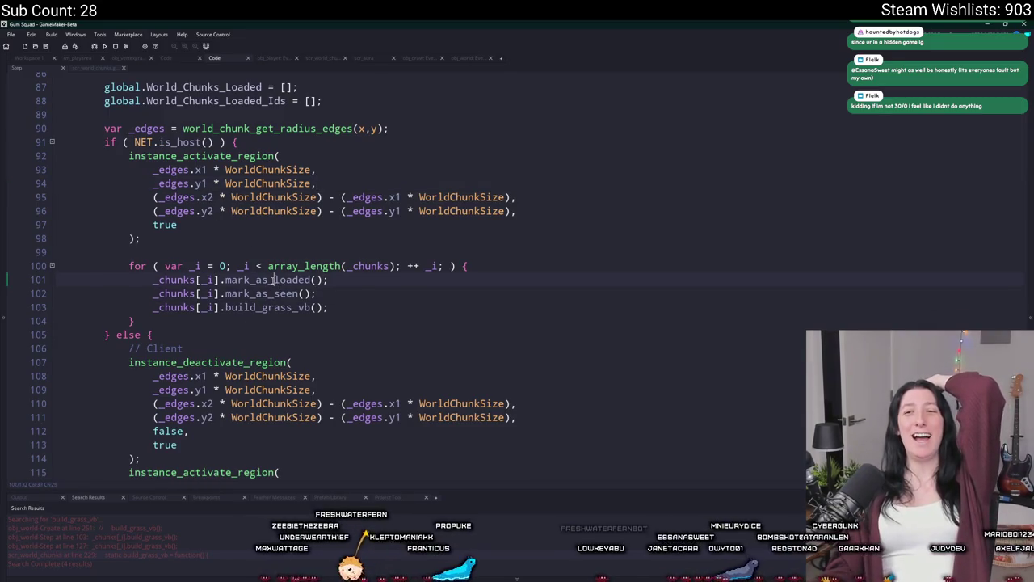
left_click(272, 294)
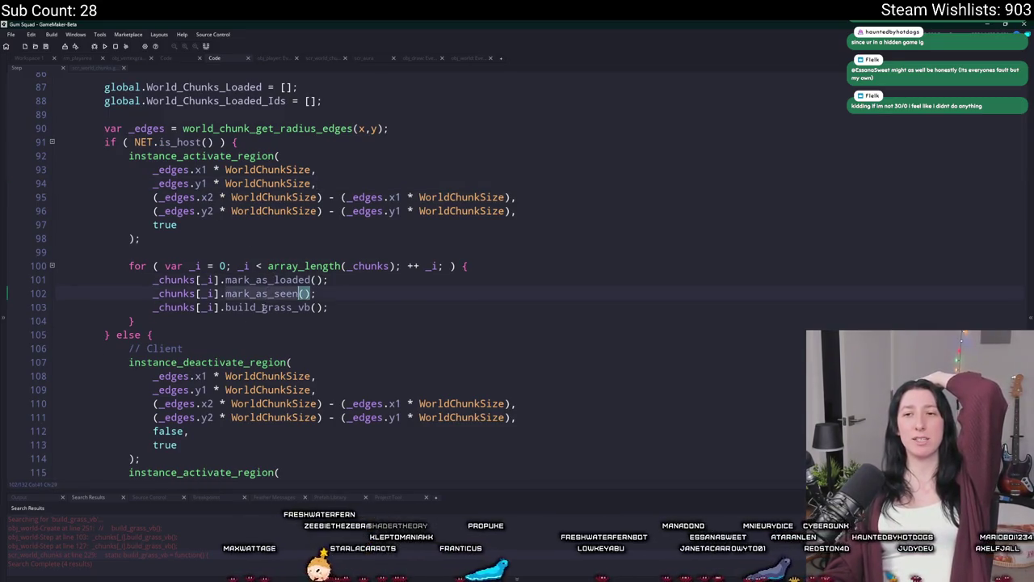
left_click(257, 308)
scroll(255, 317, "up", 2)
left_click(266, 234)
scroll(293, 341, "up", 2)
scroll(293, 341, "up", 4)
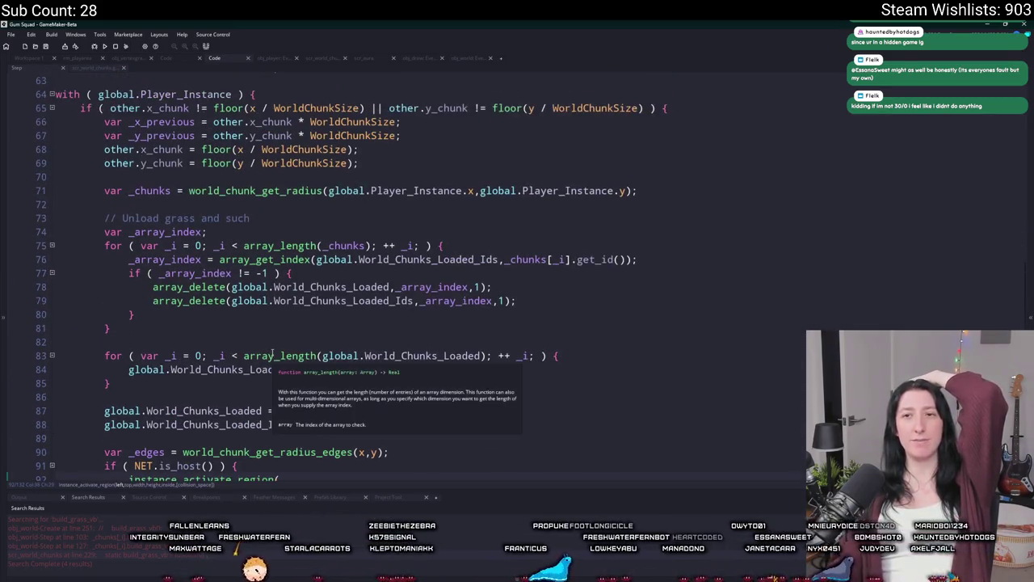
scroll(467, 323, "down", 5)
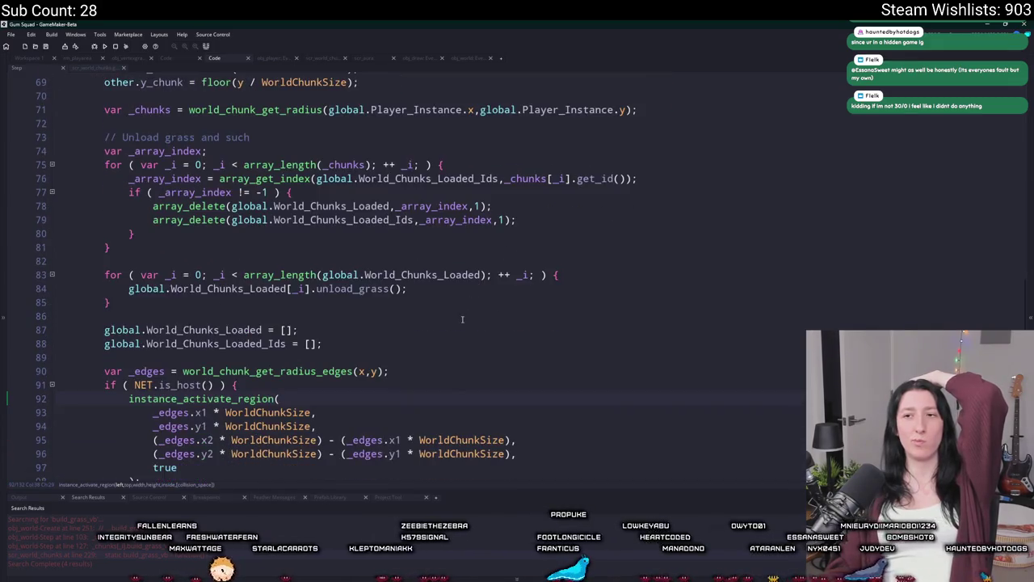
scroll(343, 326, "down", 1)
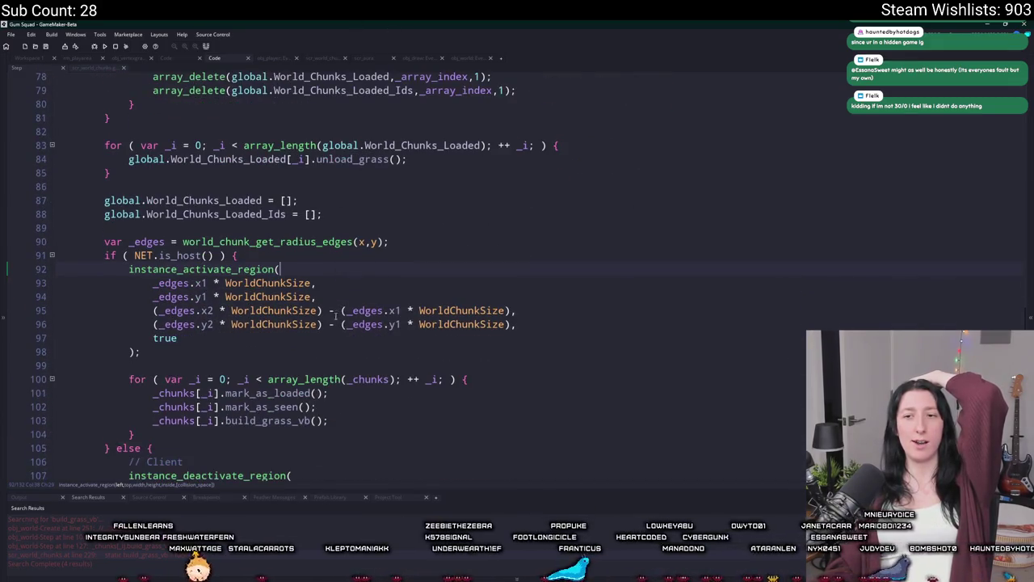
- Search for build_grass_vb again and place the cursor in the chunk-loading code
left_click(317, 420)
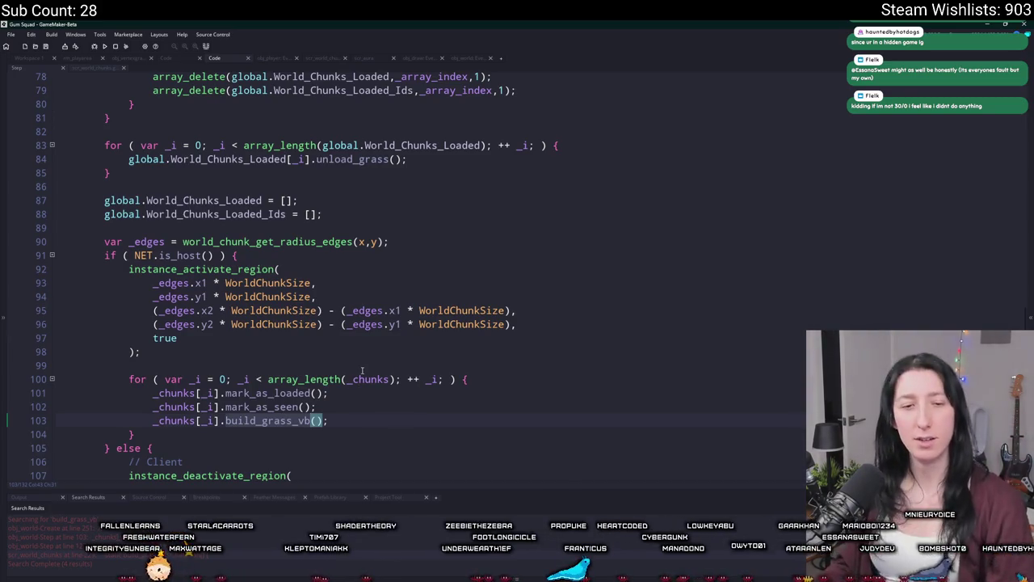
key("ctrl+shift+f")
left_click(337, 422)
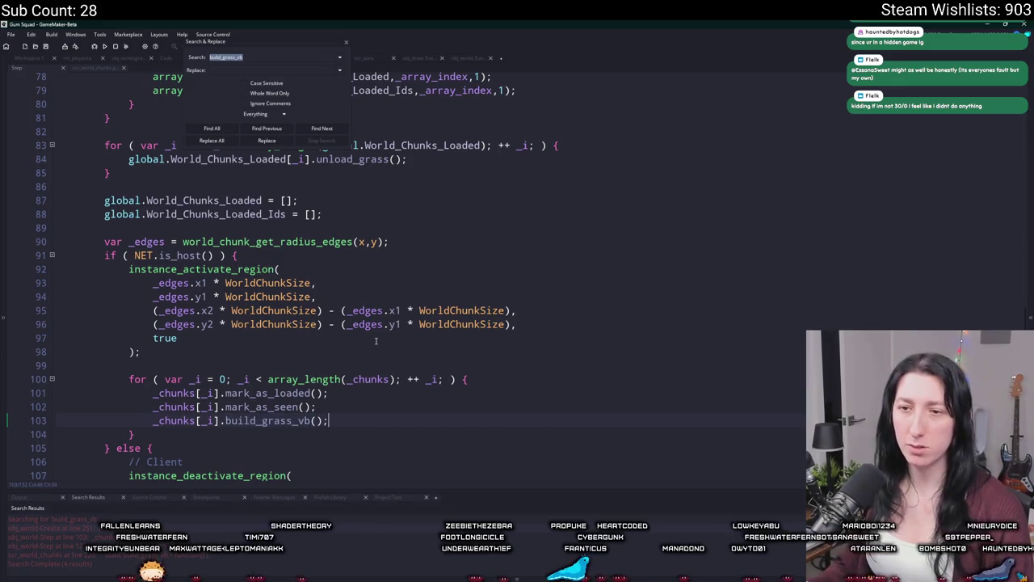
- Insert show_message(instance_number(obj_vertexgrass)); and run the game to read the count
key("Return")
key("Return")
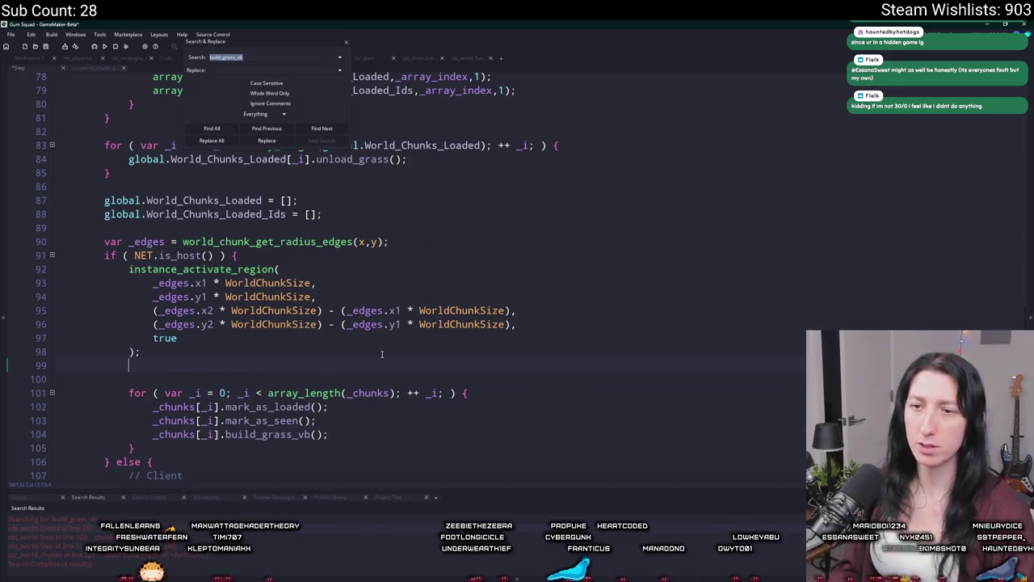
type("show_message(isnt")
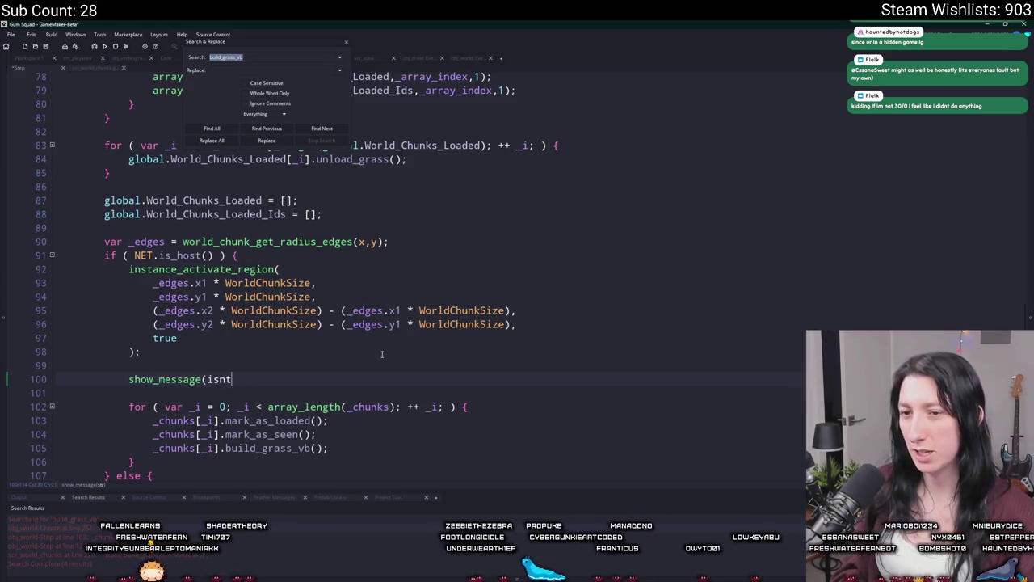
type("nstance_")
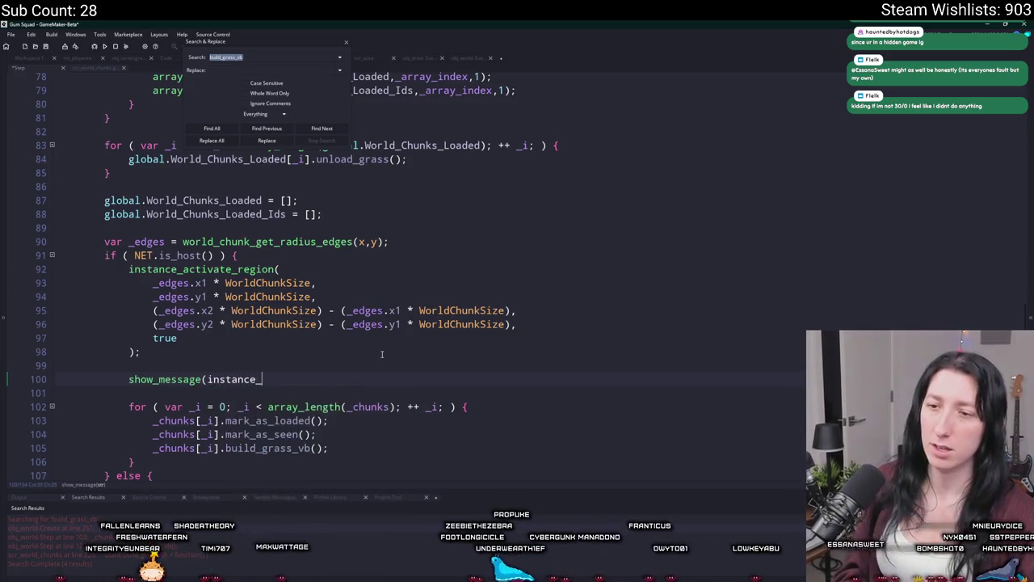
type("number(obj_vertexgrass));")
key("F5")
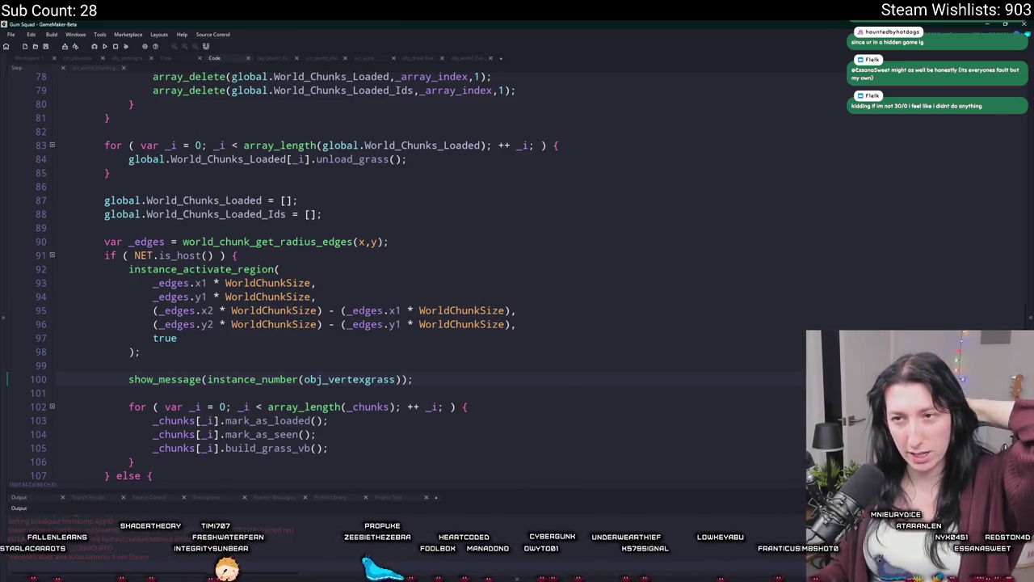
left_click(502, 287)
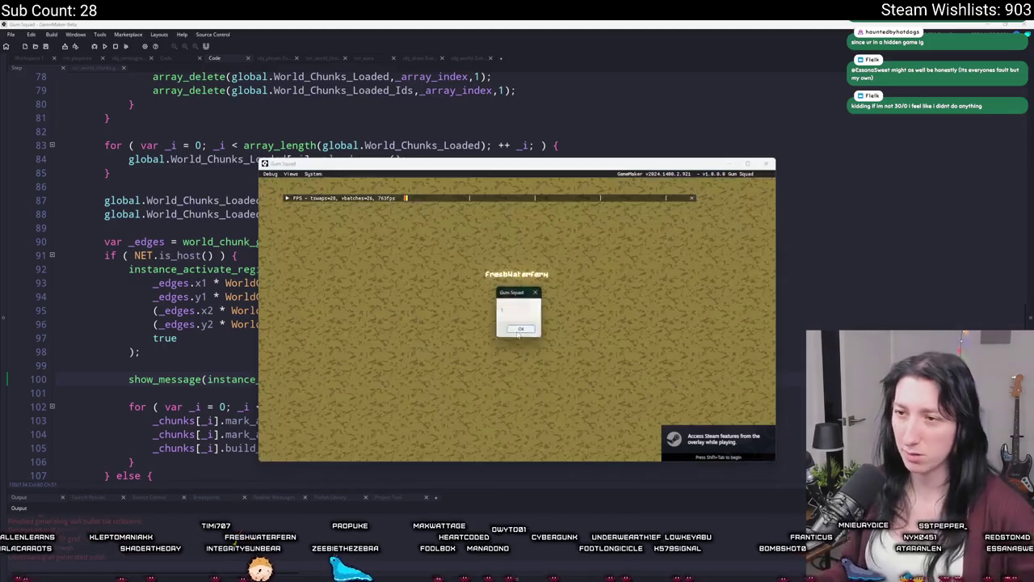
left_click(522, 331)
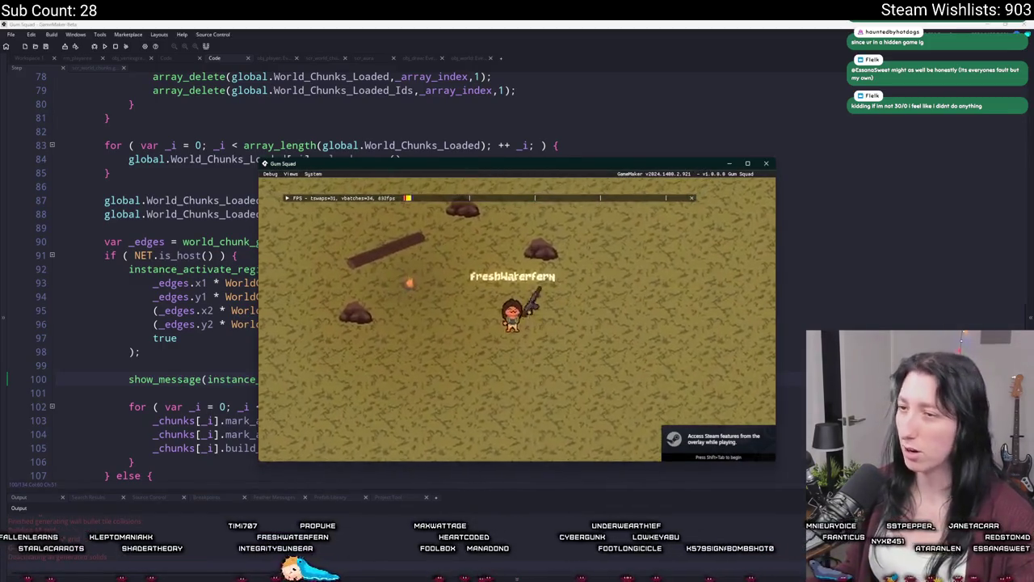
- Close the game and delete the instance-count probe line
left_click(767, 165)
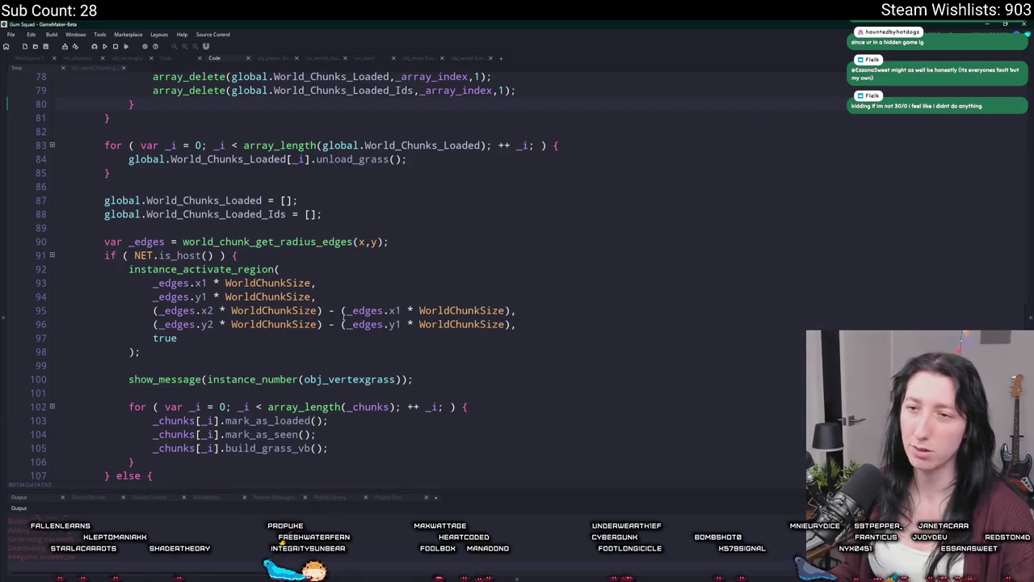
left_click_drag(426, 377, 454, 352)
key("BackSpace")
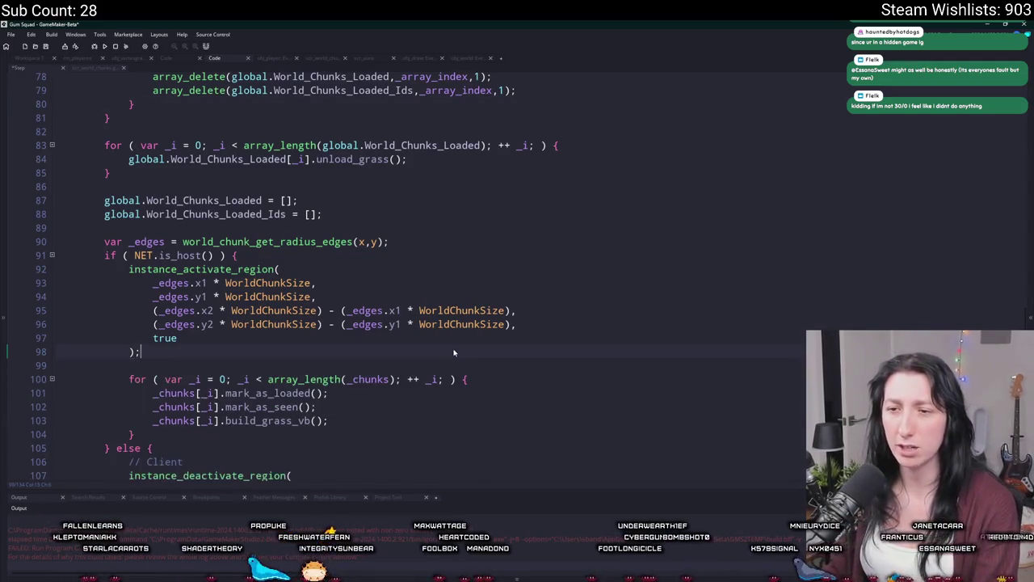
- Search for build_grass_vb, then dismiss the Copilot popup and the search panel
double_click(284, 422)
key("ctrl+shift+f")
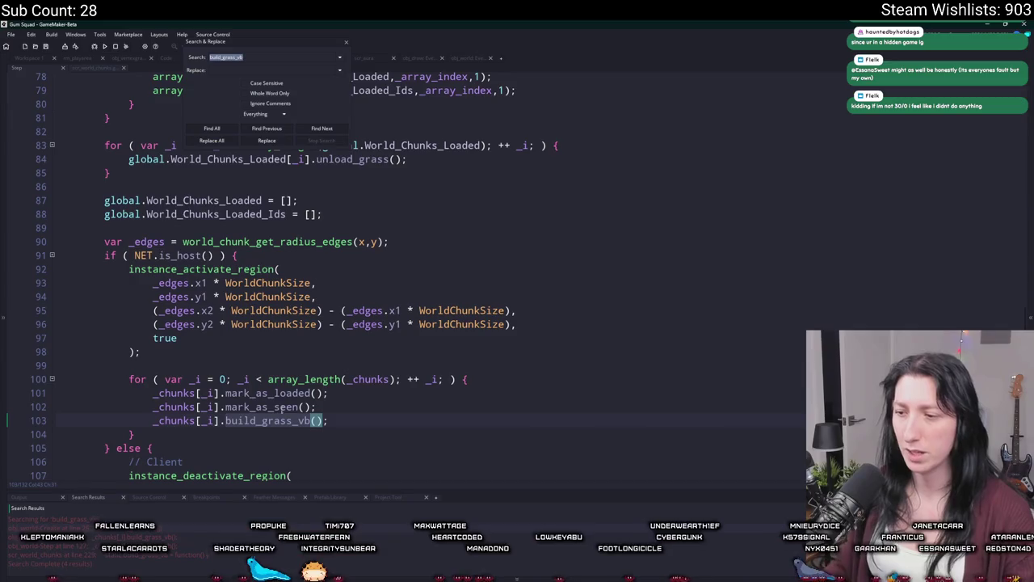
key("super+c")
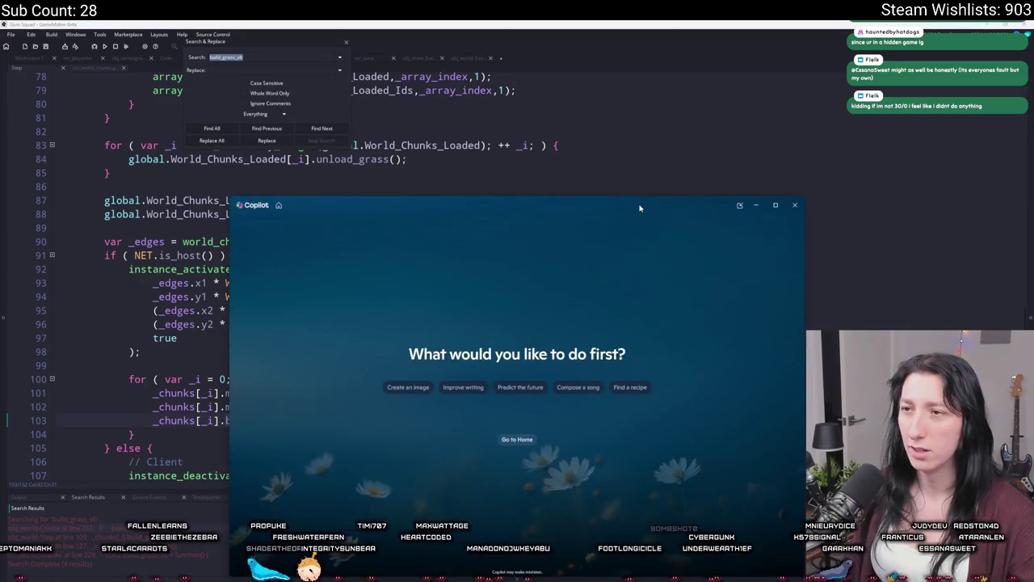
left_click_drag(639, 208, 616, 142)
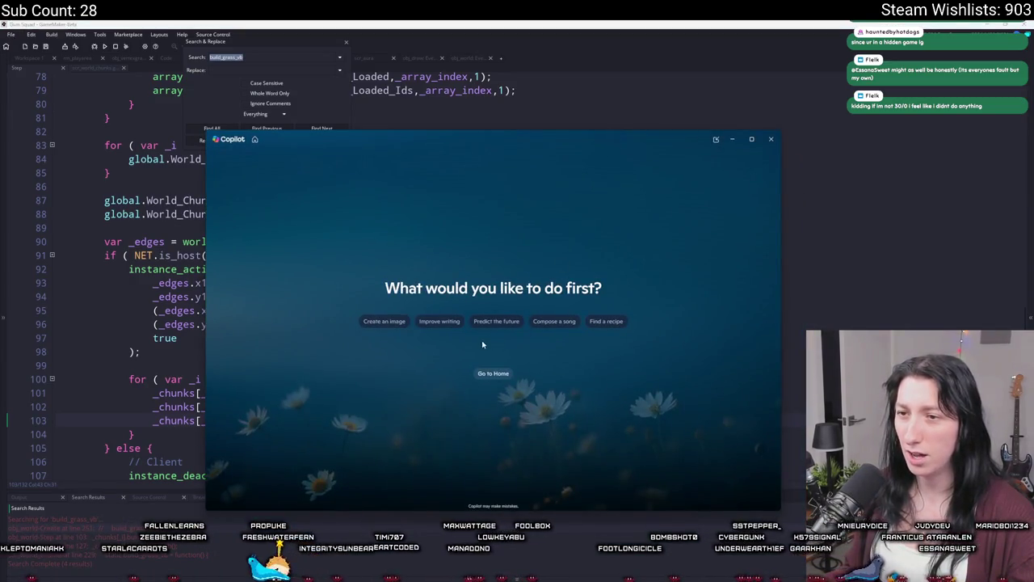
left_click(487, 374)
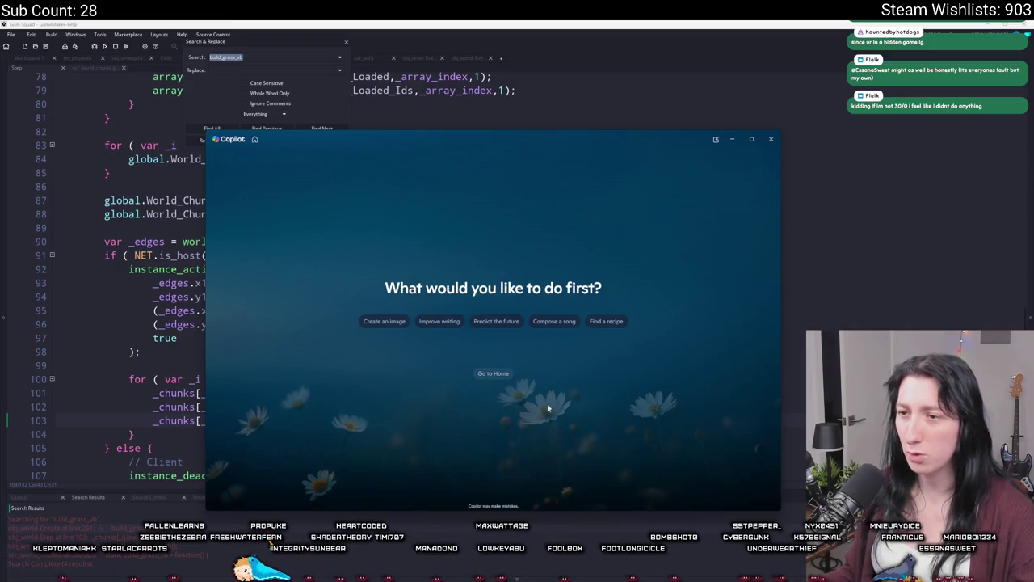
left_click(503, 310)
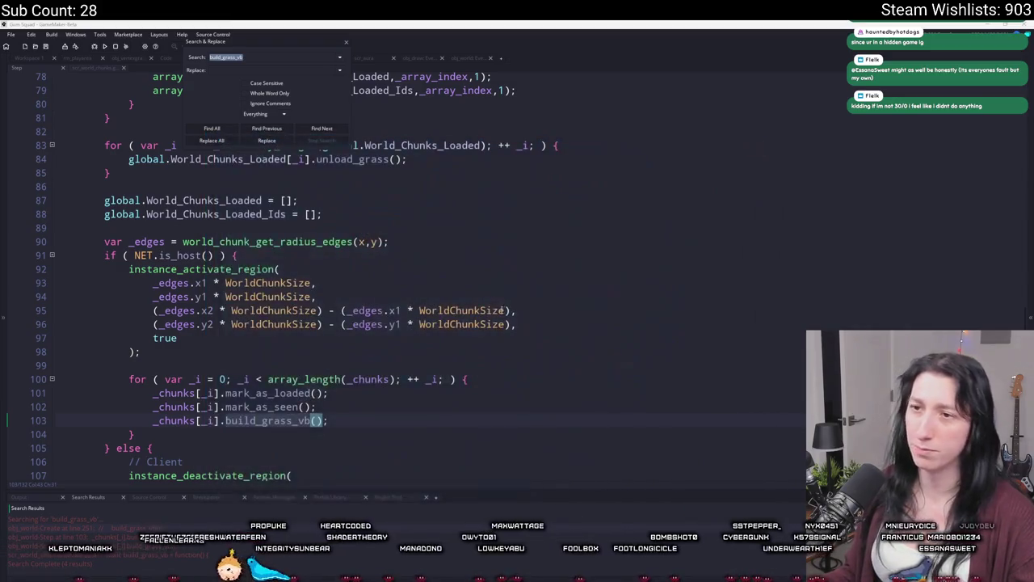
left_click(345, 45)
- Jump to build_grass_vb's definition and examine its obj_vertexgrass collision list call
key("F12")
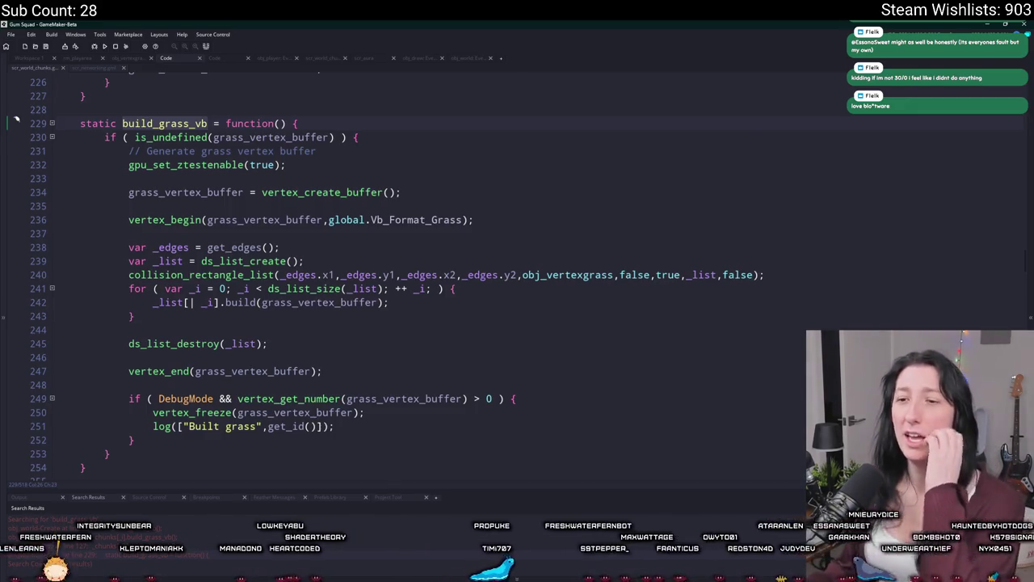
left_click(377, 400)
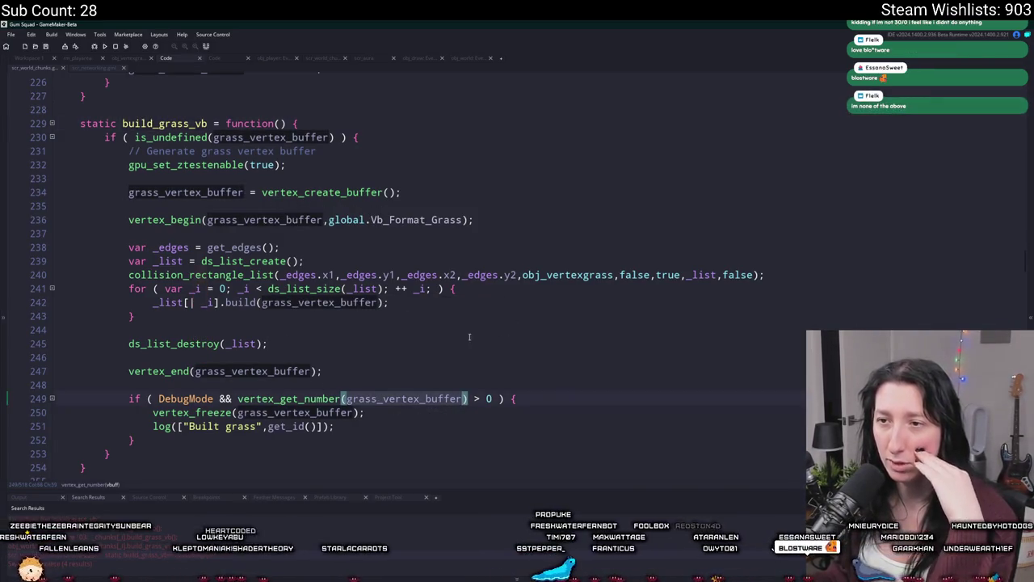
left_click(560, 274)
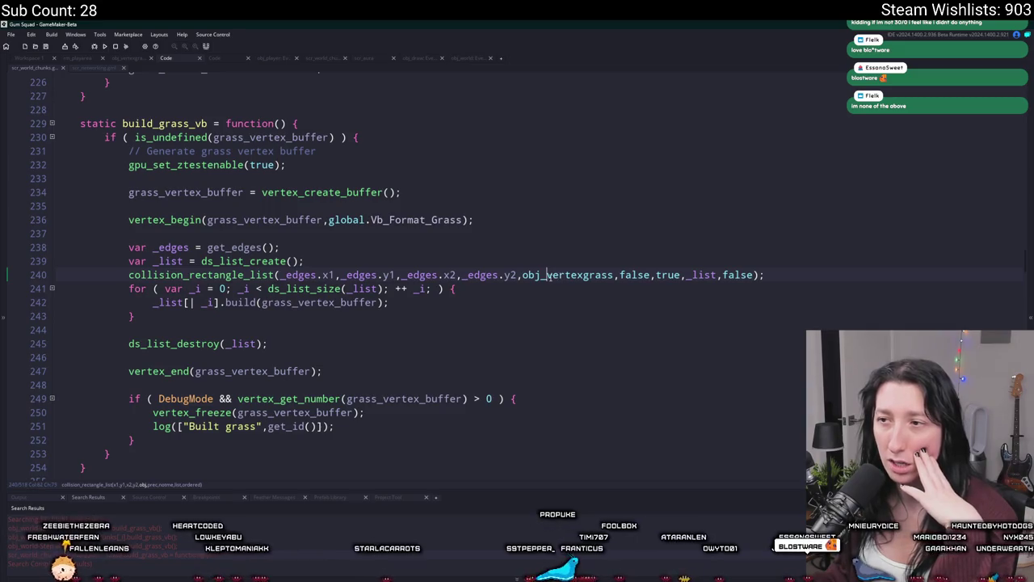
double_click(548, 276)
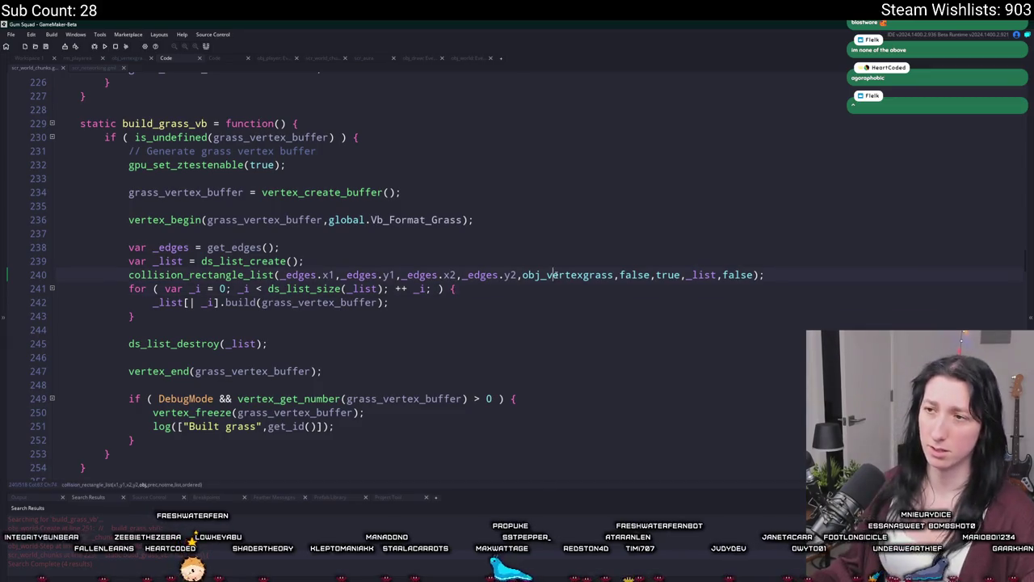
- Open a new empty line after line 241 inside the collision-list loop
left_click(447, 289)
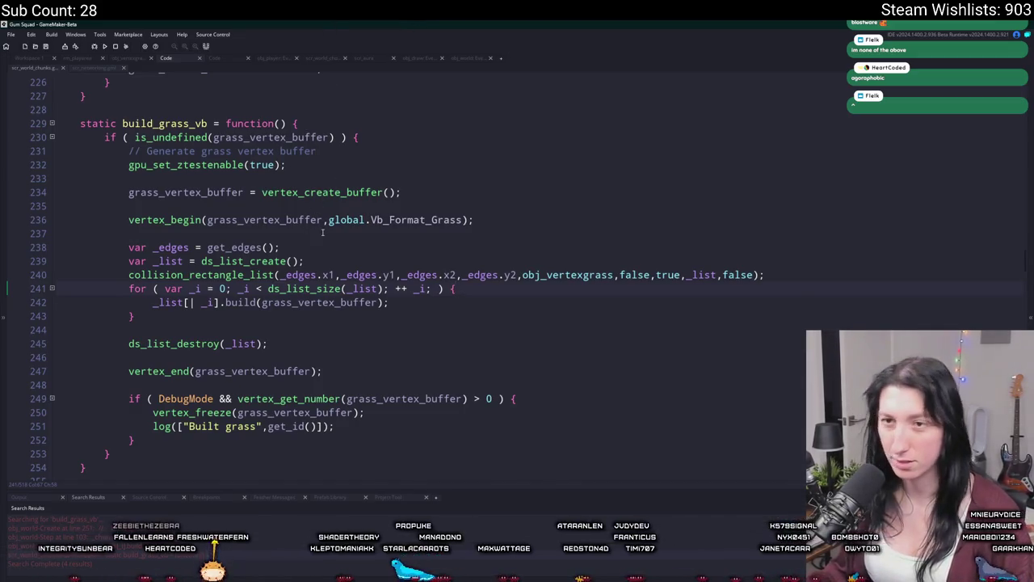
left_click(613, 274)
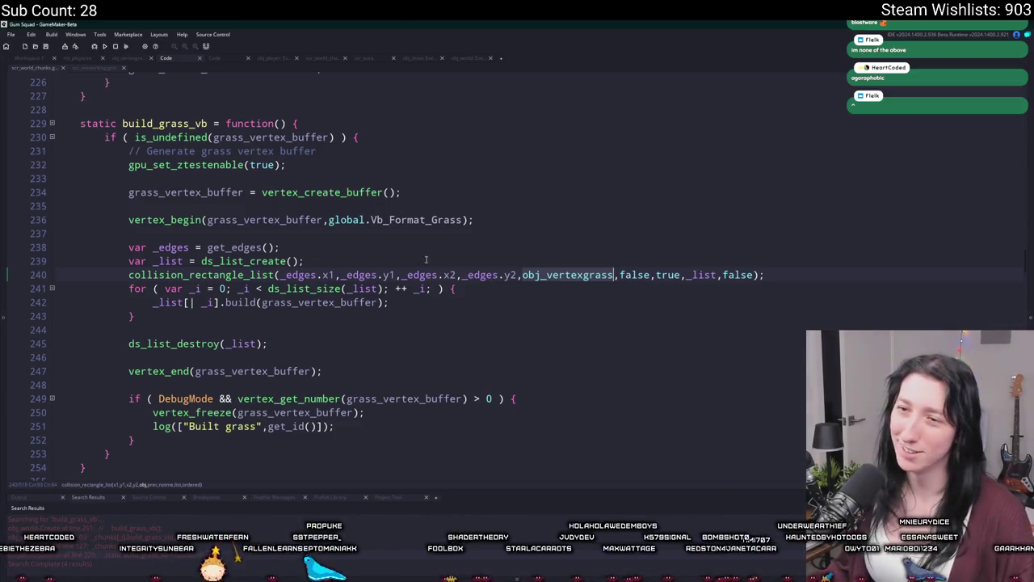
left_click(519, 288)
key("Return")
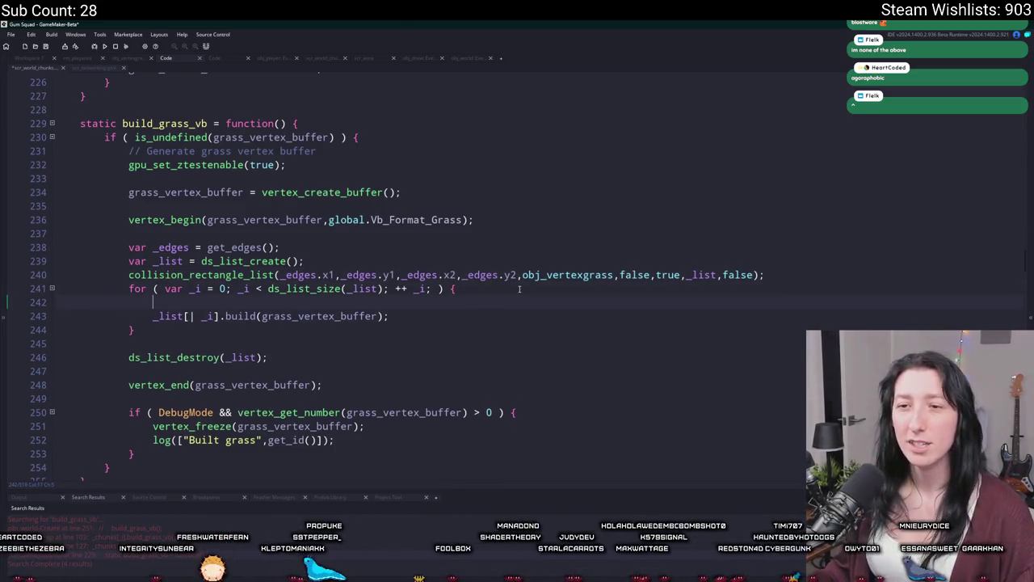
- Test a show_message("FWICK"); probe inside the loop, then delete it
type("show_message(\"FWIC")
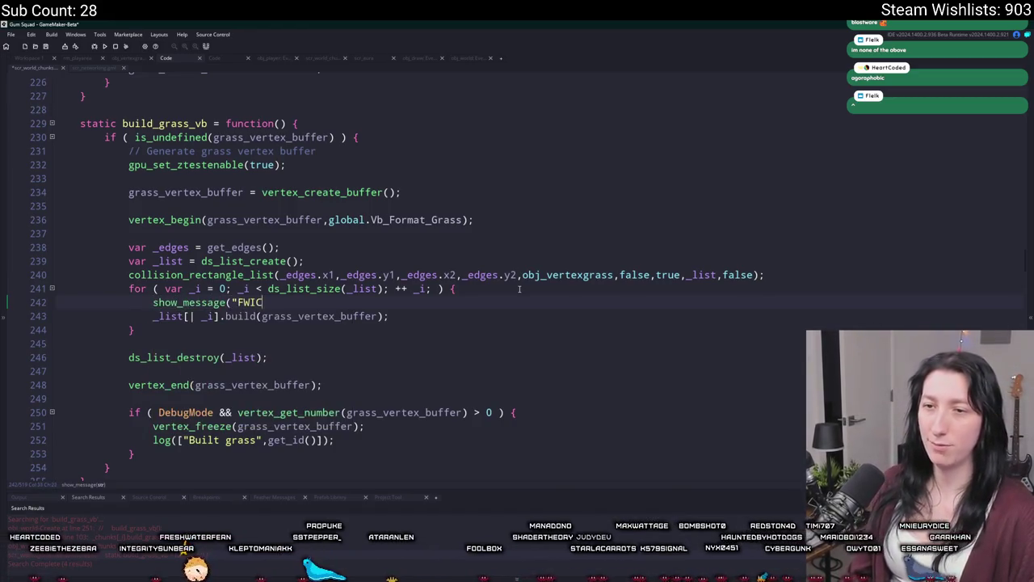
type("K\");")
key("F5")
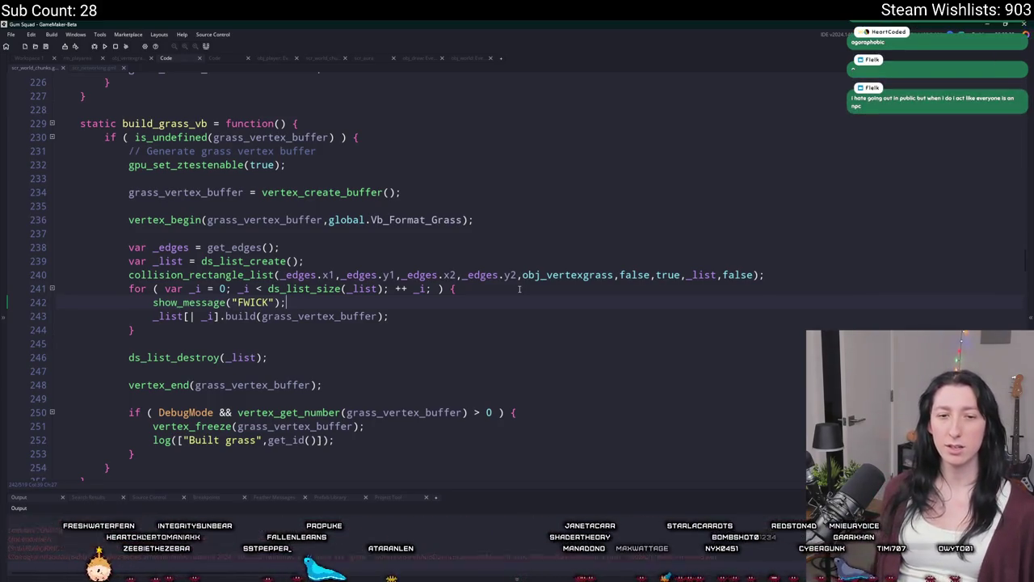
left_click(536, 289)
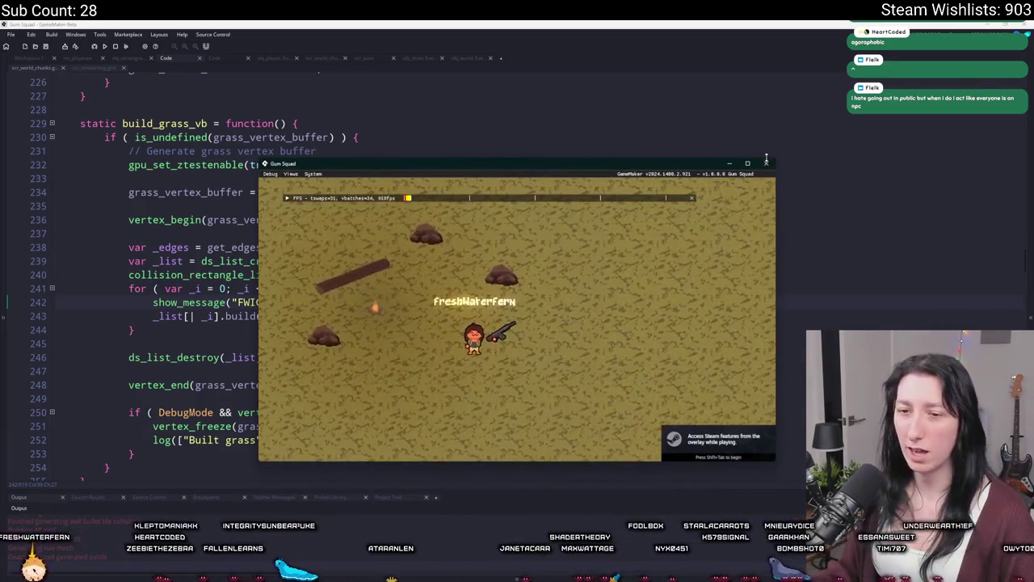
left_click(766, 162)
left_click_drag(315, 302, 460, 289)
key("BackSpace")
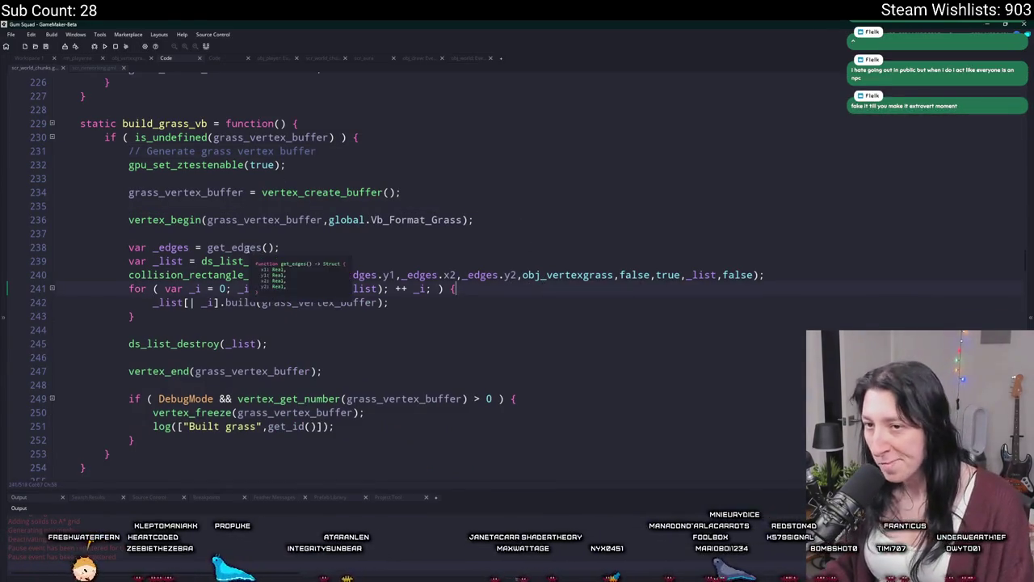
- Look up the get_edges definition at line 34 of scr_world_chunks
double_click(258, 250)
left_click(334, 274)
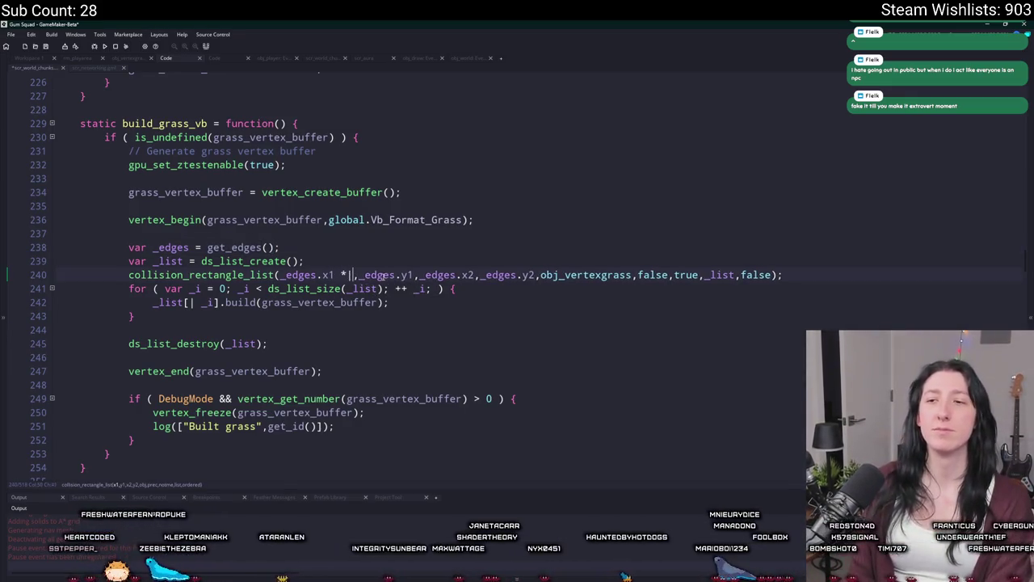
double_click(239, 247)
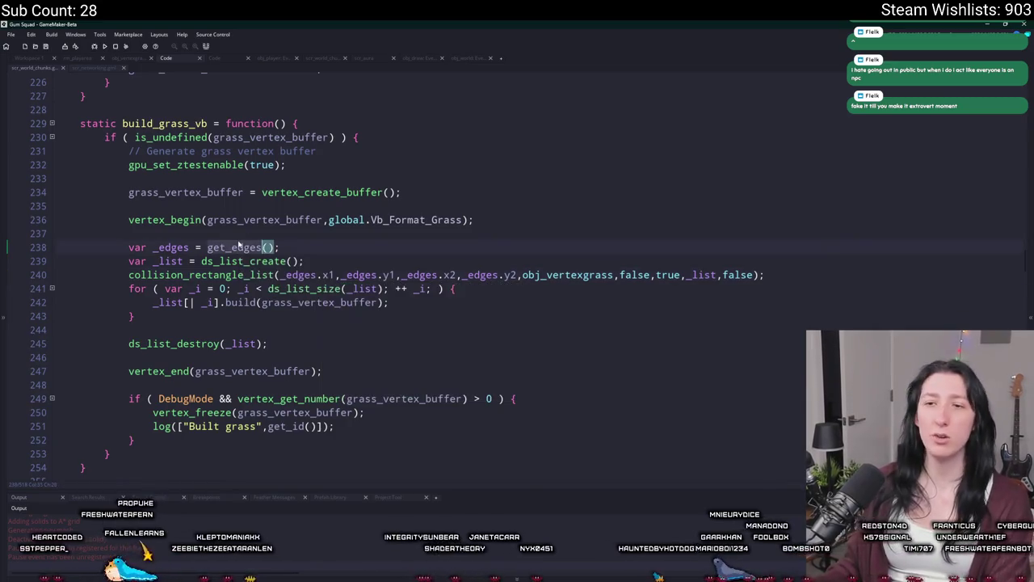
key("ctrl+f")
key("Return")
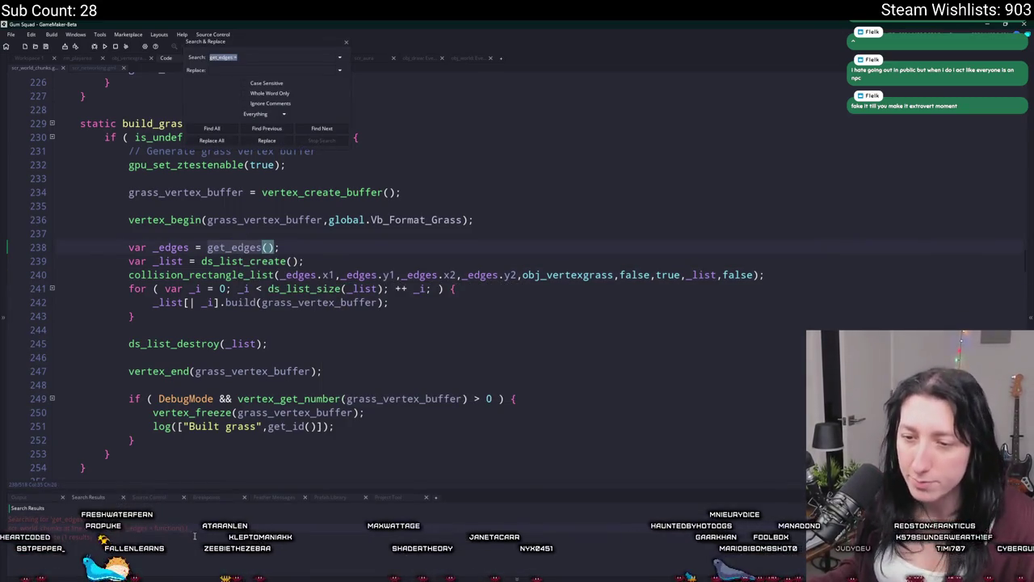
double_click(200, 527)
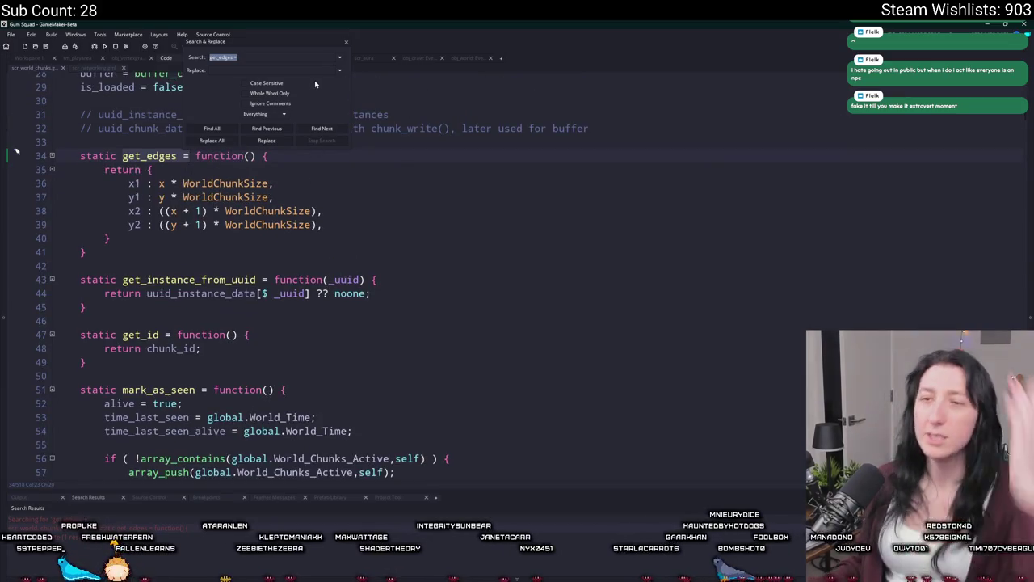
left_click(347, 45)
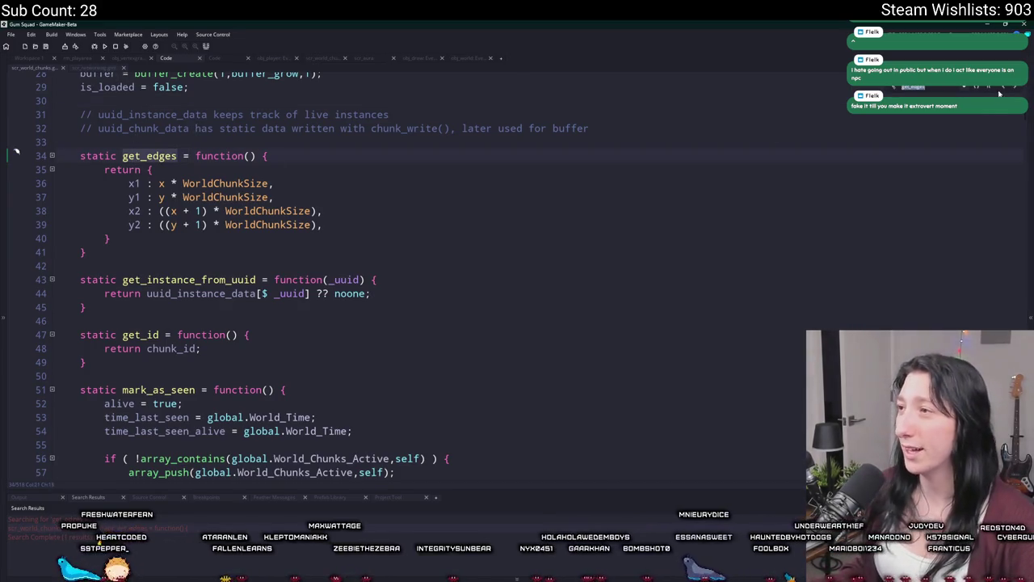
- Return to build_grass_vb and place the cursor after the list creation line
left_click(1006, 89)
scroll(915, 167, "up", 1)
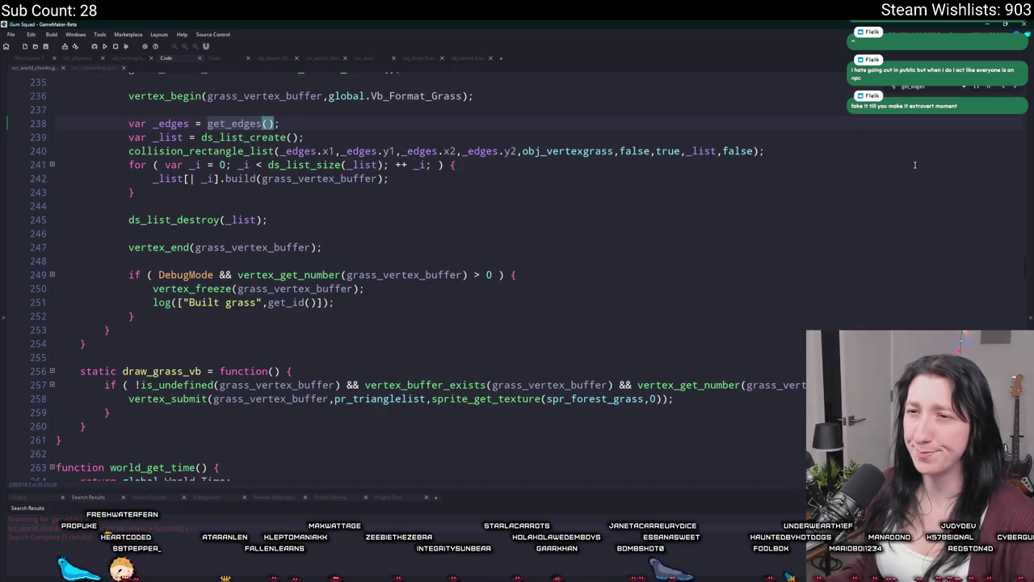
left_click(625, 135)
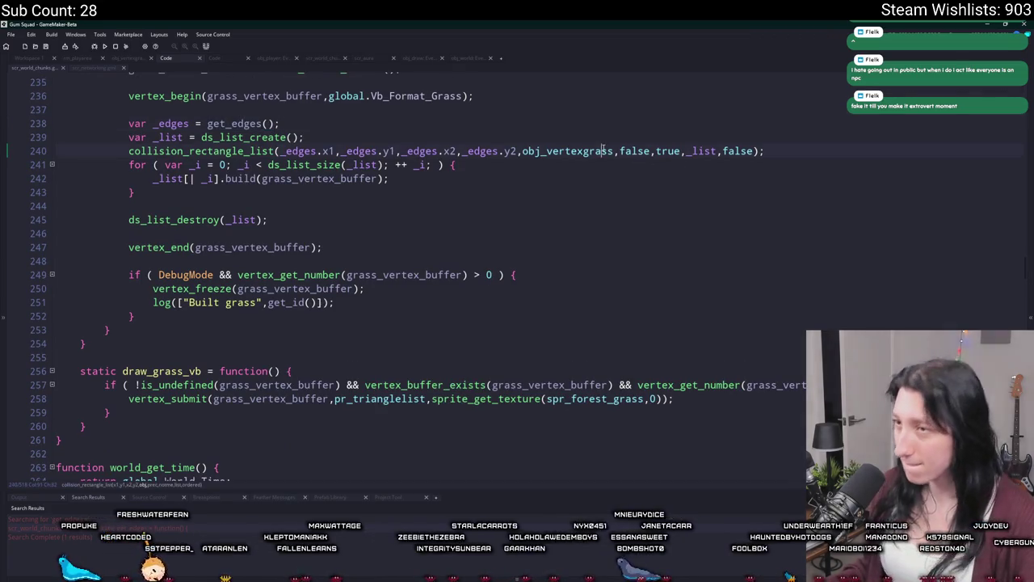
- Add show_message(instance_number(obj_vertexgrass)) on line 240 and test it in a lobby
key("Return")
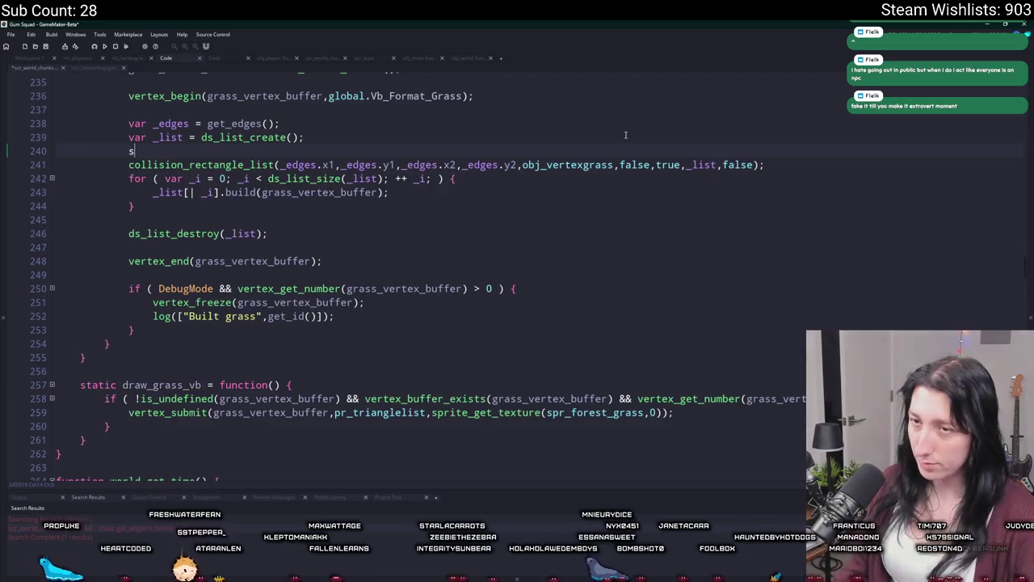
type("show_message(instance_num")
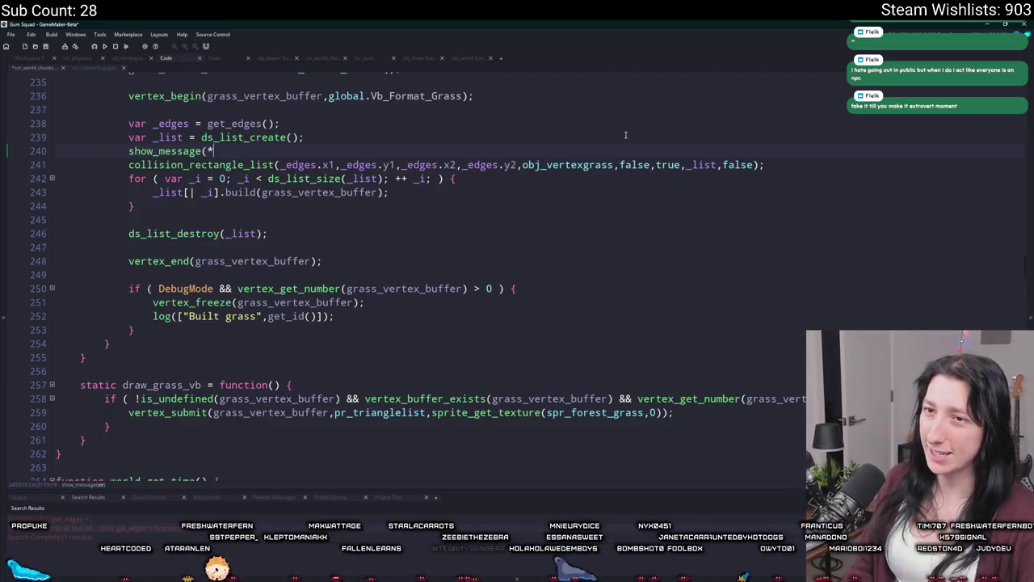
type("ber(obj_vertexgrass));")
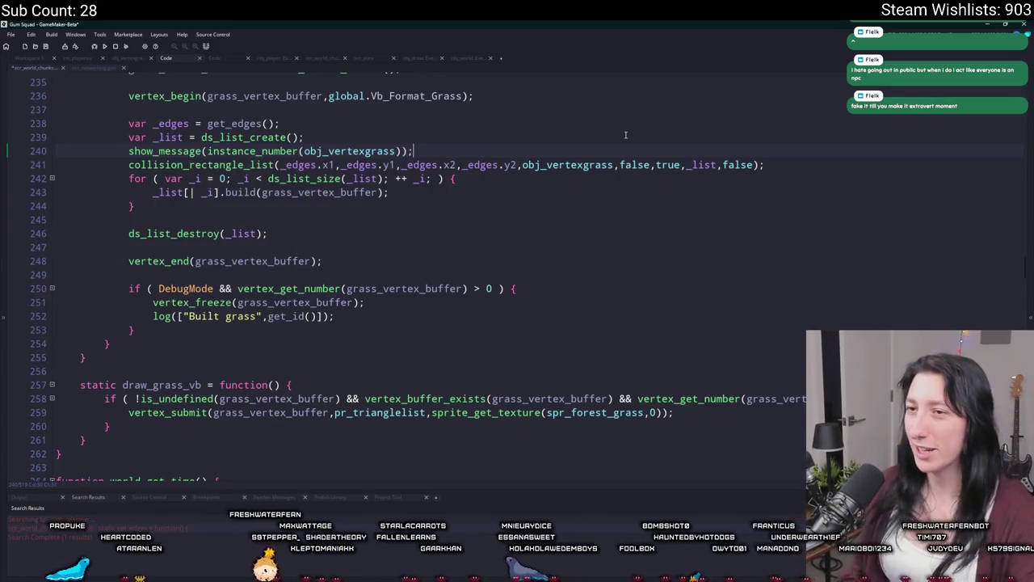
key("F5")
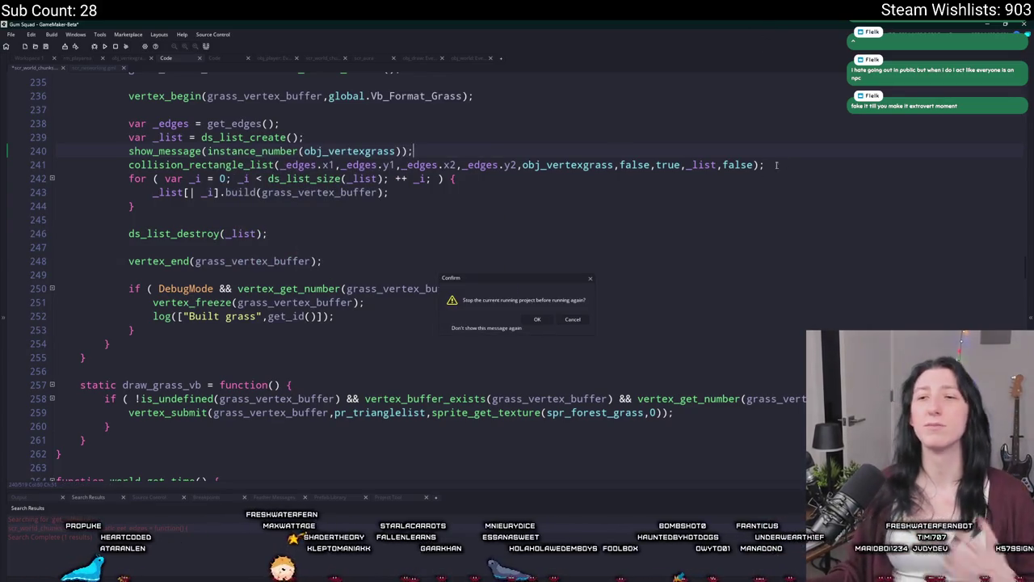
left_click(534, 320)
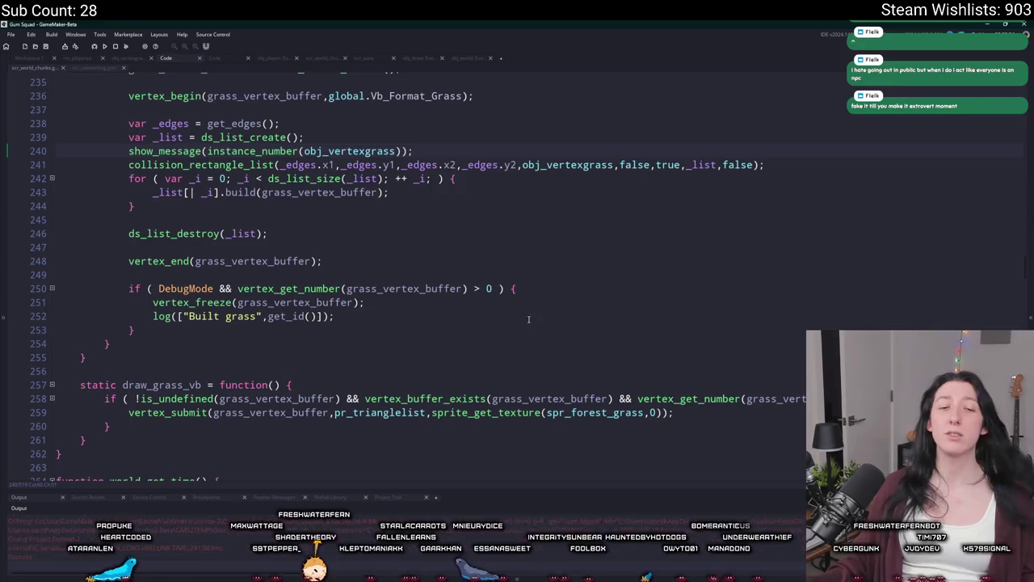
scroll(75, 282, "up", 1)
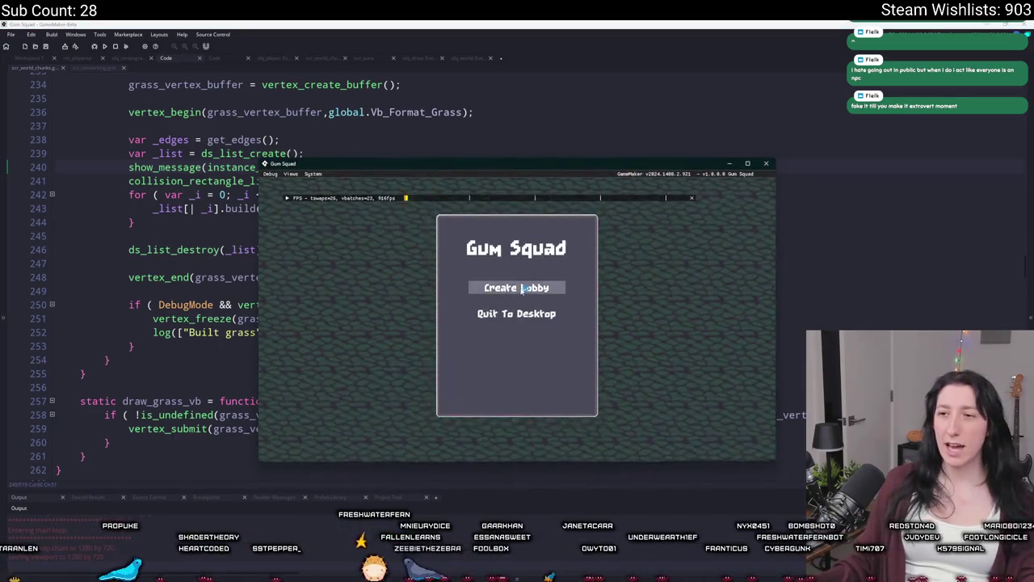
left_click(517, 286)
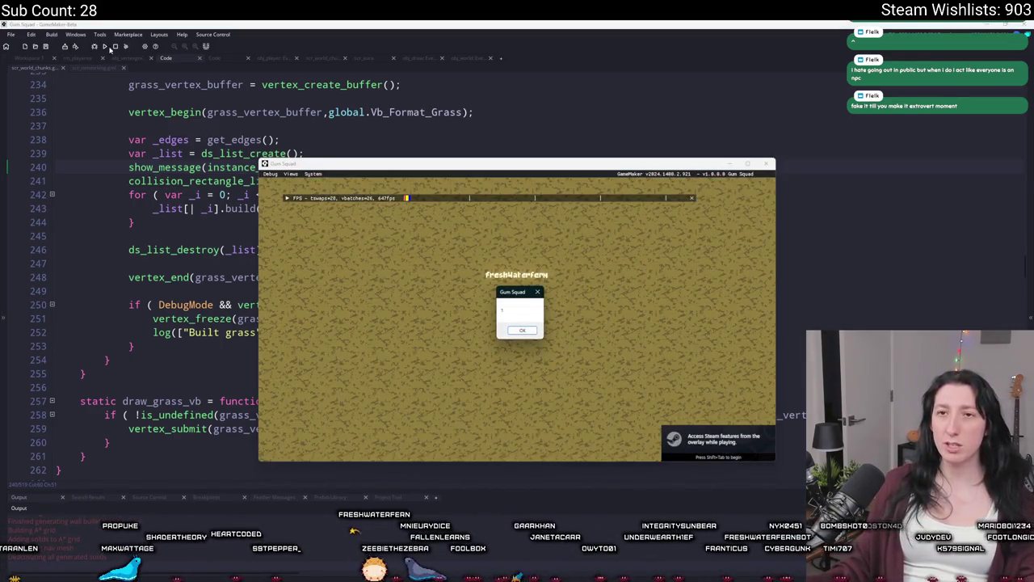
left_click(116, 47)
- Strip the instance_number wrapper so the probe shows obj_vertexgrass directly
left_click_drag(418, 168, 436, 158)
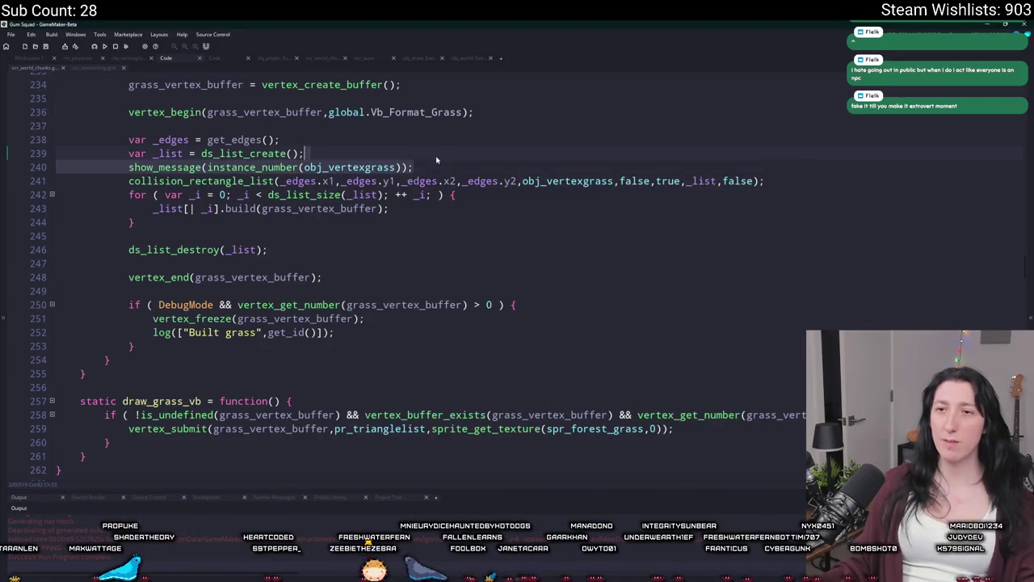
key("Delete")
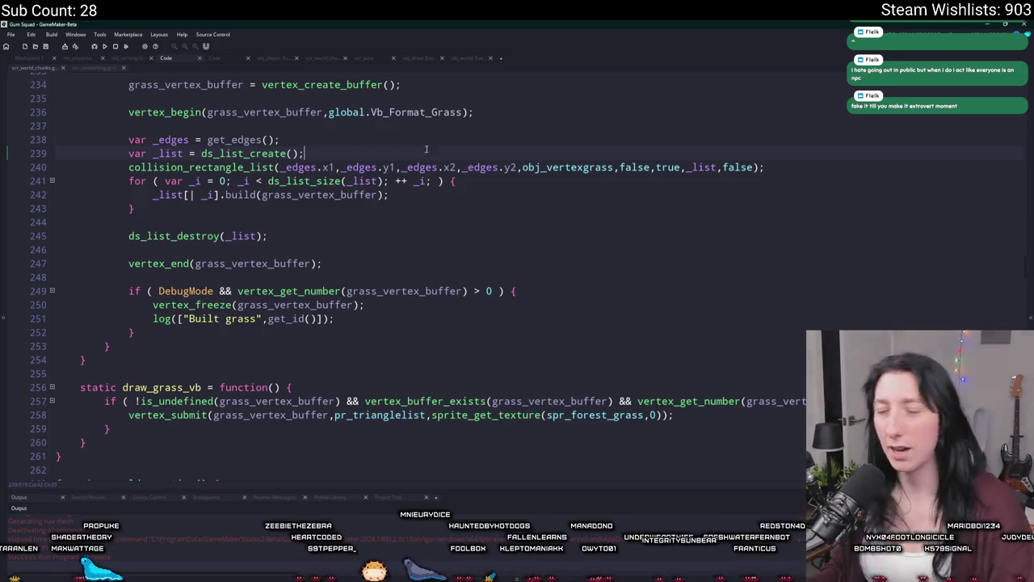
key("ctrl+z")
left_click(257, 168)
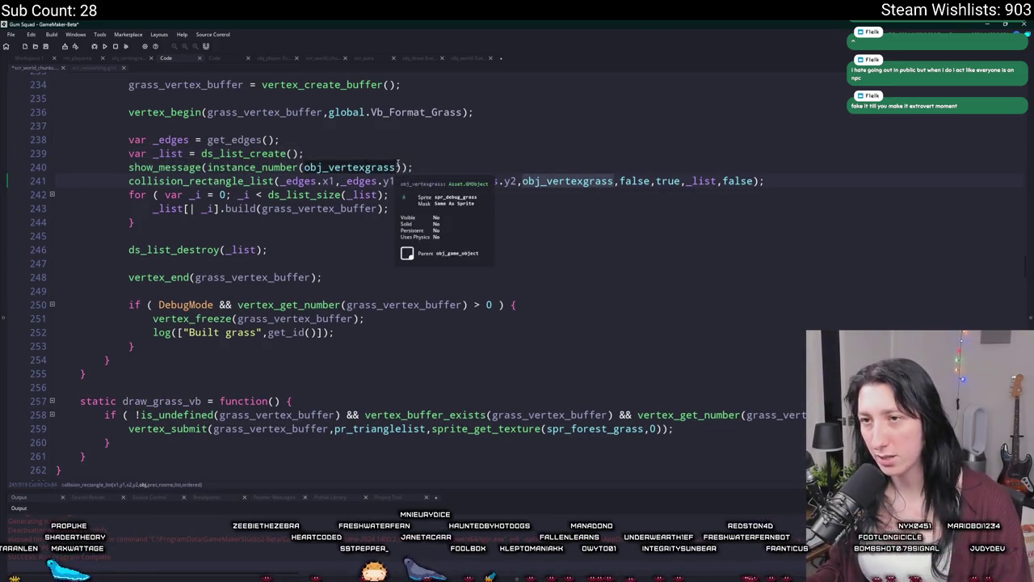
key("ctrl+z")
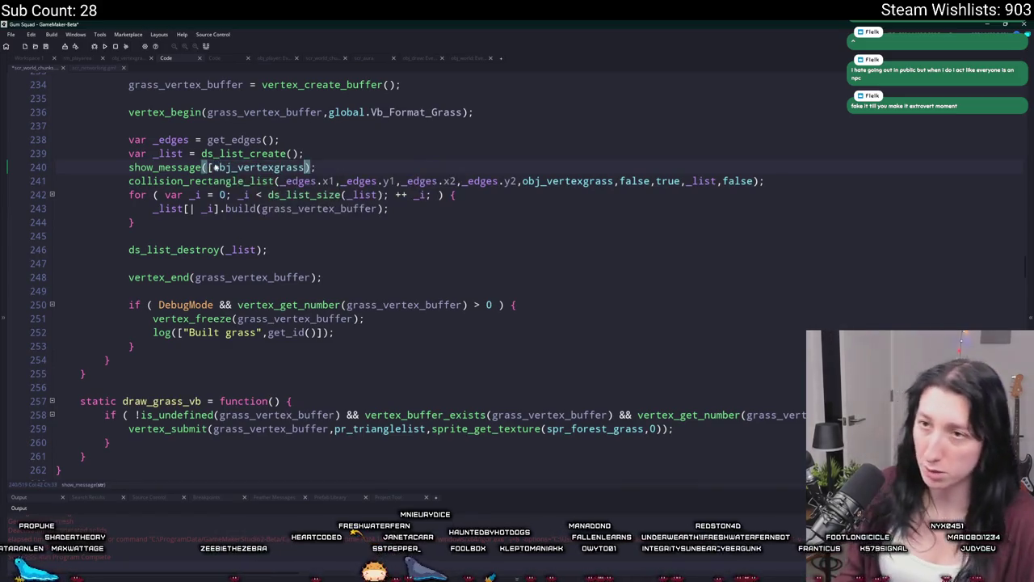
- Make the probe show [_edges,[obj_vertexgrass bbox_left, bbox_top, bbox_right, bbox_bottom]] and run
type(".bbox_left,bbox>")
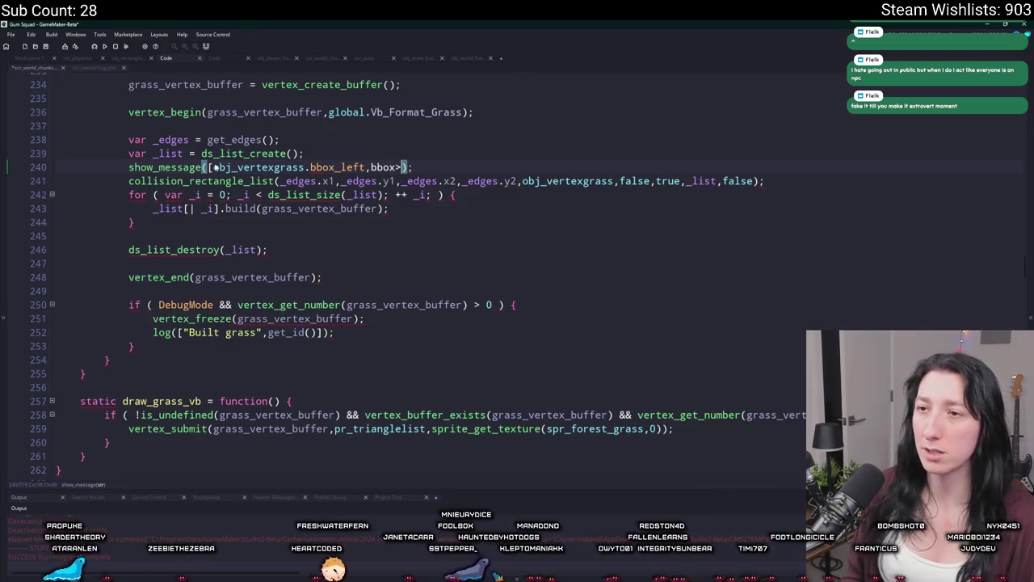
key("BackSpace")
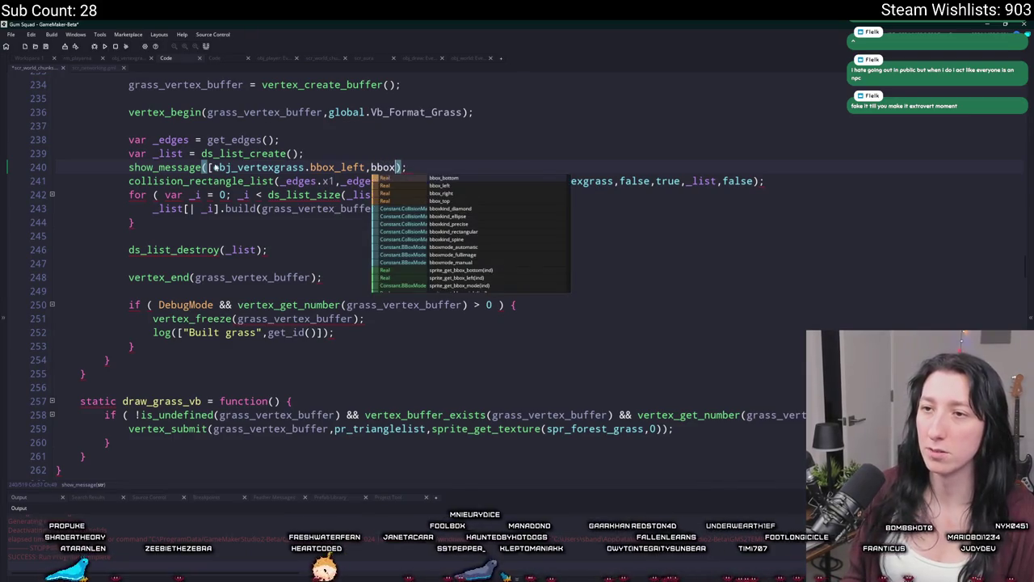
key("BackSpace")
key("BackSpace")
key("BackSpace")
type("obj_vertexgrass.bbox")
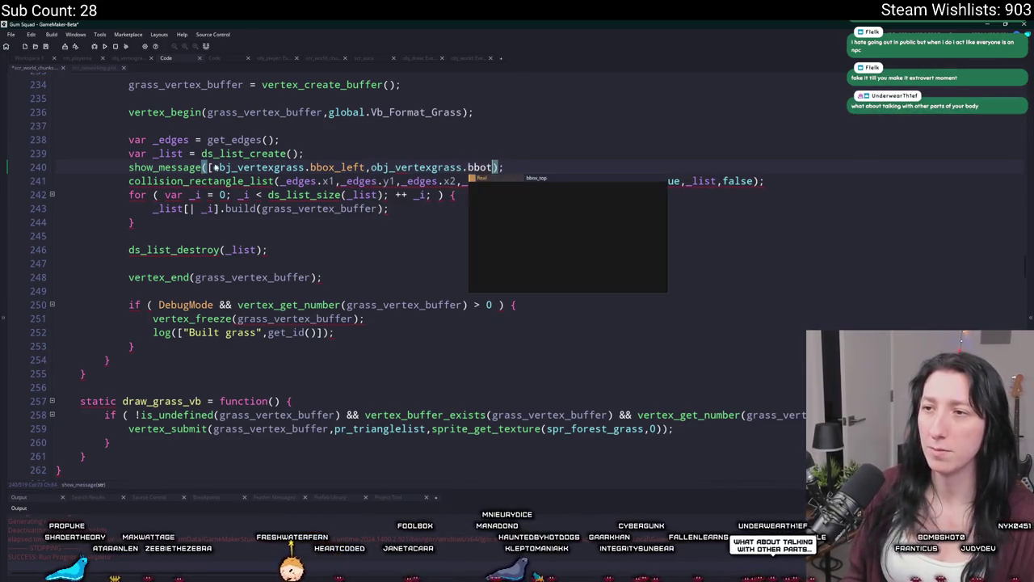
type("_top,obj_vertexgrass.bbo")
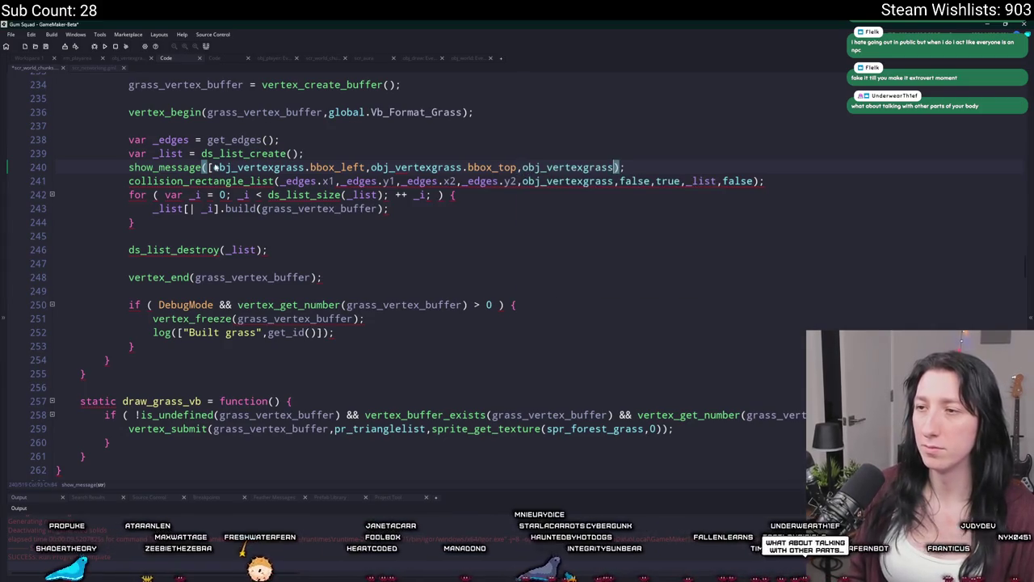
type("x_right,obj_vertexgrass.bb")
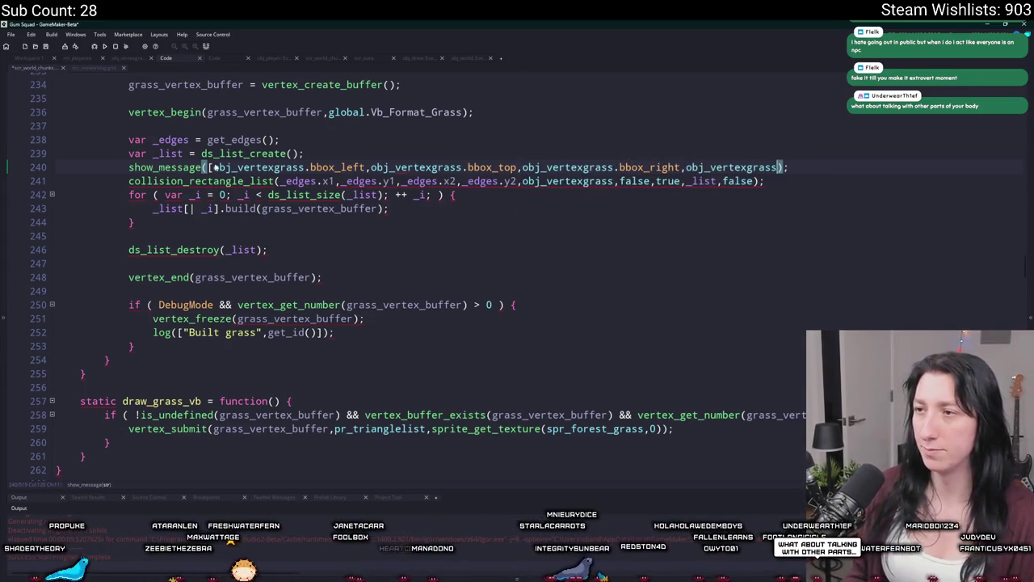
type("ox_bottom")
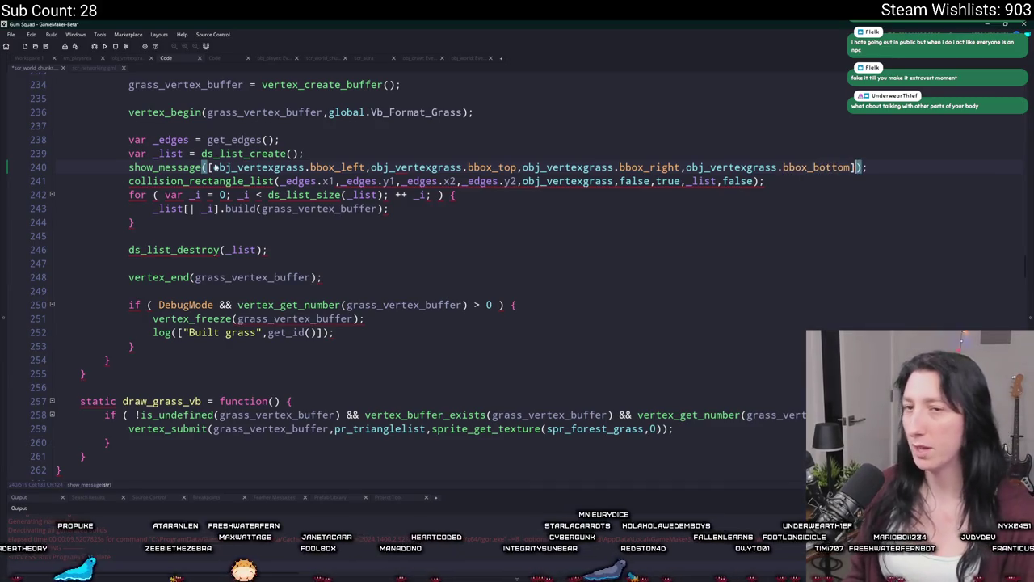
left_click(870, 166)
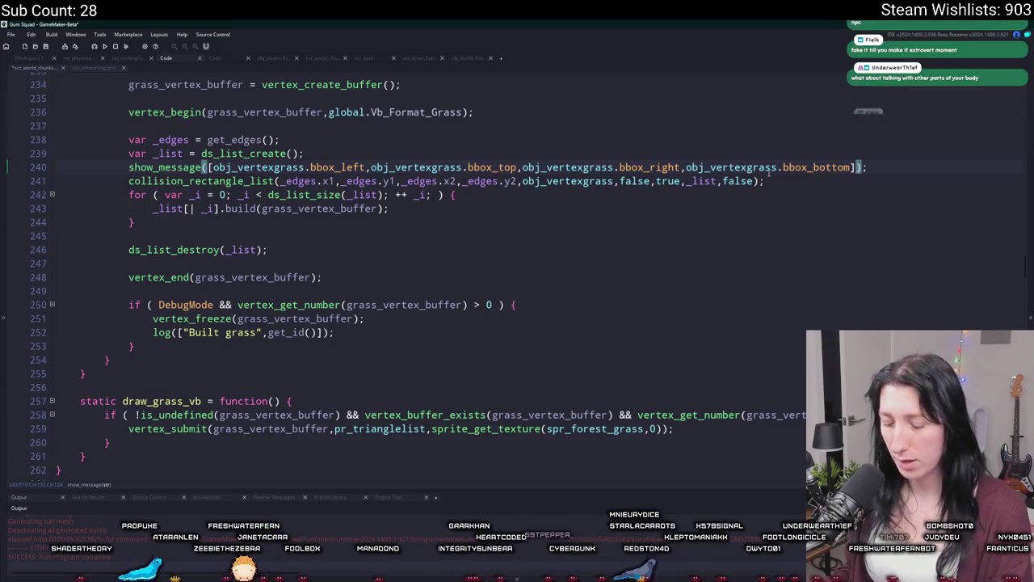
type("]")
type("_edges,")
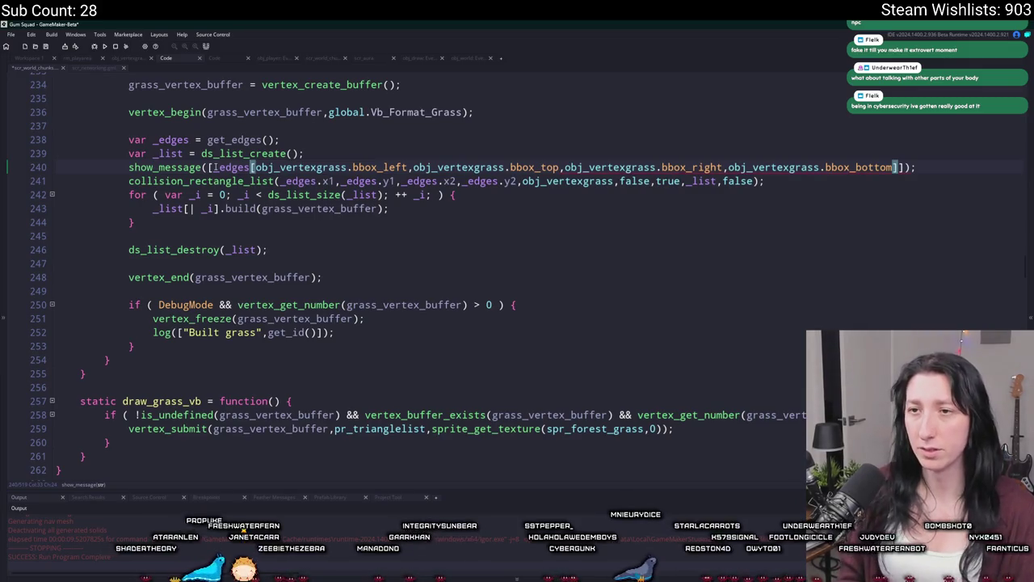
type("[")
key("F5")
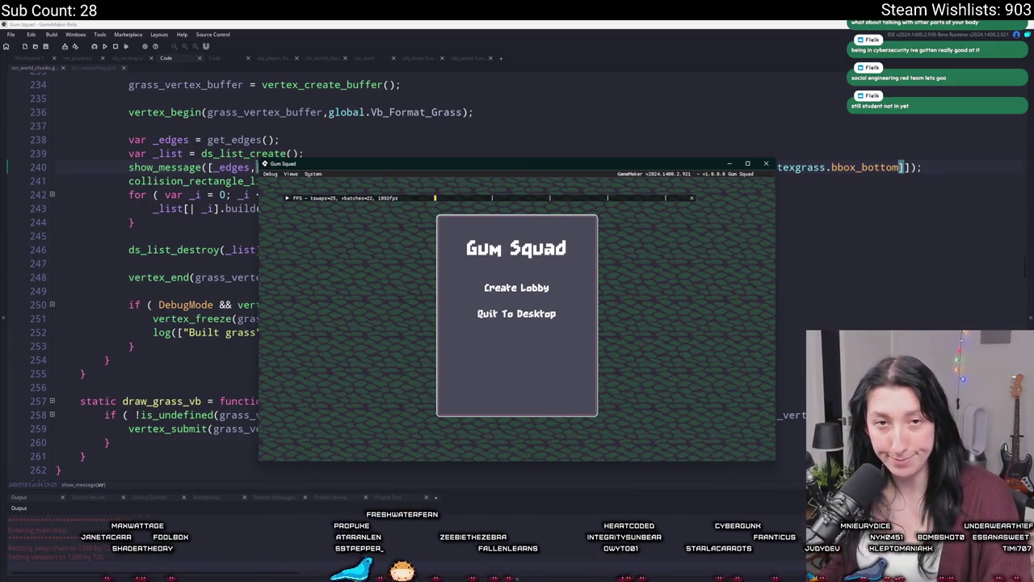
- Create a lobby, read edges x 23552–24064, y 24064–24576 and grass bbox from 24594, then stop
left_click(533, 290)
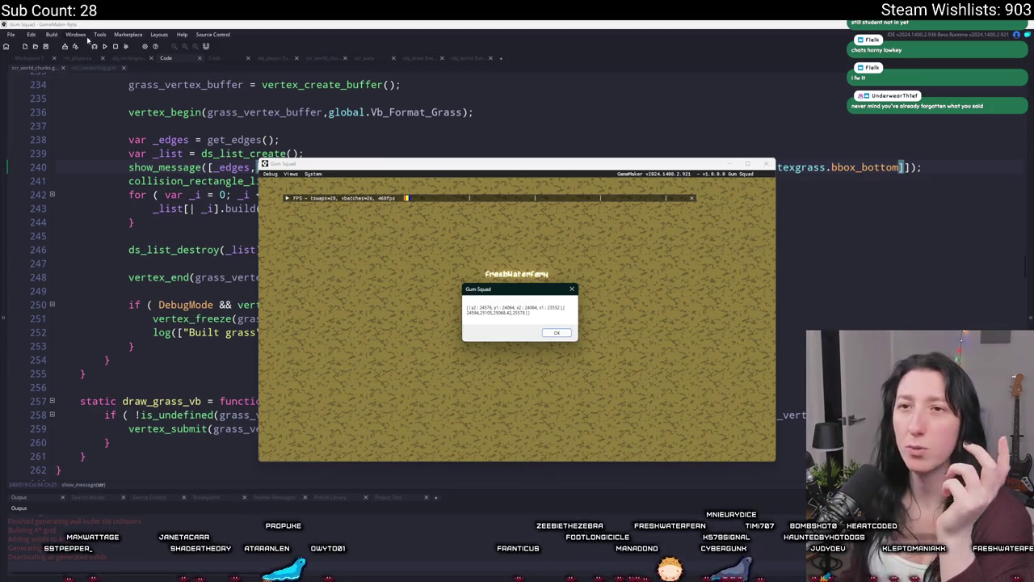
left_click(115, 46)
- Delete the show_message probe line, then undo to restore it
triple_click(995, 166)
key("BackSpace")
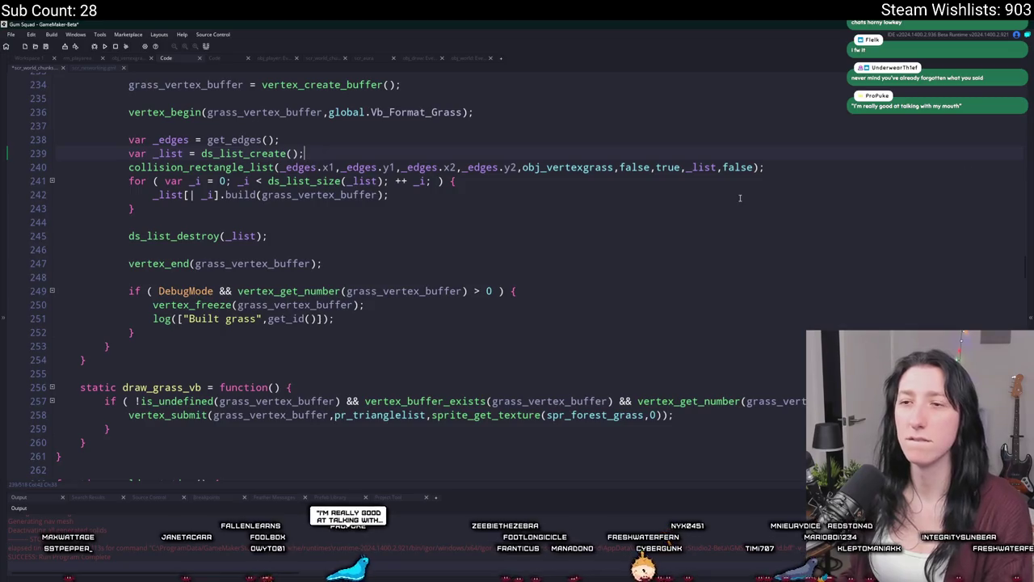
scroll(735, 186, "up", 2)
key("ctrl+z")
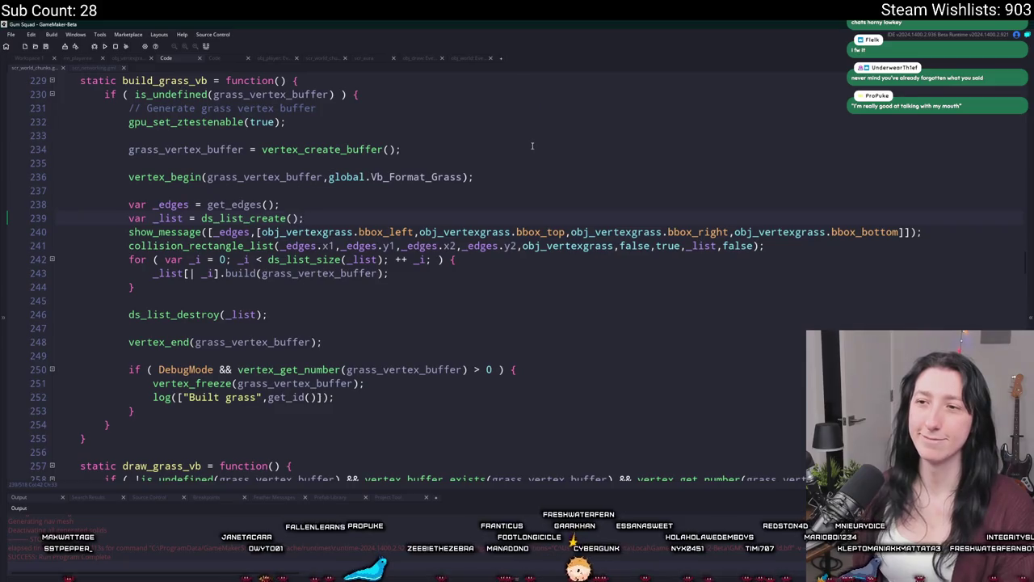
left_click(930, 232)
- Rerun the game, create a lobby, and leave fullscreen to read the next chunk's probe message
key("F5")
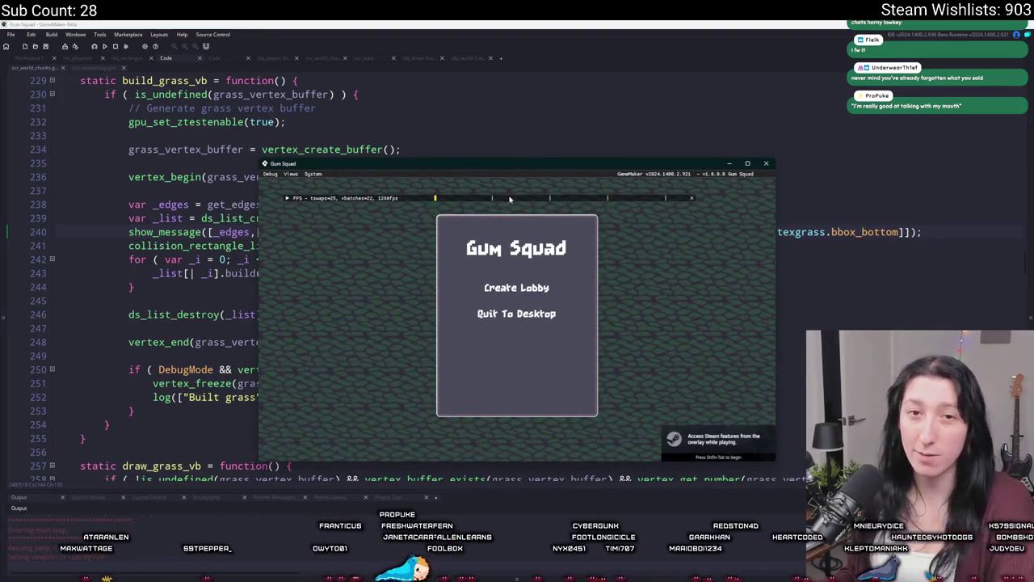
left_click(516, 288)
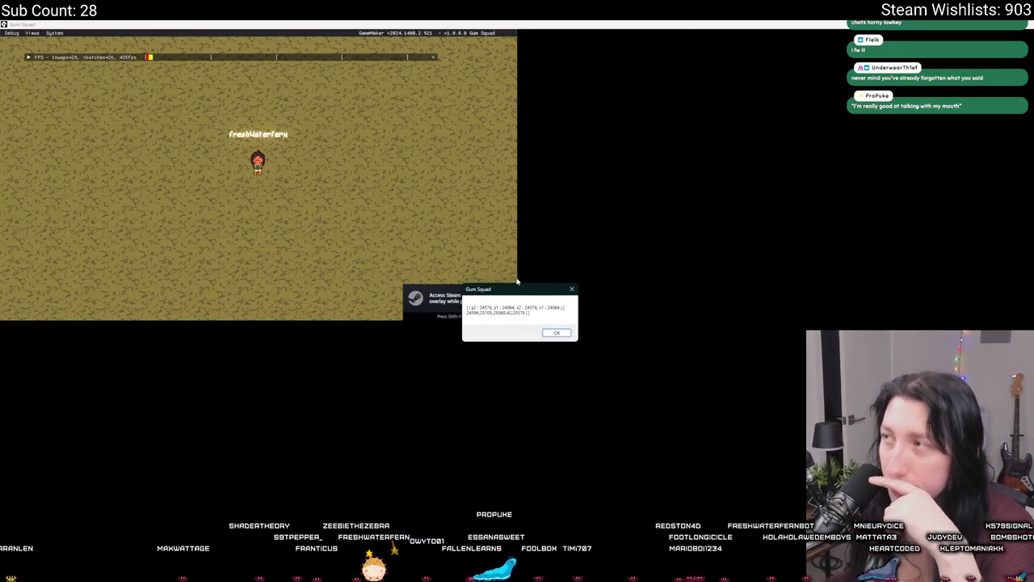
key("alt+Tab")
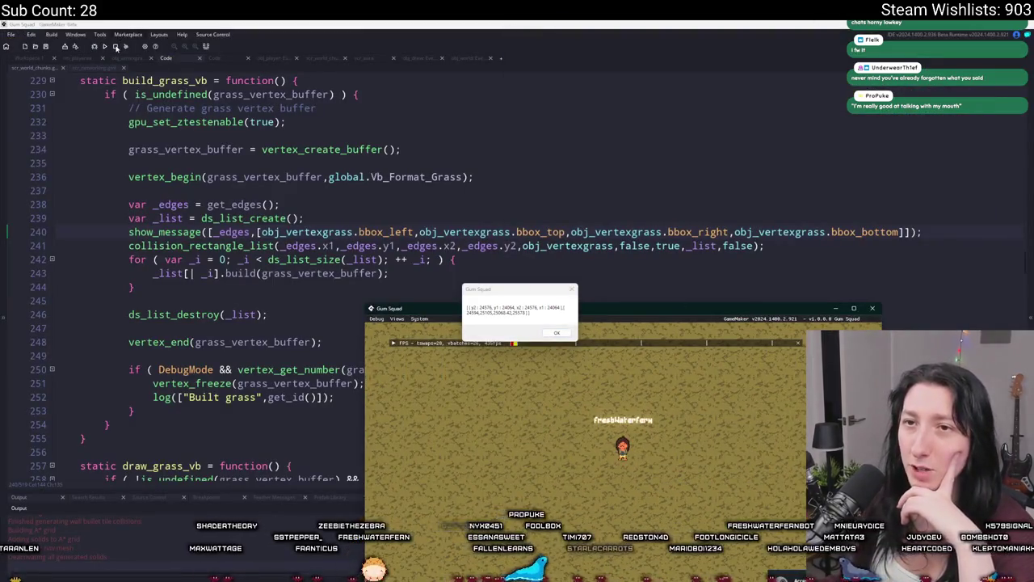
- Stop the game and make the probe call show_message(rectangle_in_rectangle(...)) instead of the array
left_click(116, 46)
double_click(176, 232)
type("col")
key("BackSpace")
key("BackSpace")
key("BackSpace")
type("rectang")
key("BackSpace")
key("BackSpace")
key("BackSpace")
key("BackSpace")
type("show_message(rec")
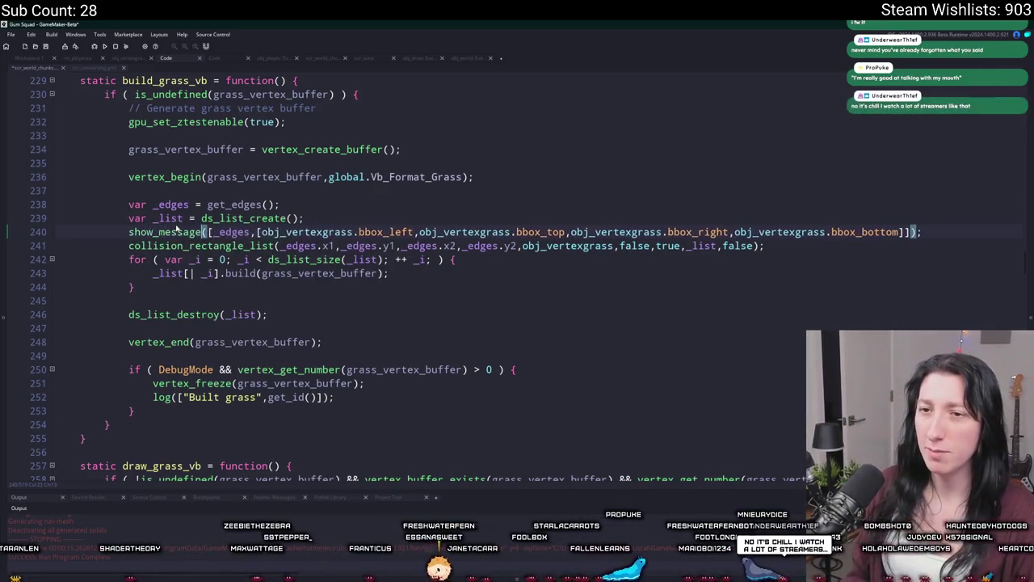
type("tange_in_rec")
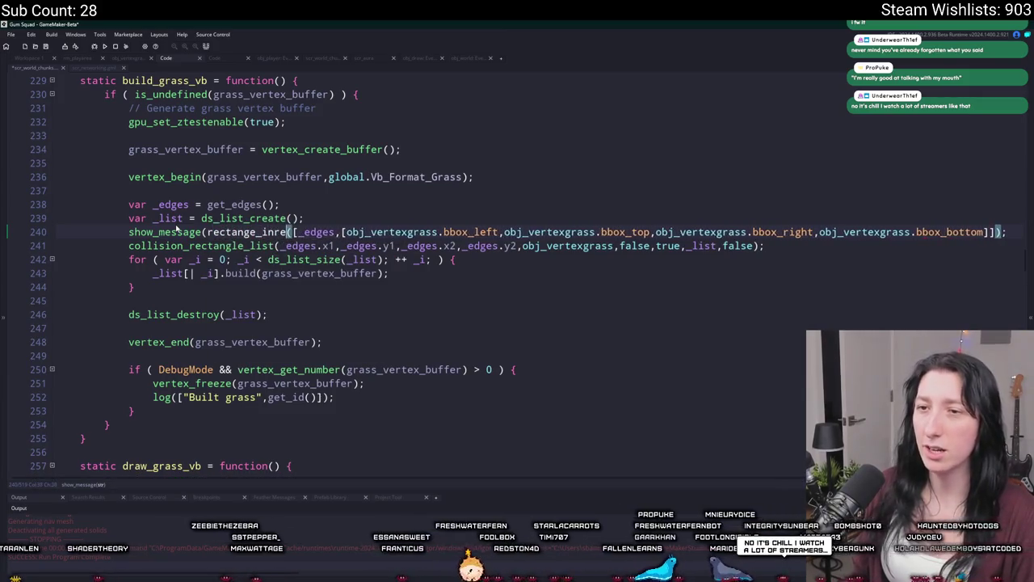
type("tang")
key("BackSpace")
key("BackSpace")
key("BackSpace")
type("tangle")
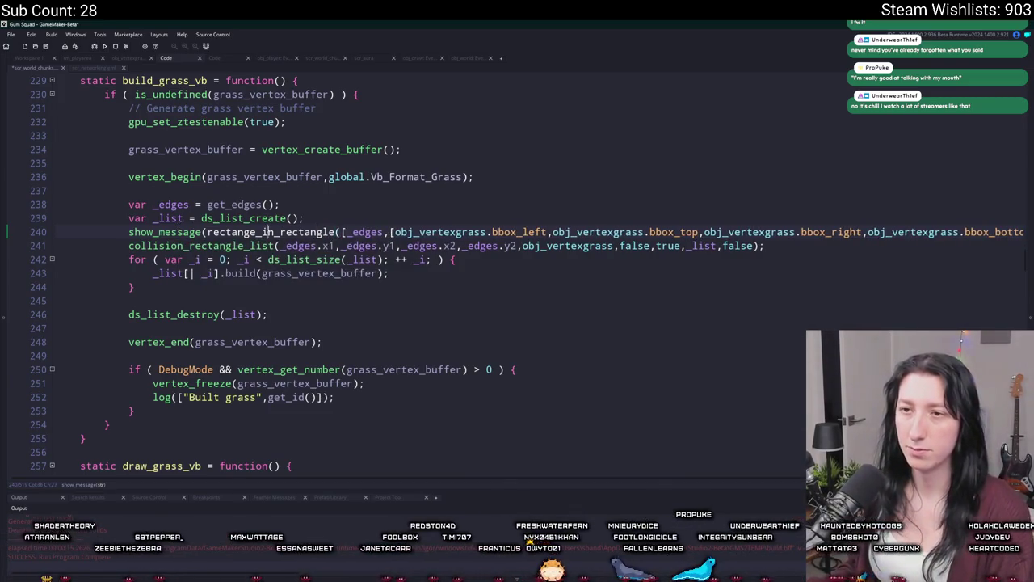
key("BackSpace")
key("BackSpace")
key("BackSpace")
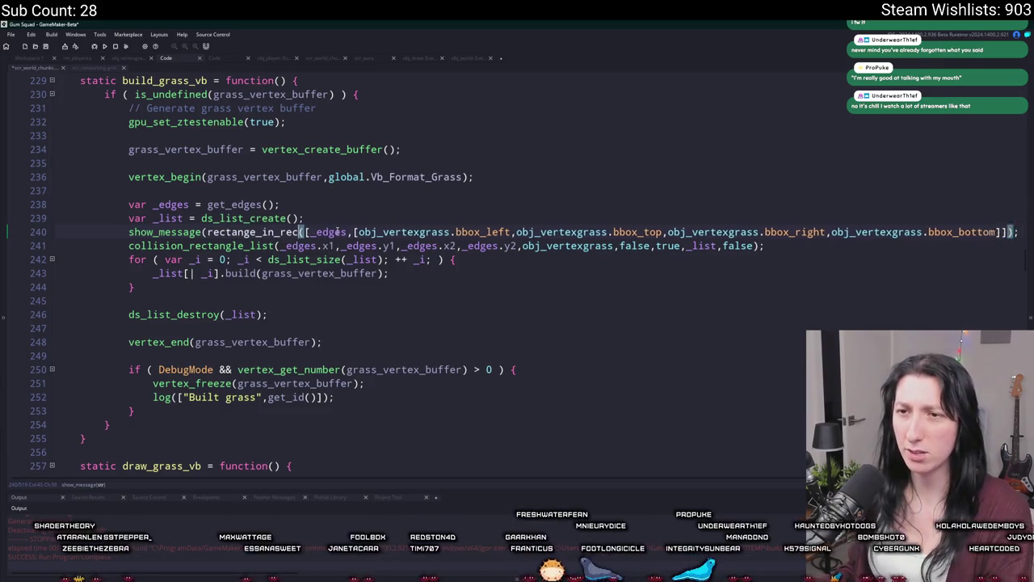
key("BackSpace")
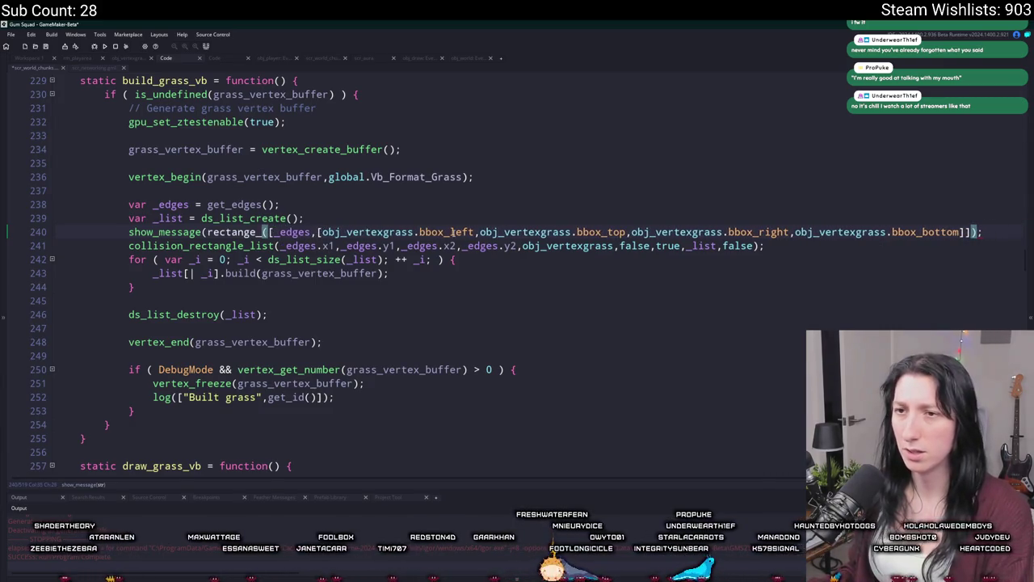
key("BackSpace")
key("Return")
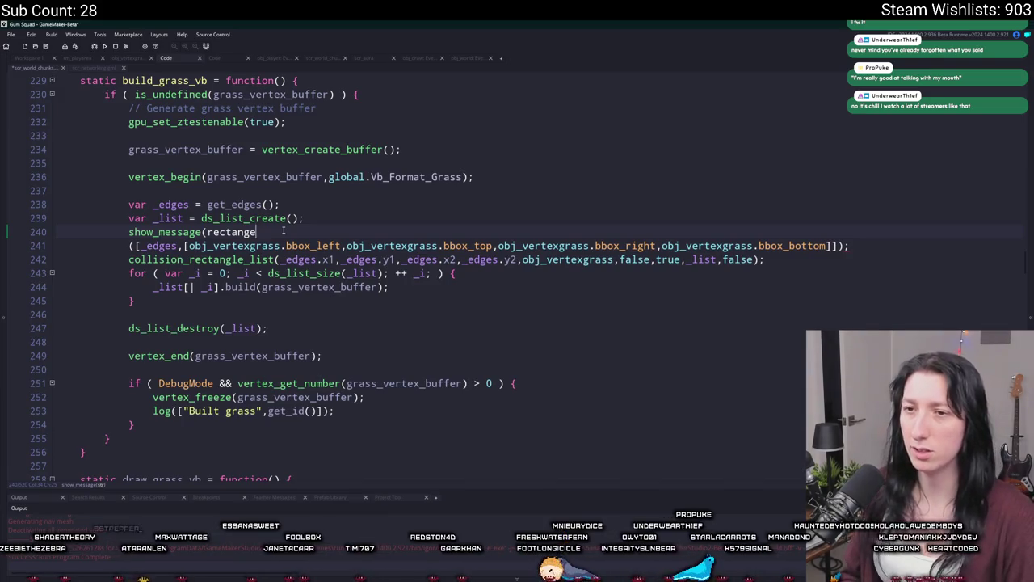
key("BackSpace")
key("BackSpace")
type("gle_in")
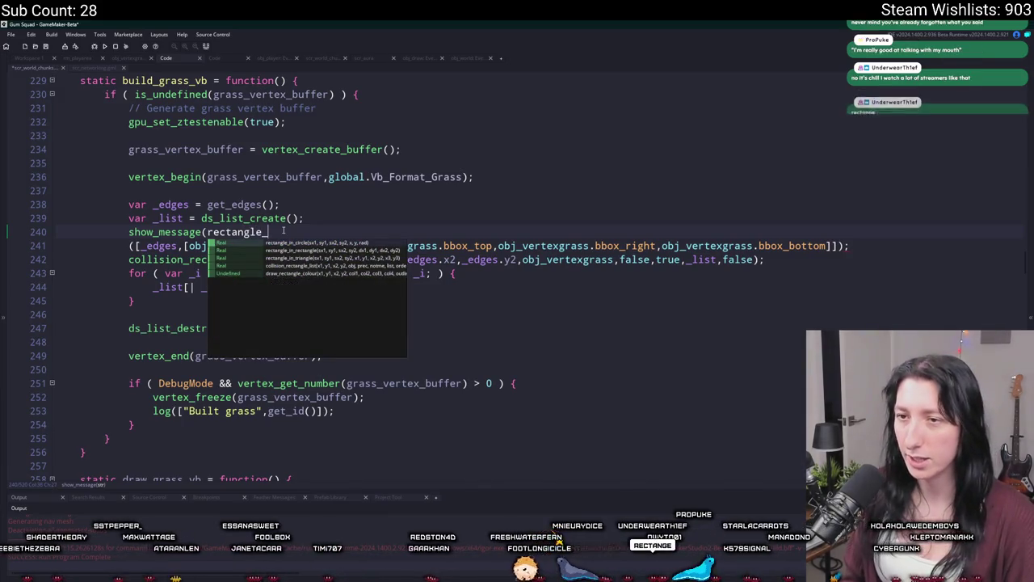
key("Return")
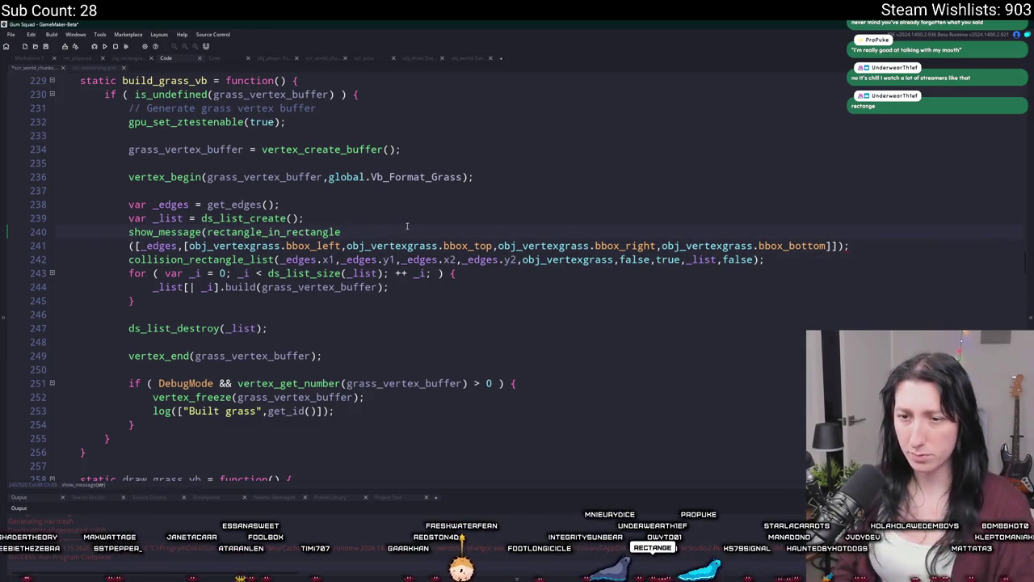
- Pass _edges.x1, _edges.y1, _edges.x2, _edges.y2 plus the obj_vertexgrass bbox values copied from line 241
type("_edges.x")
key("BackSpace")
key("BackSpace")
key("BackSpace")
type("(")
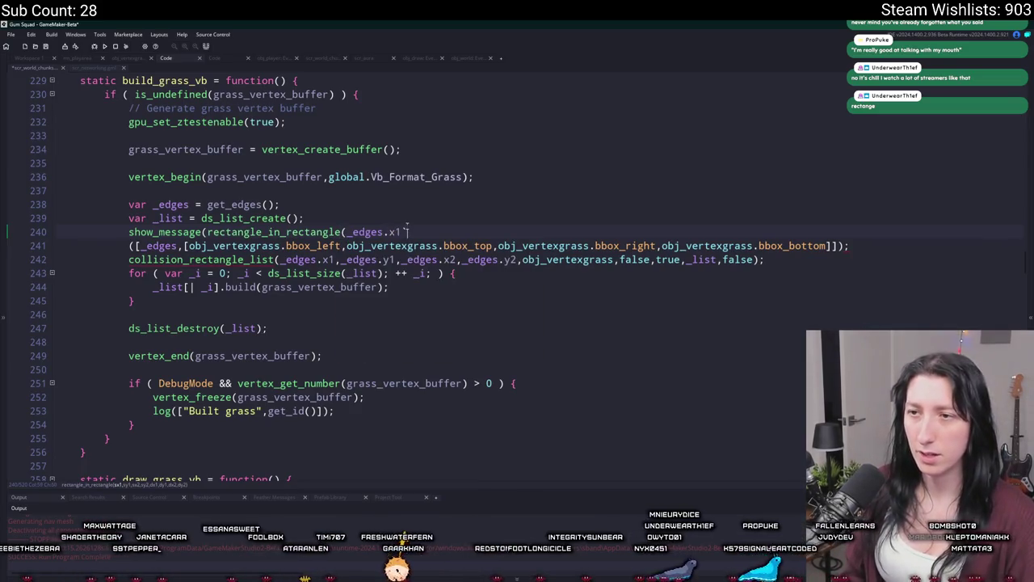
type(",_edges")
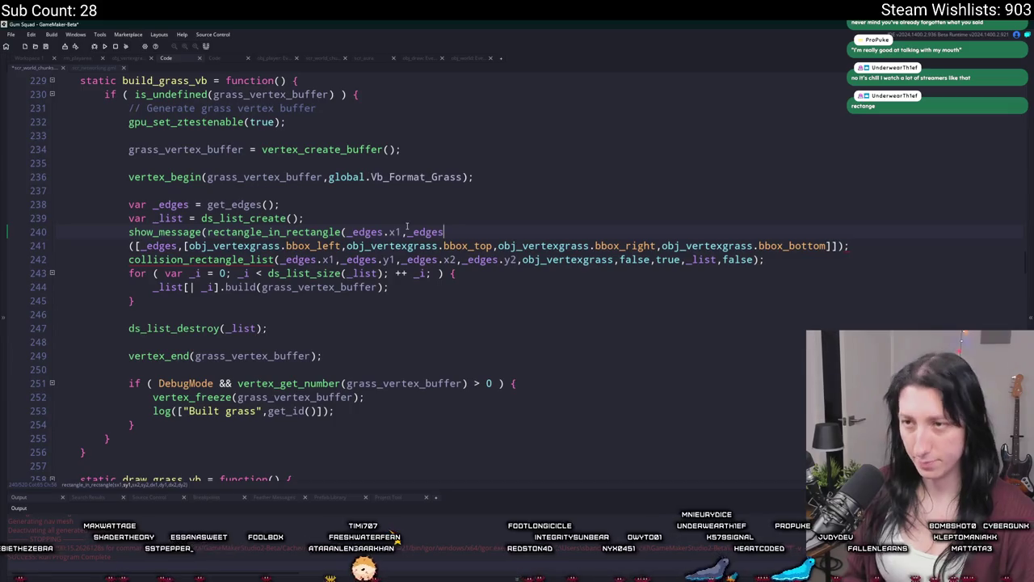
type(".y1,_edges.x2,")
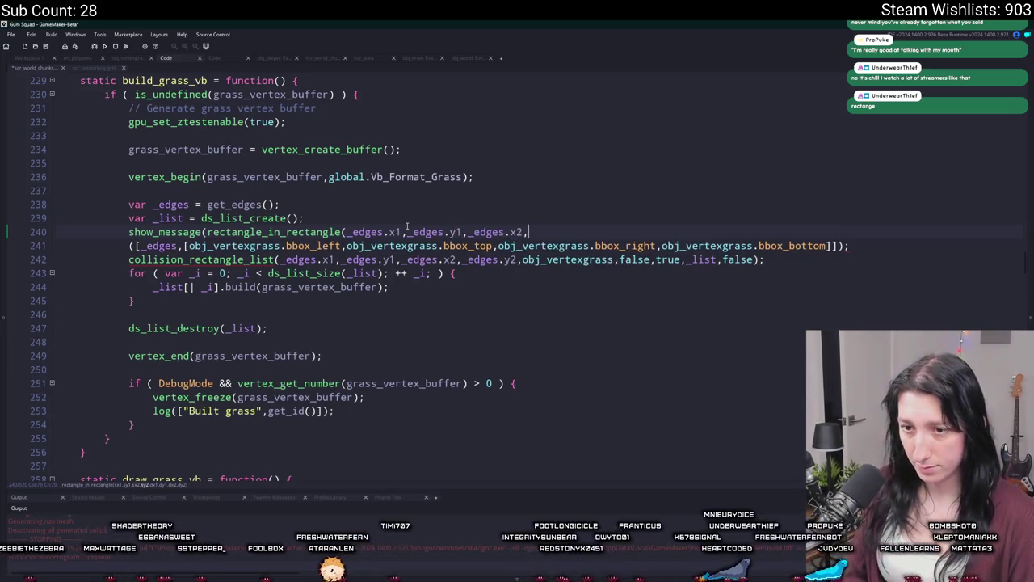
type("_edges.y2,")
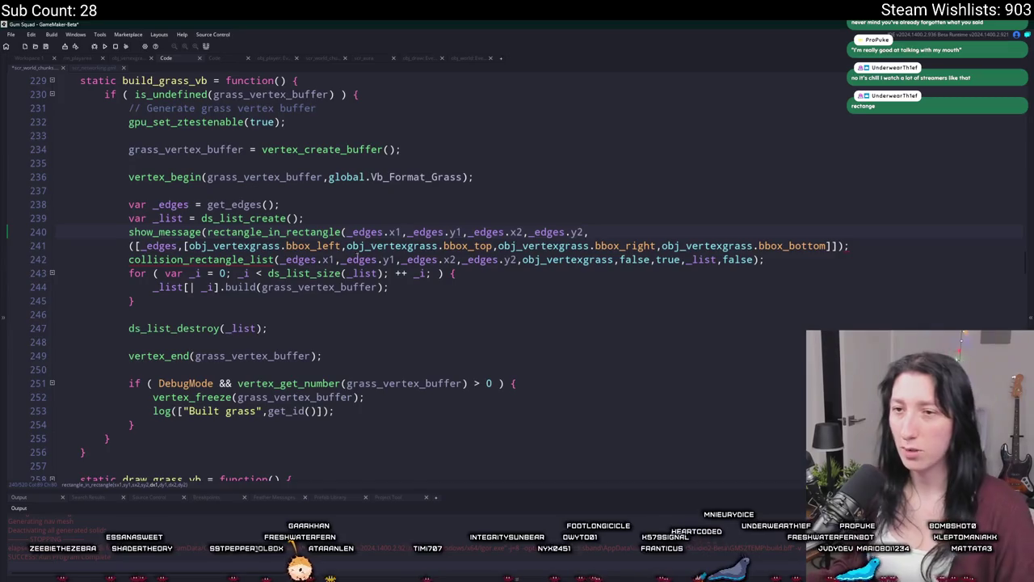
mouse_move(187, 246)
left_mouse_down()
mouse_move(832, 246)
mouse_move(819, 245)
left_mouse_up()
key("ctrl+c")
left_click(813, 232)
key("ctrl+v")
type("));")
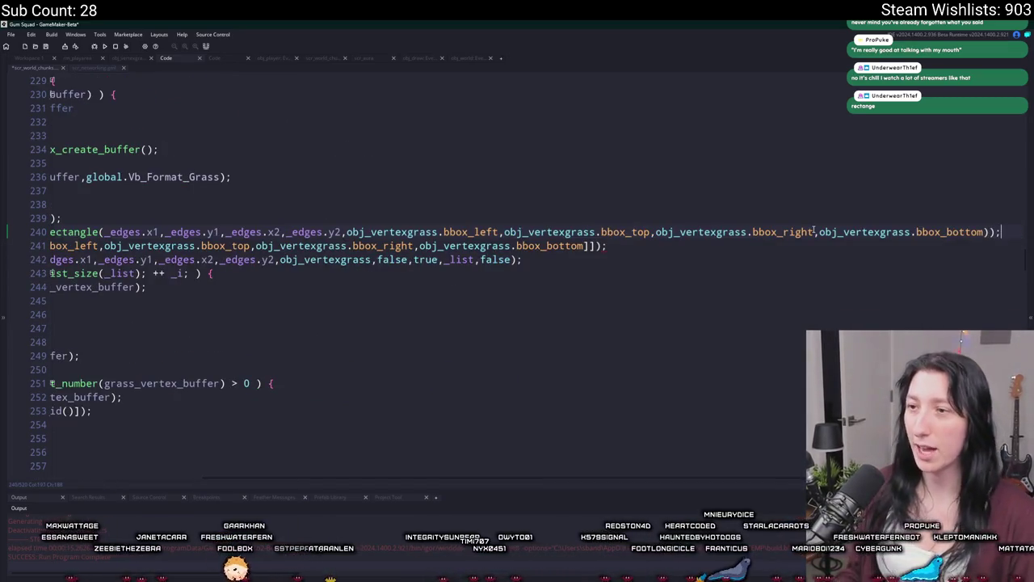
- Delete the leftover old argument line, close the parentheses after bbox_bottom, and run the game
mouse_move(814, 232)
left_mouse_down()
mouse_move(57, 204)
mouse_move(57, 246)
left_mouse_up()
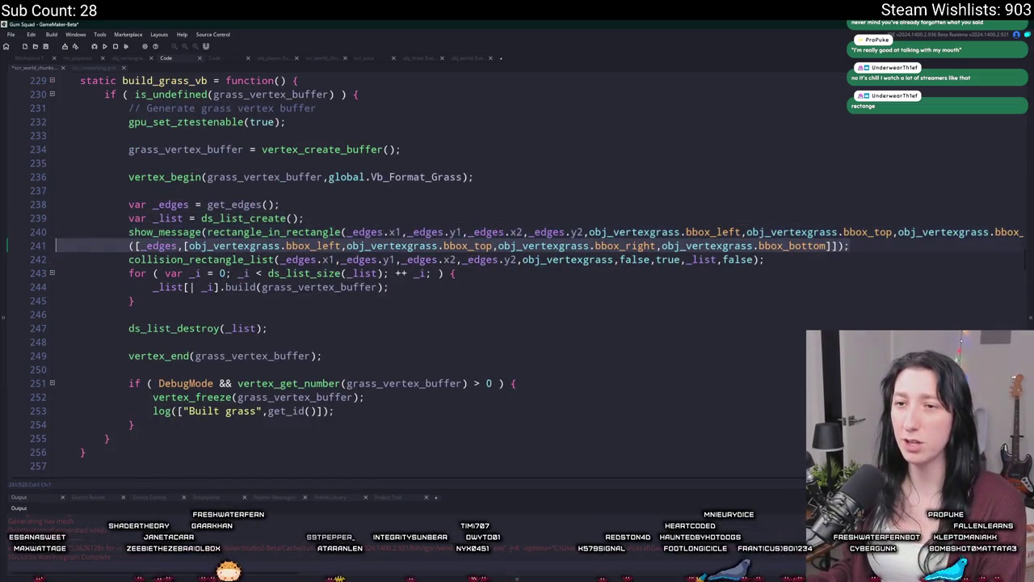
key("BackSpace")
key("BackSpace")
left_click(967, 232)
type(")")
key("F5")
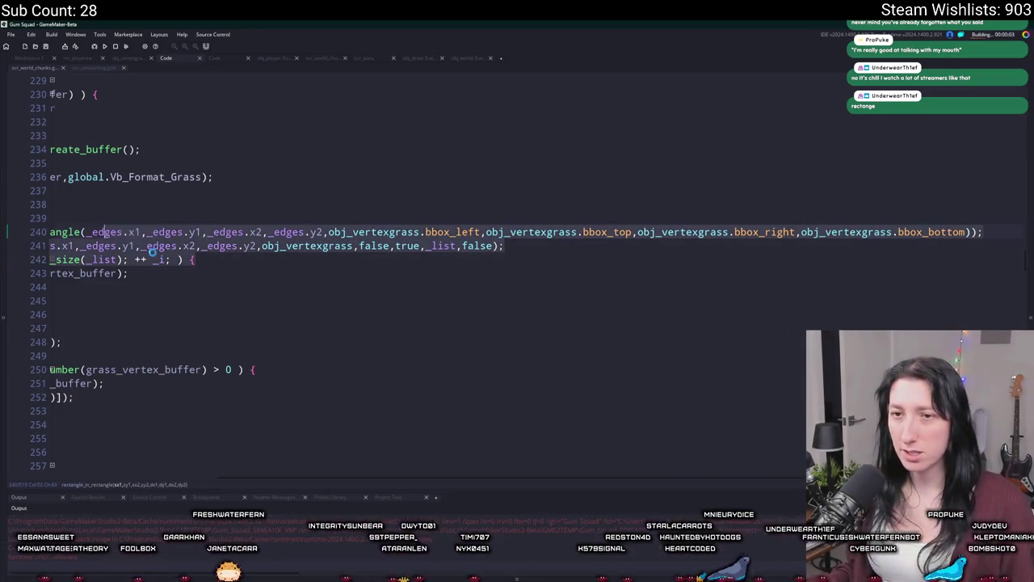
left_click(151, 251)
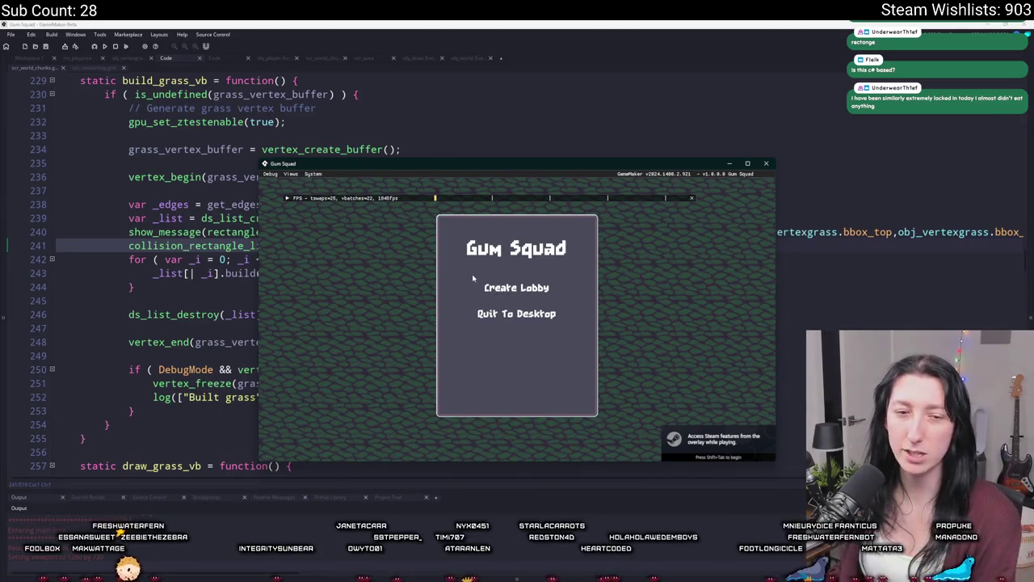
left_click(531, 293)
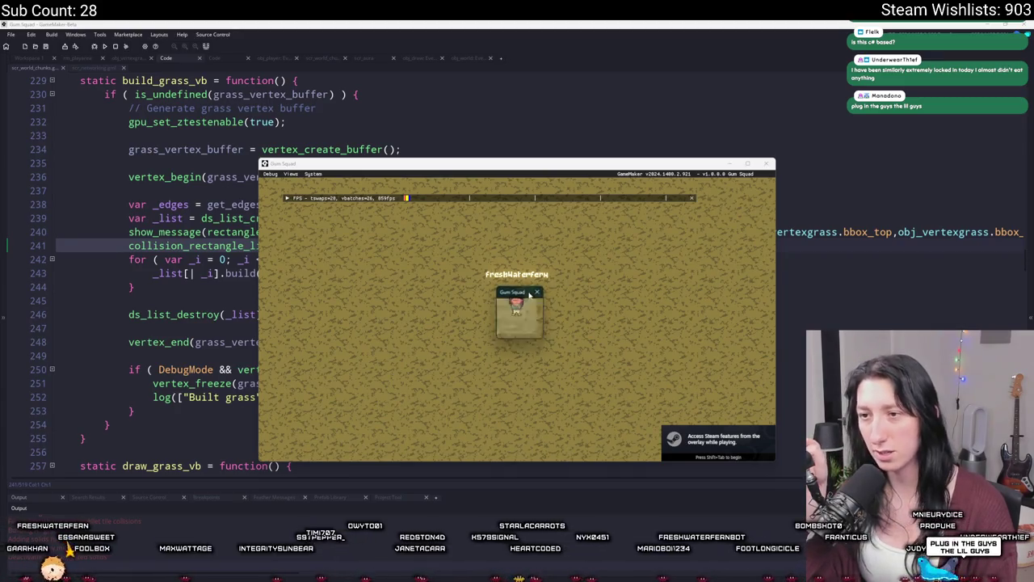
left_click(530, 295)
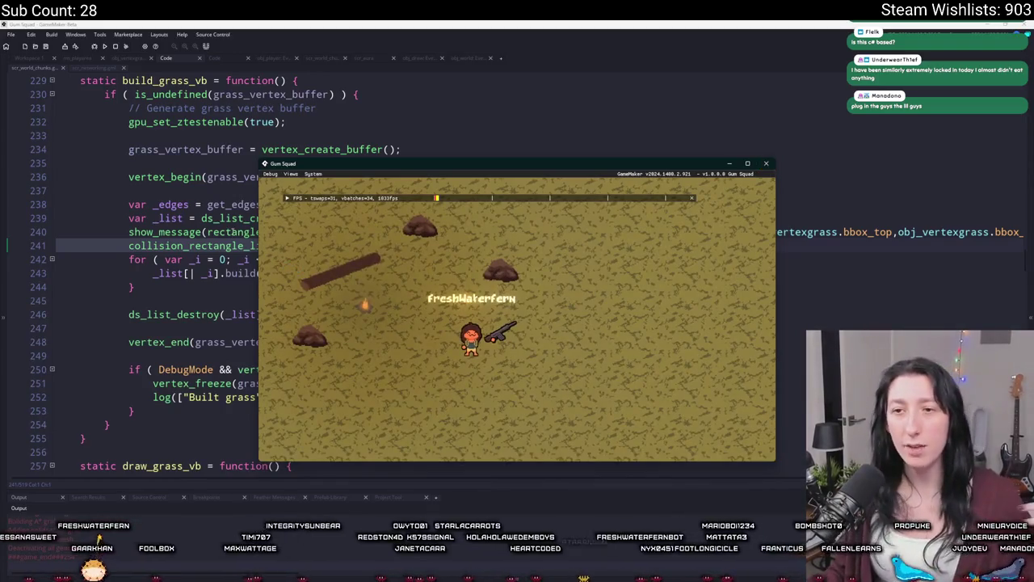
left_click(230, 232)
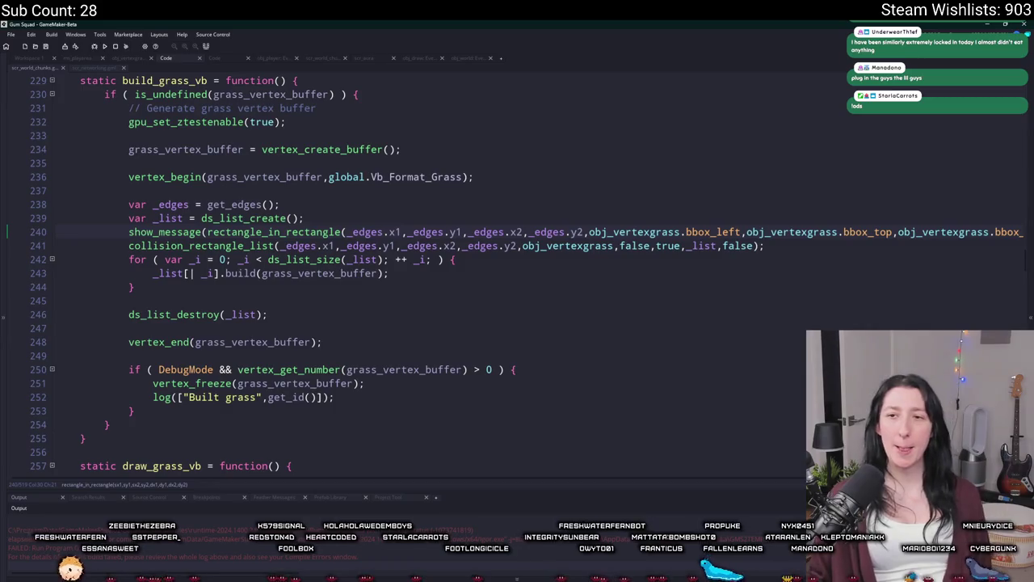
- Insert a new line between collision_rectangle_list and the for loop, starting to type 'with ('
left_click(276, 246)
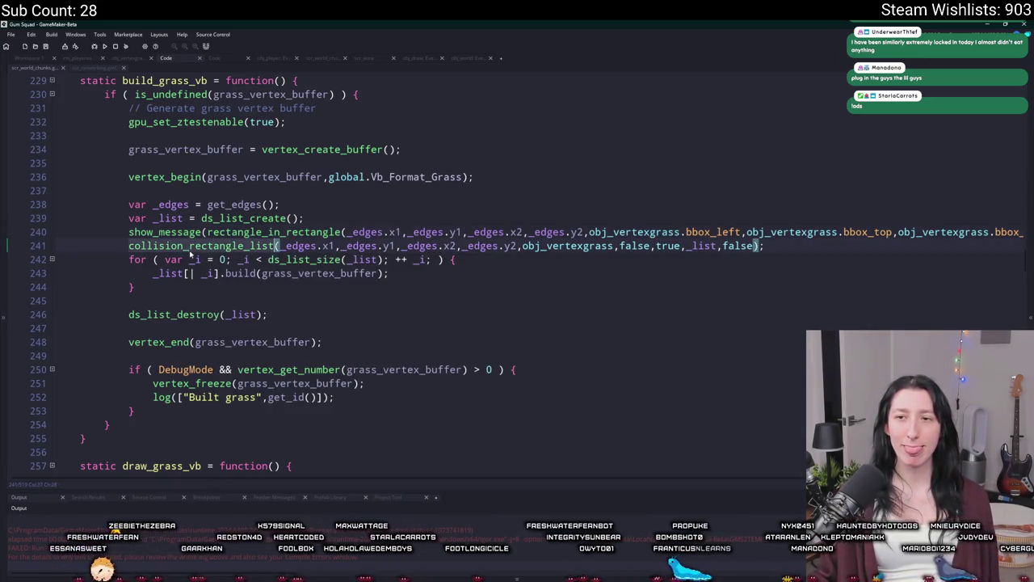
mouse_move(271, 233)
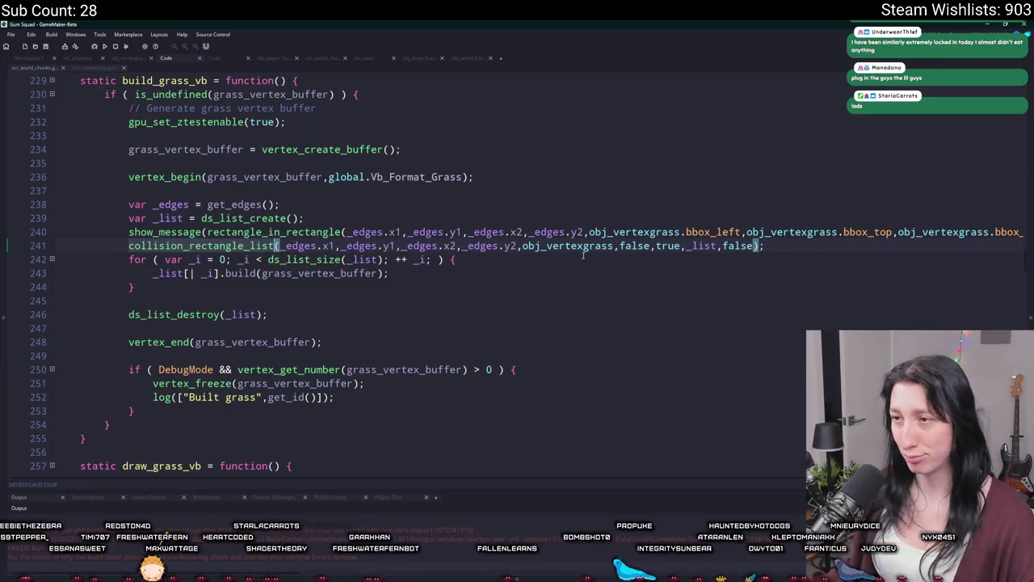
left_click(349, 221)
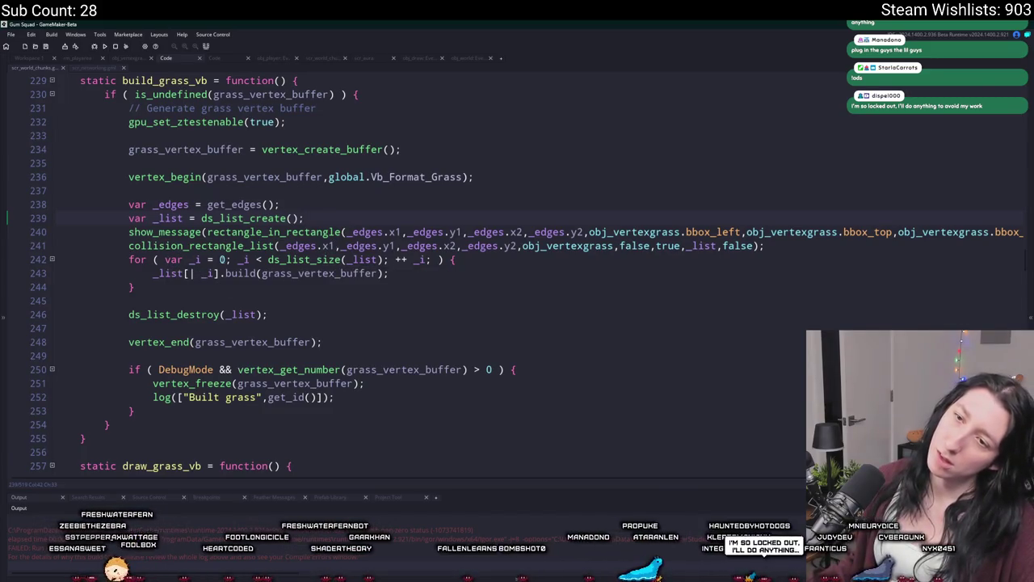
left_click(477, 263)
key("Home")
key("Return")
type("with (")
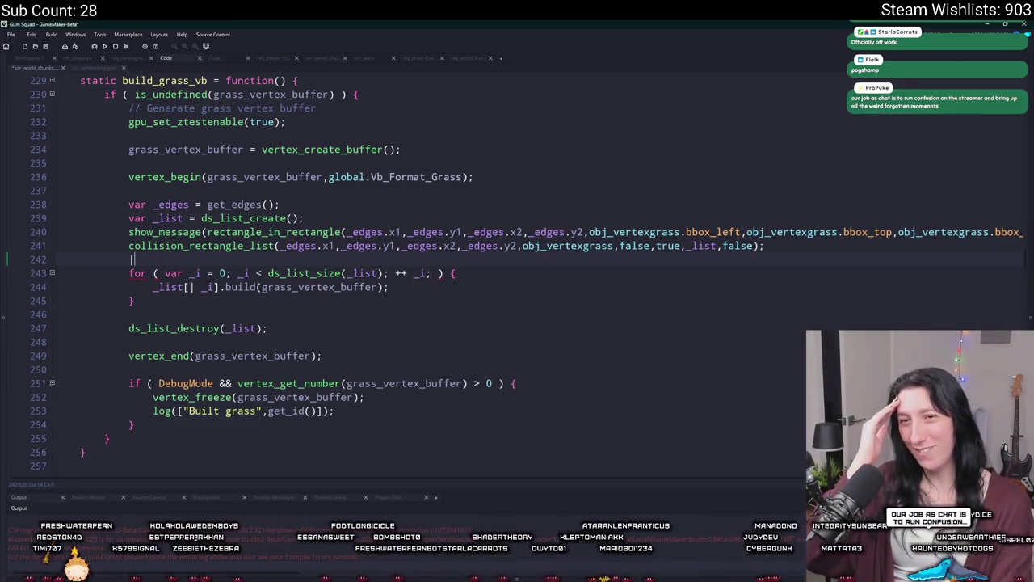
- Delete the blank line 242 so collision_rectangle_list sits directly above the for loop
key("BackSpace")
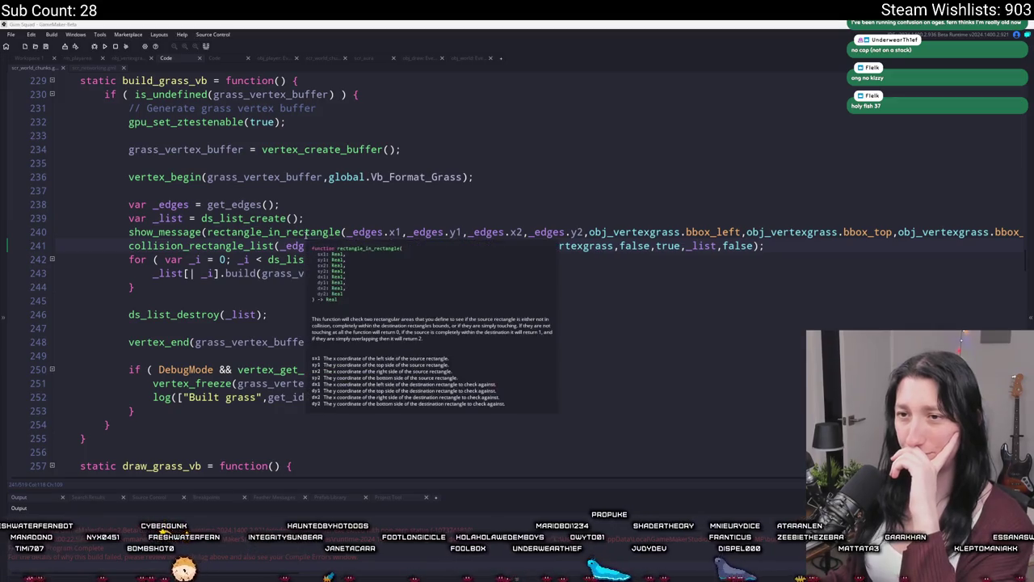
mouse_move(204, 246)
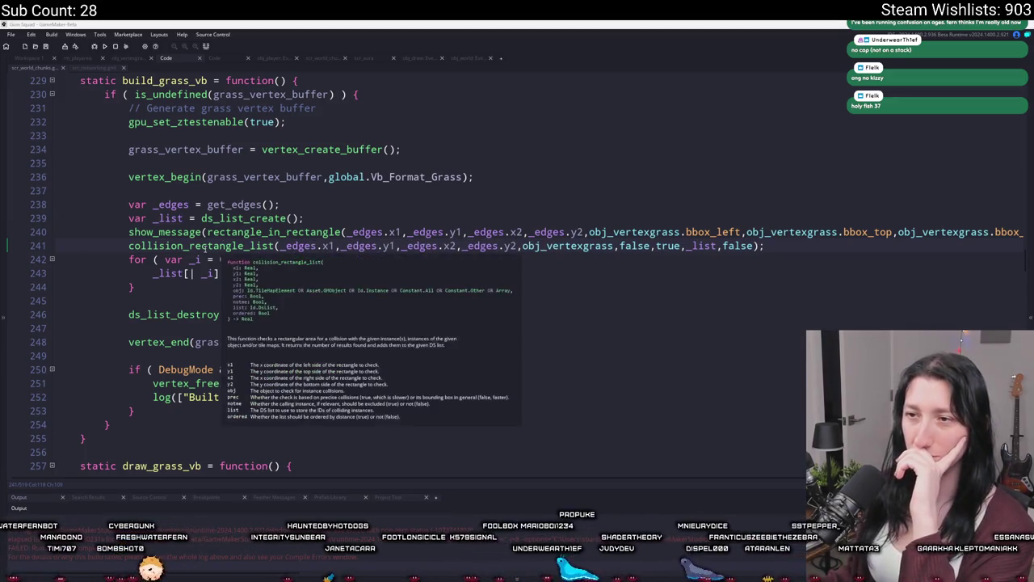